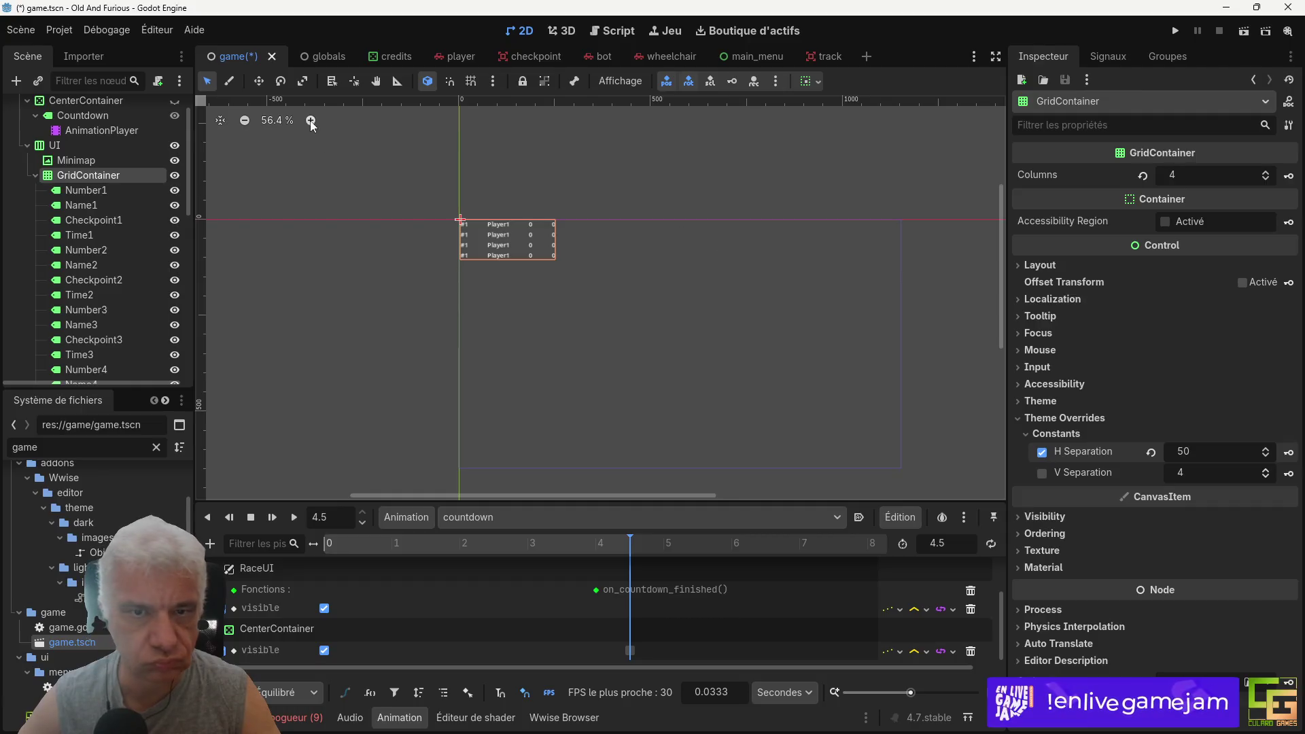
# Step: Give the Minimap node a new PlaceholderTexture2D and expand its settings
pyautogui.click(83, 159)
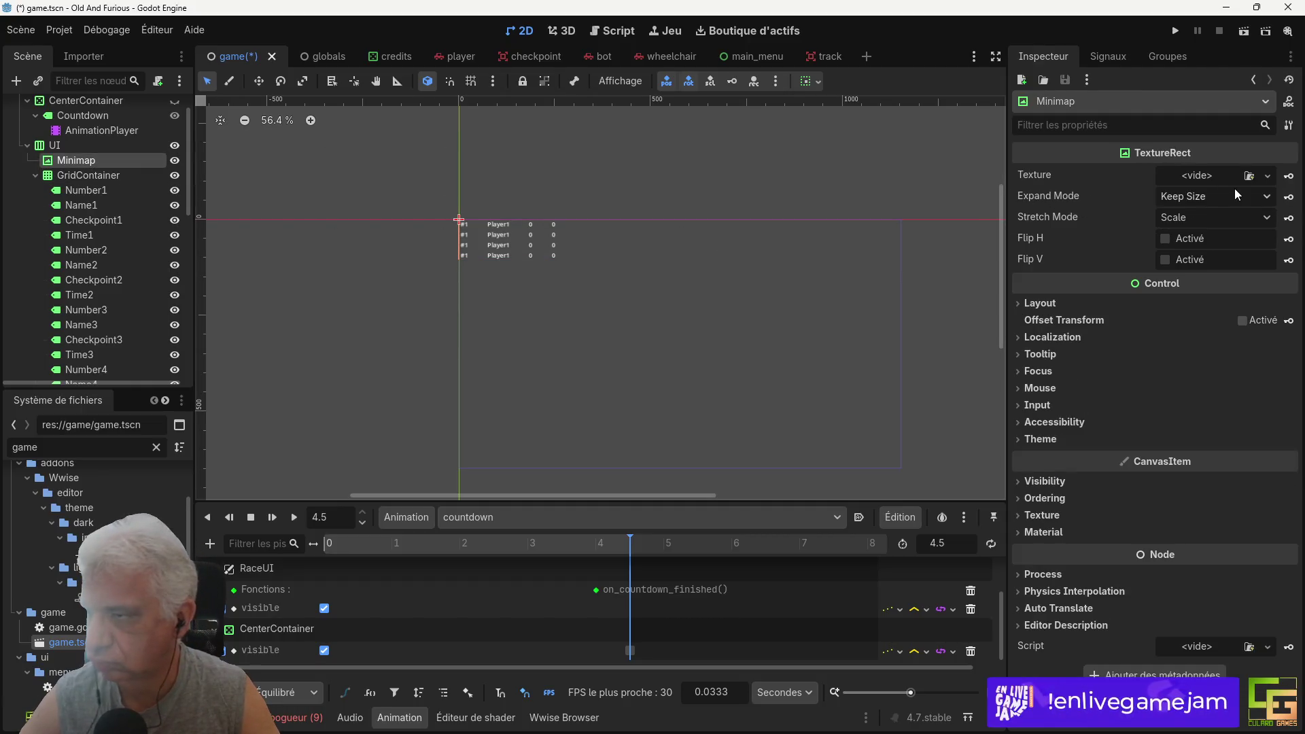
pyautogui.click(1239, 172)
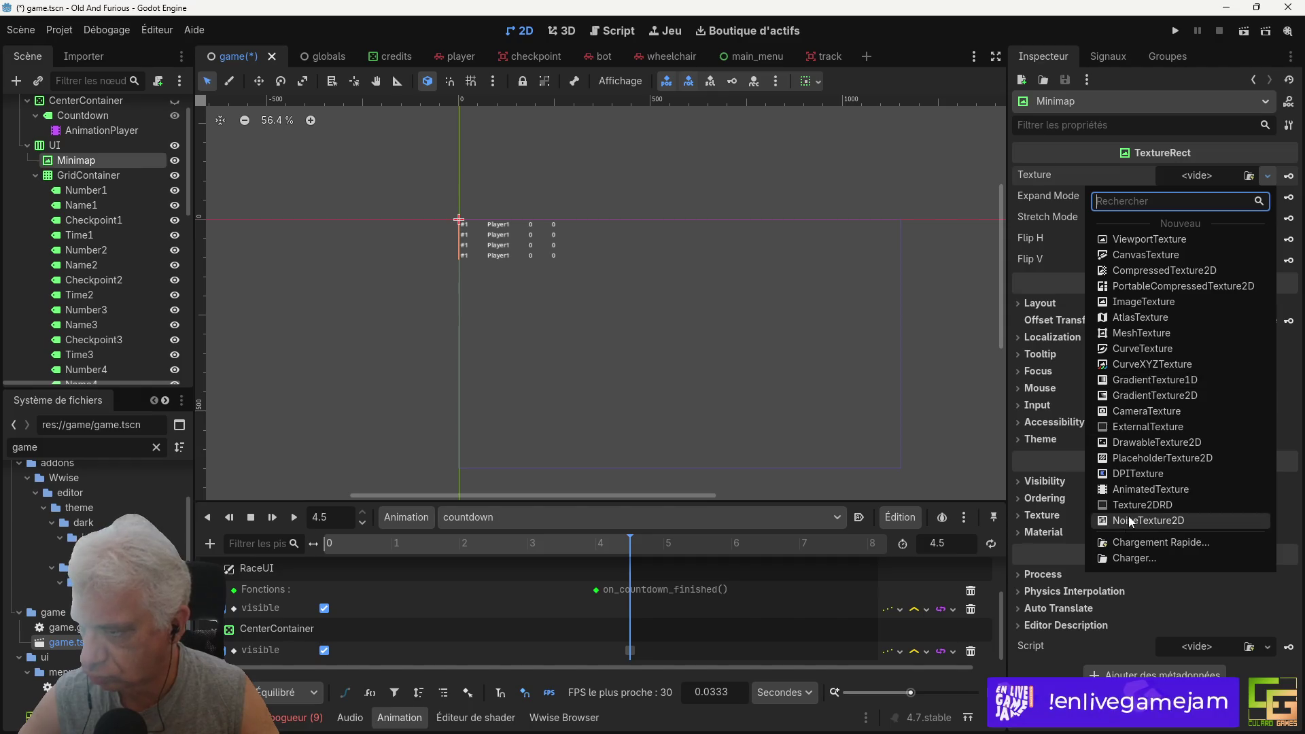
pyautogui.click(1133, 458)
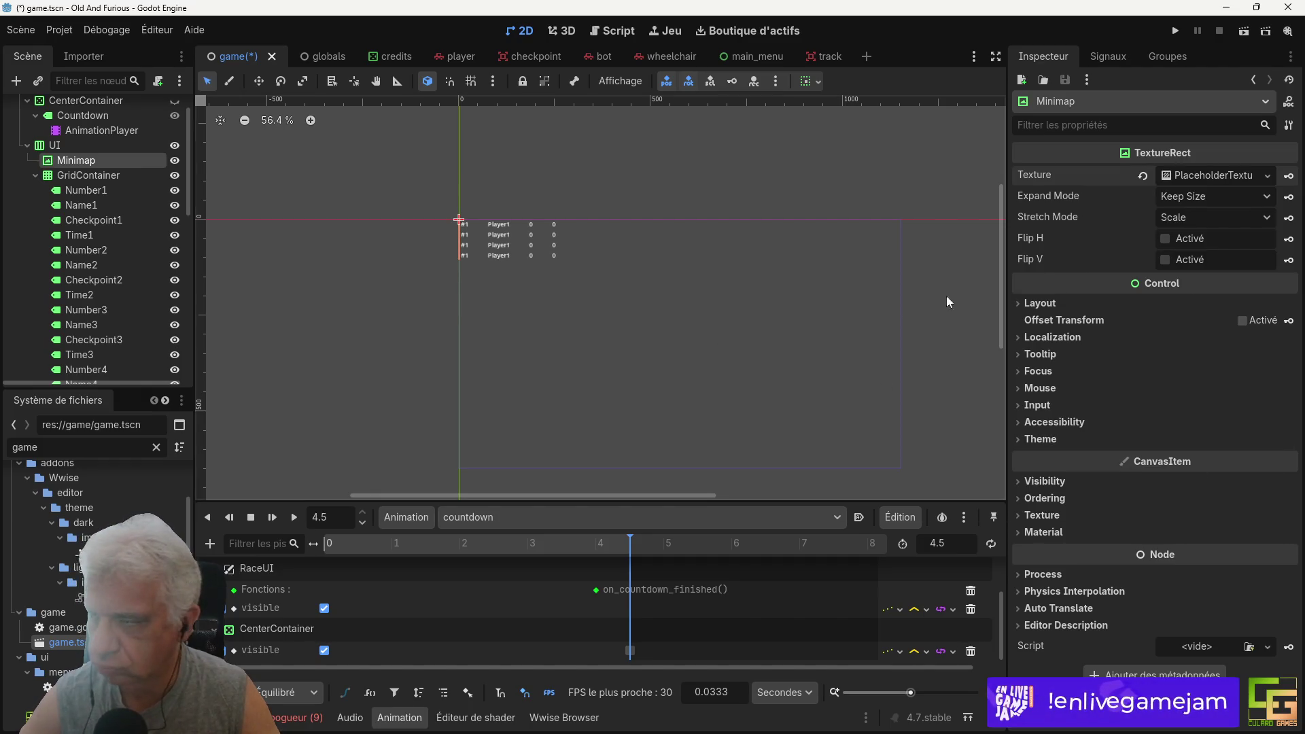
pyautogui.click(1214, 176)
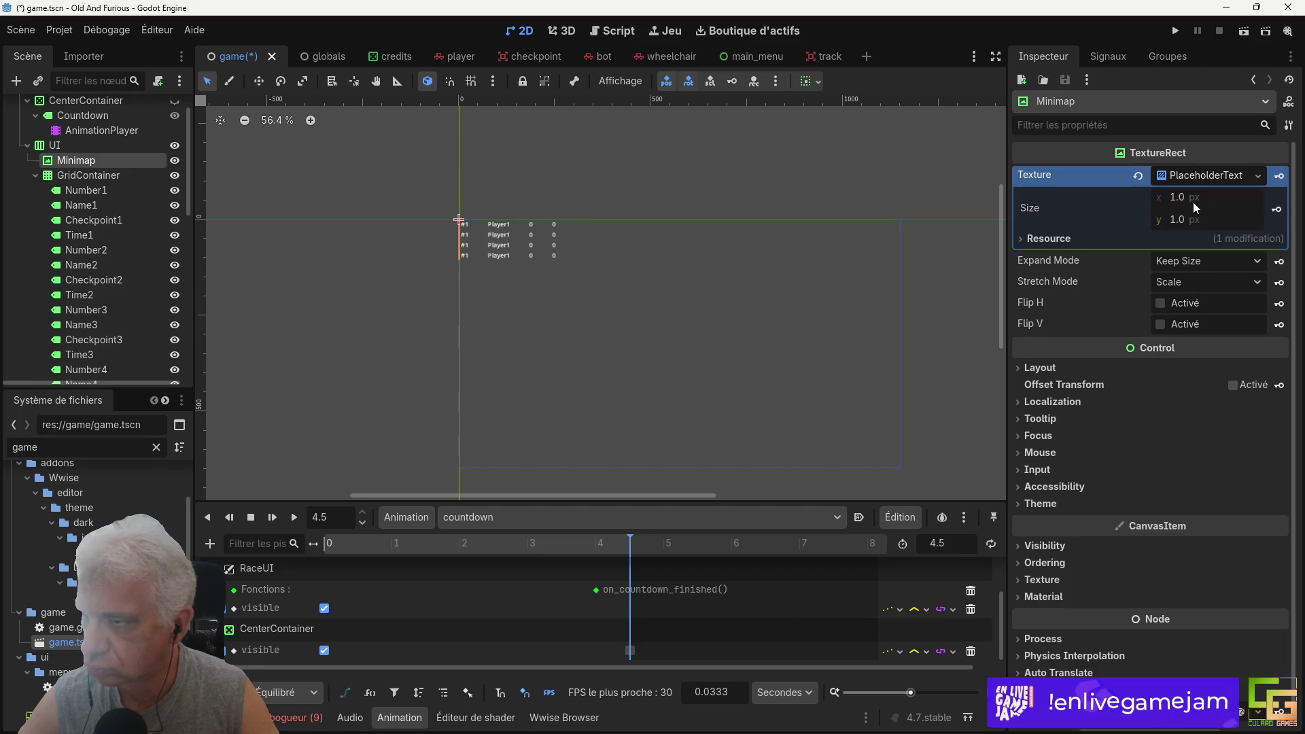
# Step: Set the placeholder texture size to 256 × 128 px, replacing the initial 250 × 250
pyautogui.click(1193, 202)
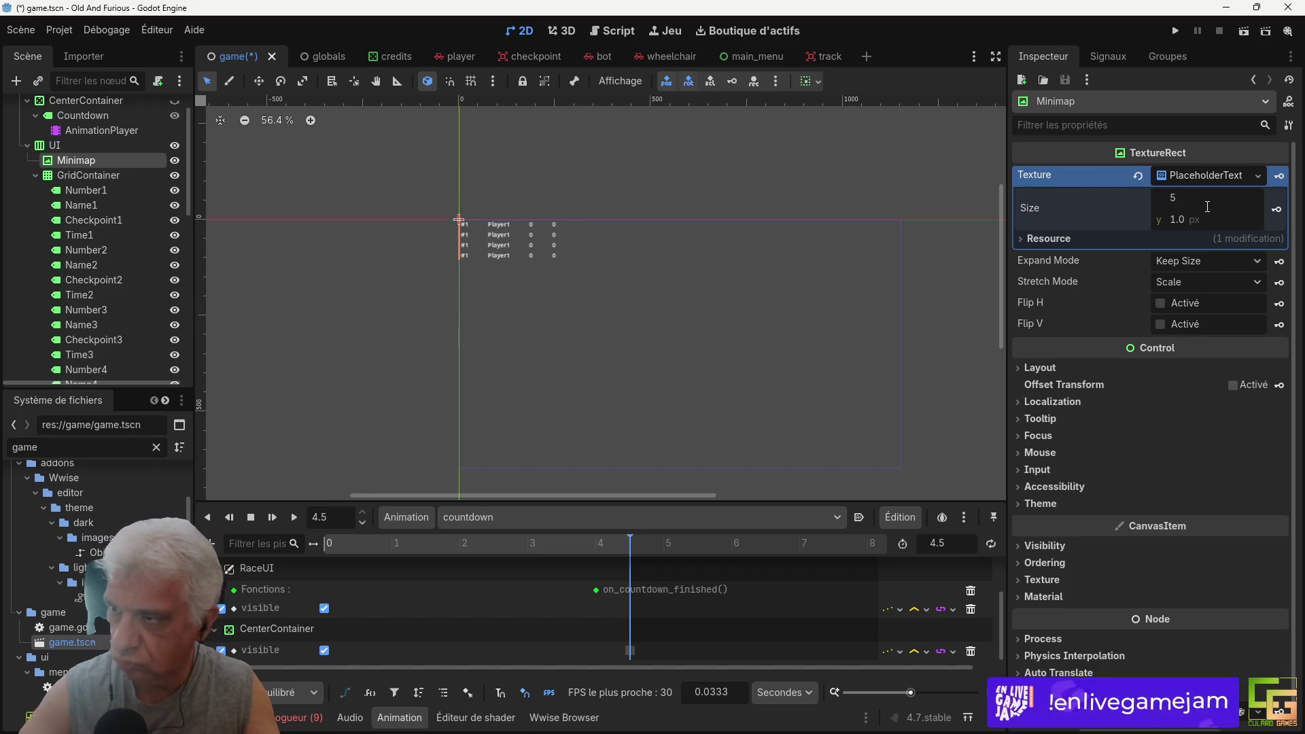
pyautogui.write('250')
pyautogui.press('Tab')
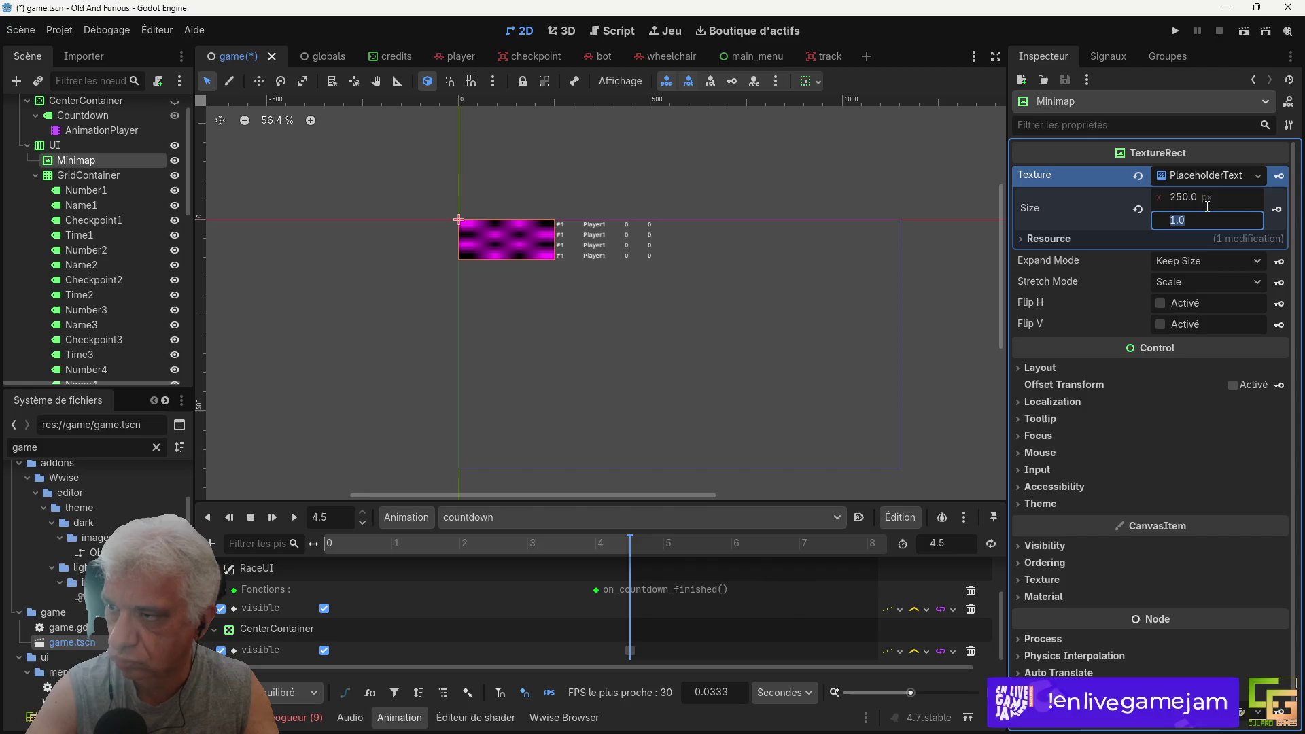
pyautogui.write('250')
pyautogui.press('Return')
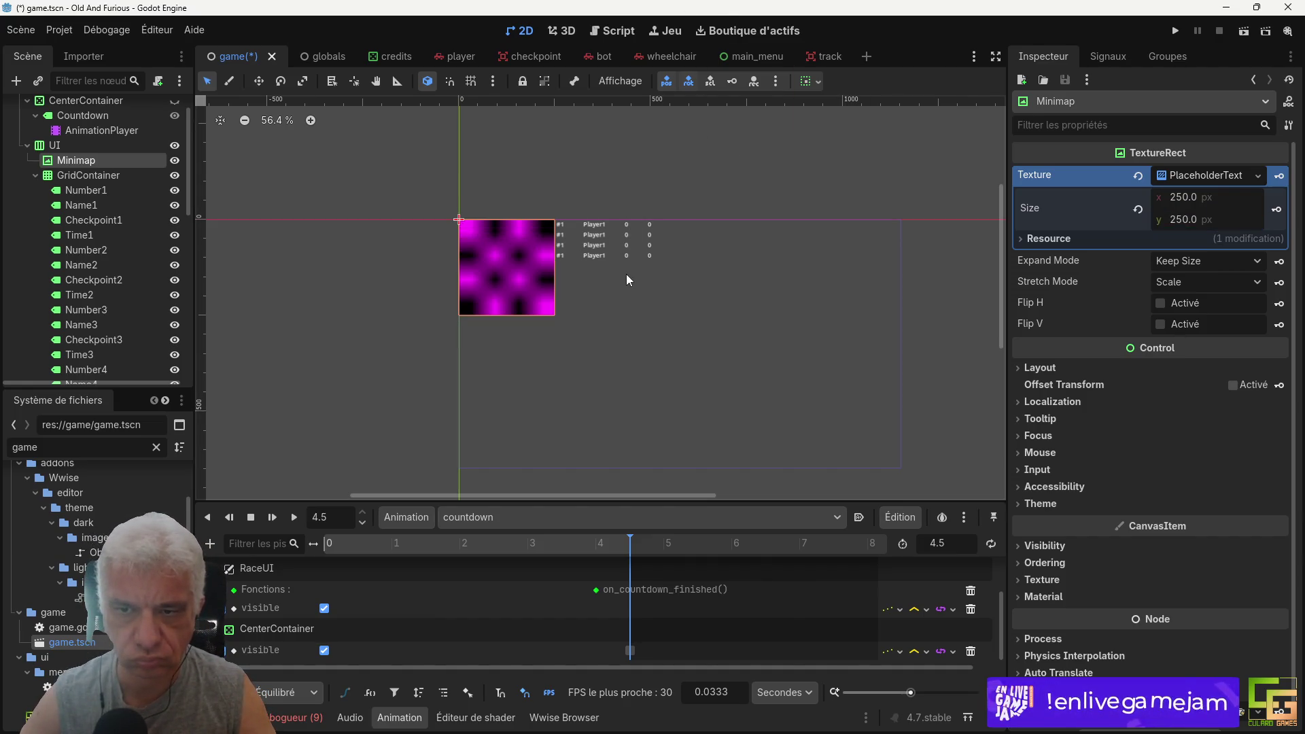
pyautogui.click(1189, 220)
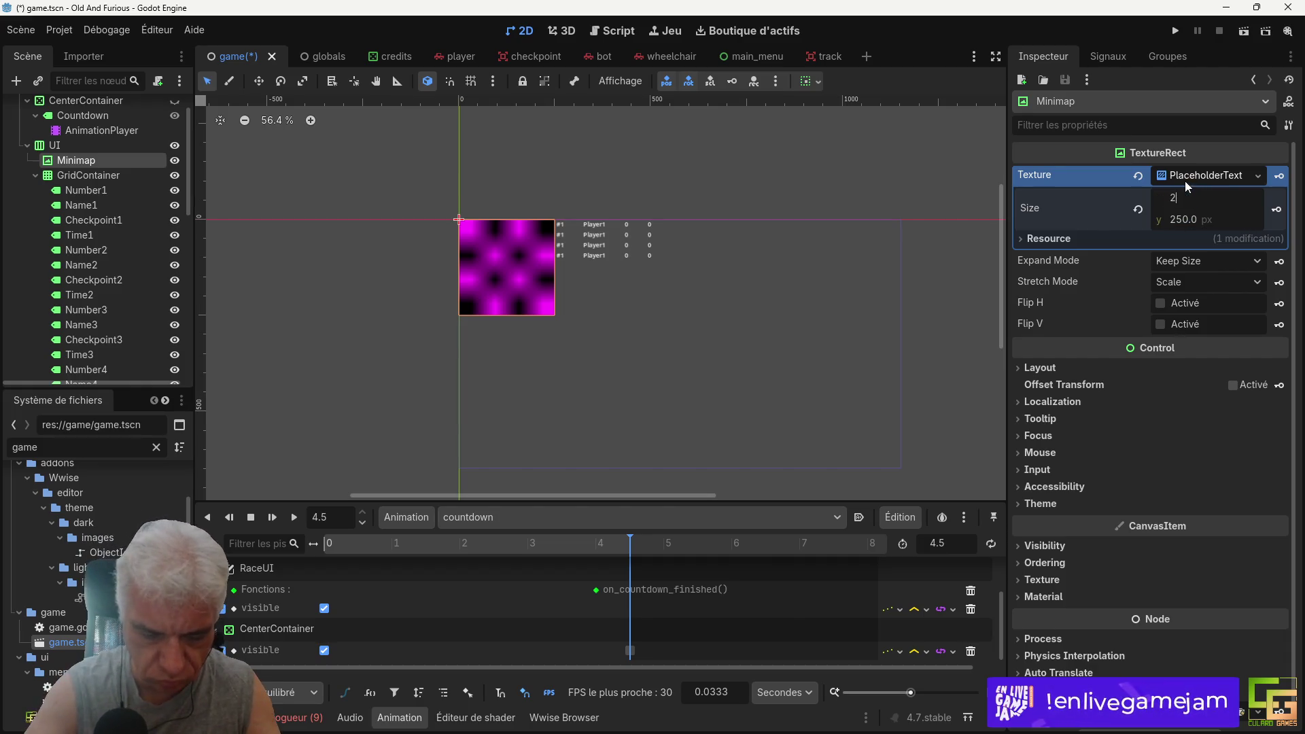
pyautogui.write('256')
pyautogui.press('Tab')
pyautogui.write('128')
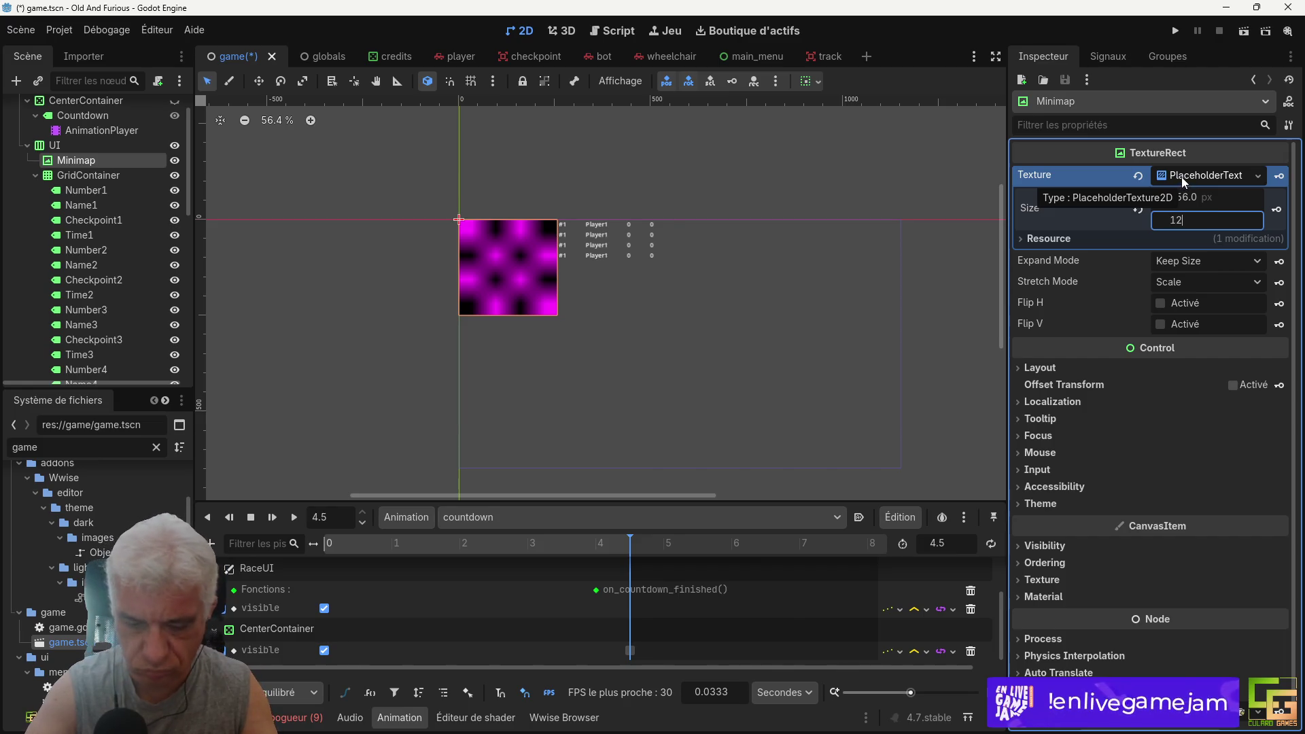
pyautogui.press('Return')
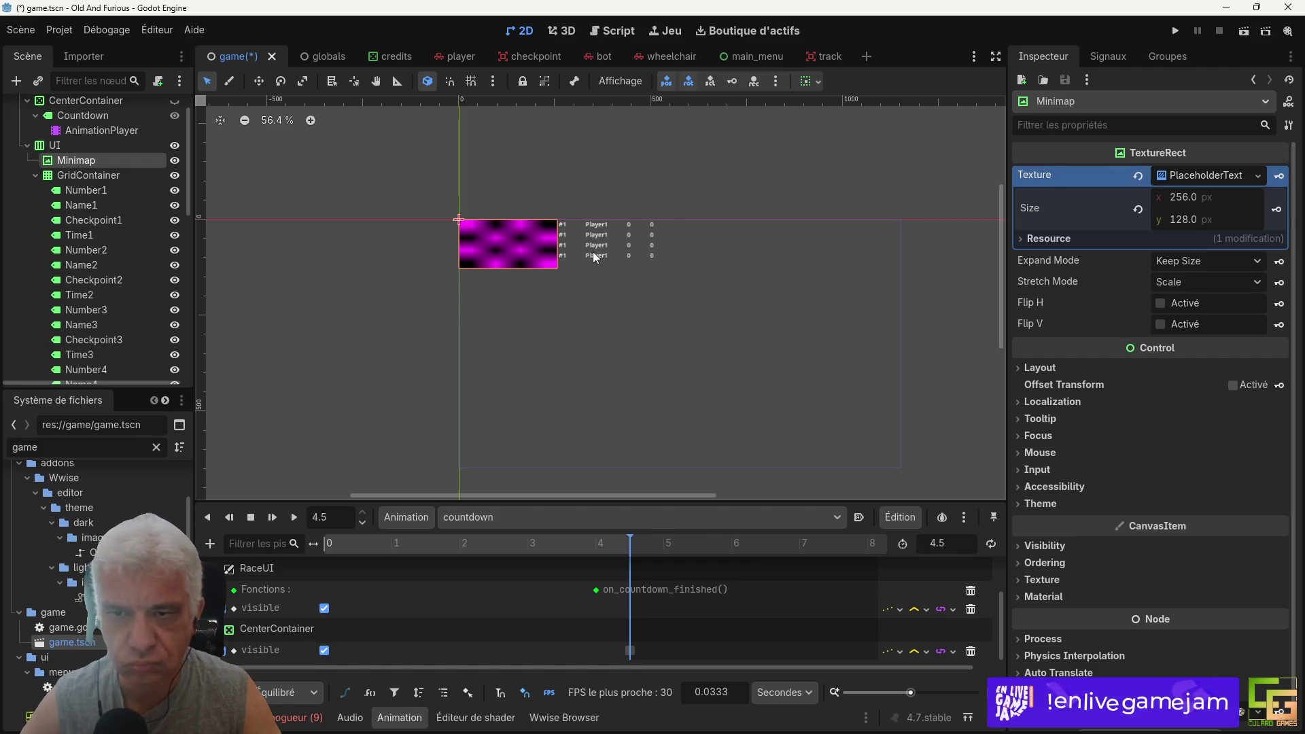
pyautogui.scroll(3)
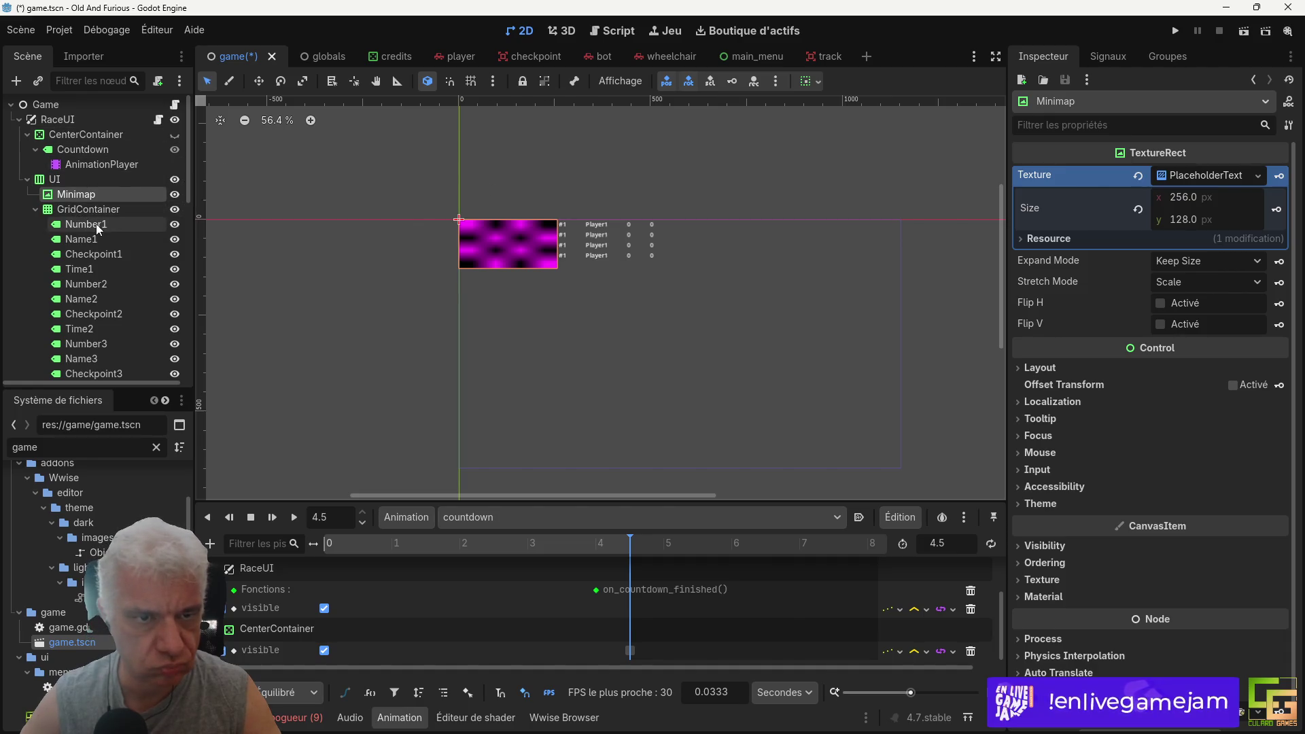
# Step: Set the UI container's Separation theme constant override to 100 and save the scene
pyautogui.click(72, 179)
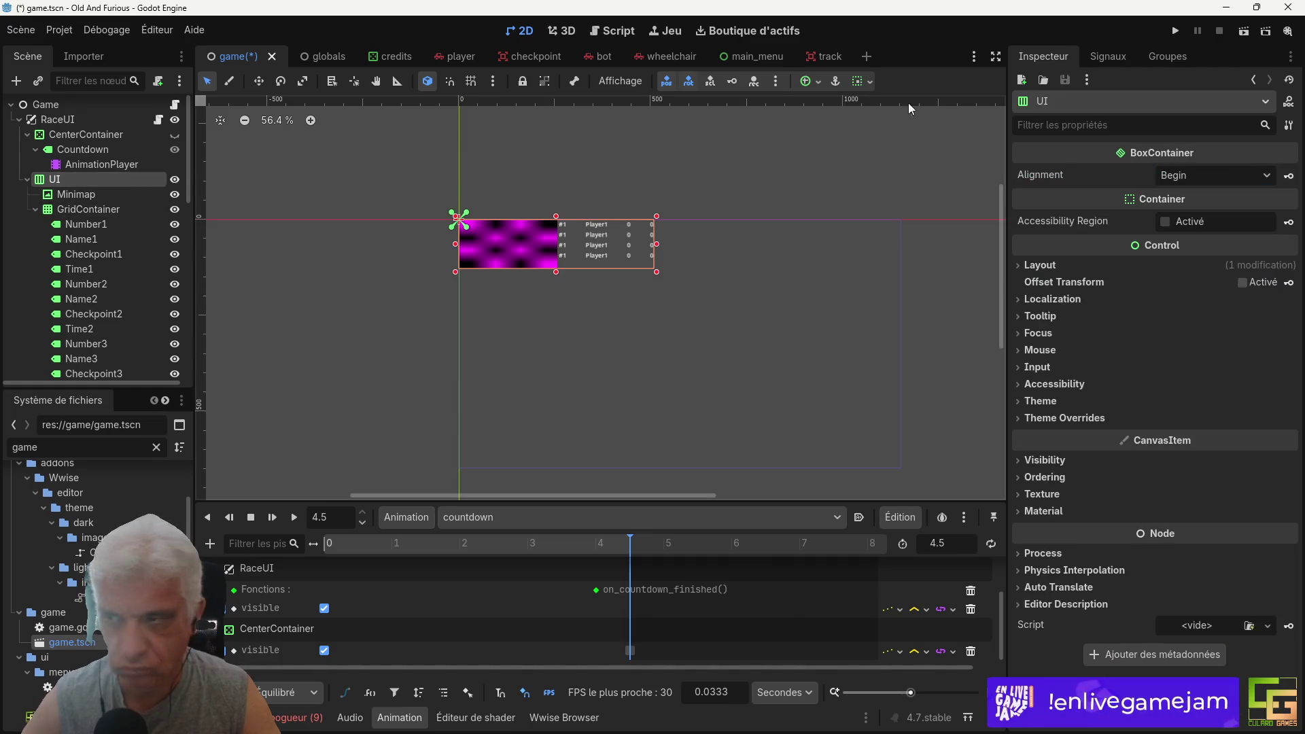
pyautogui.click(1063, 417)
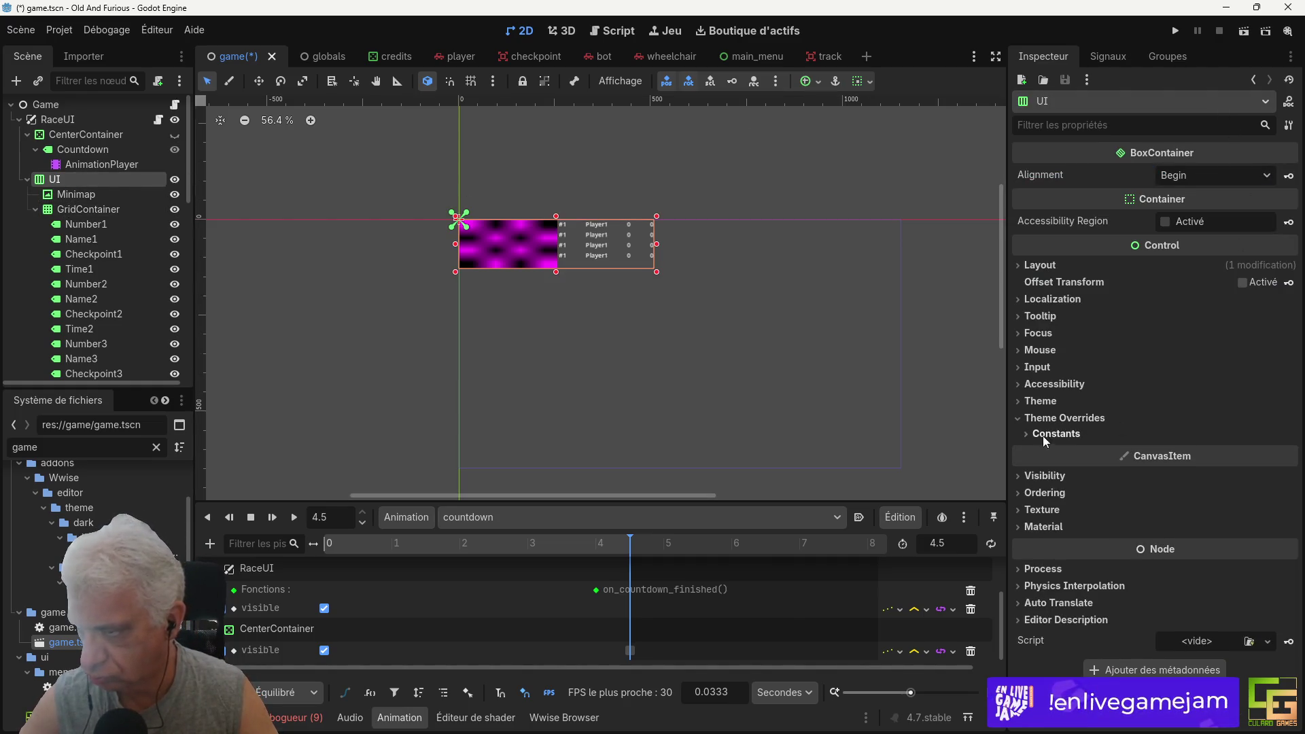
pyautogui.click(1043, 434)
pyautogui.click(1195, 451)
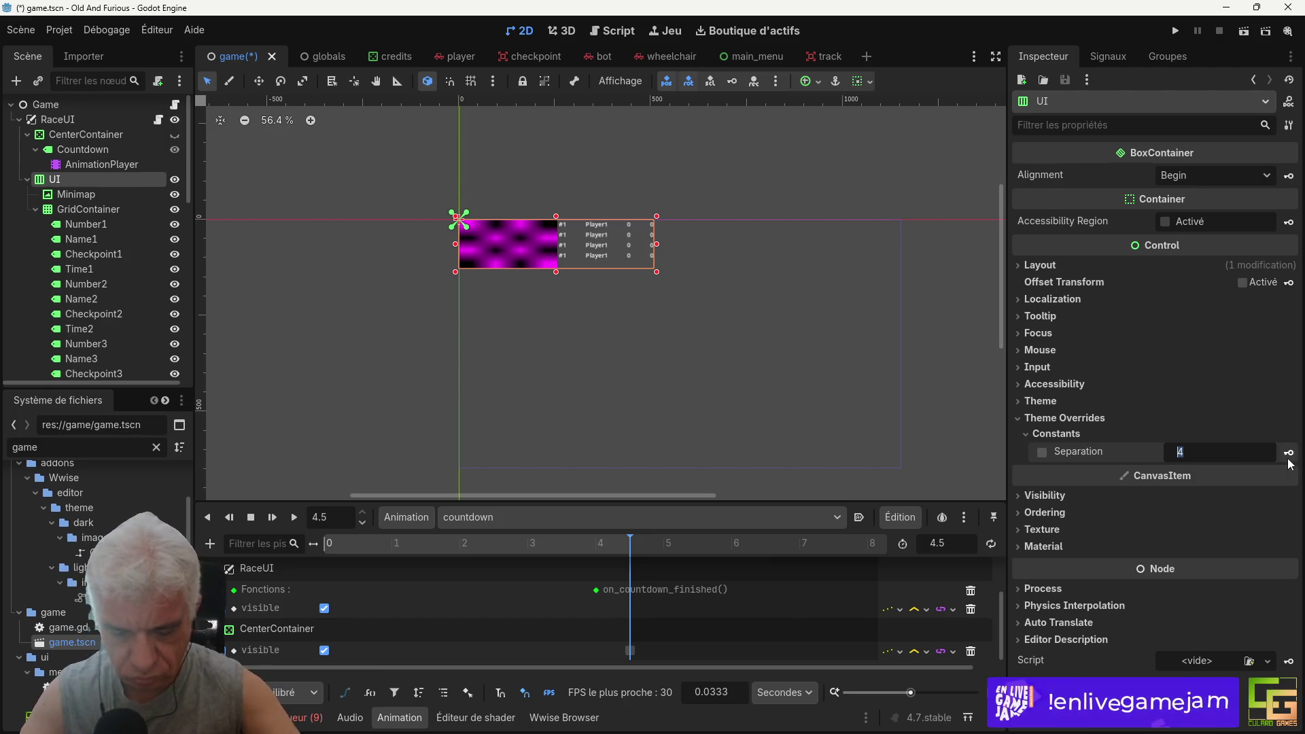
pyautogui.write('100')
pyautogui.press('Return')
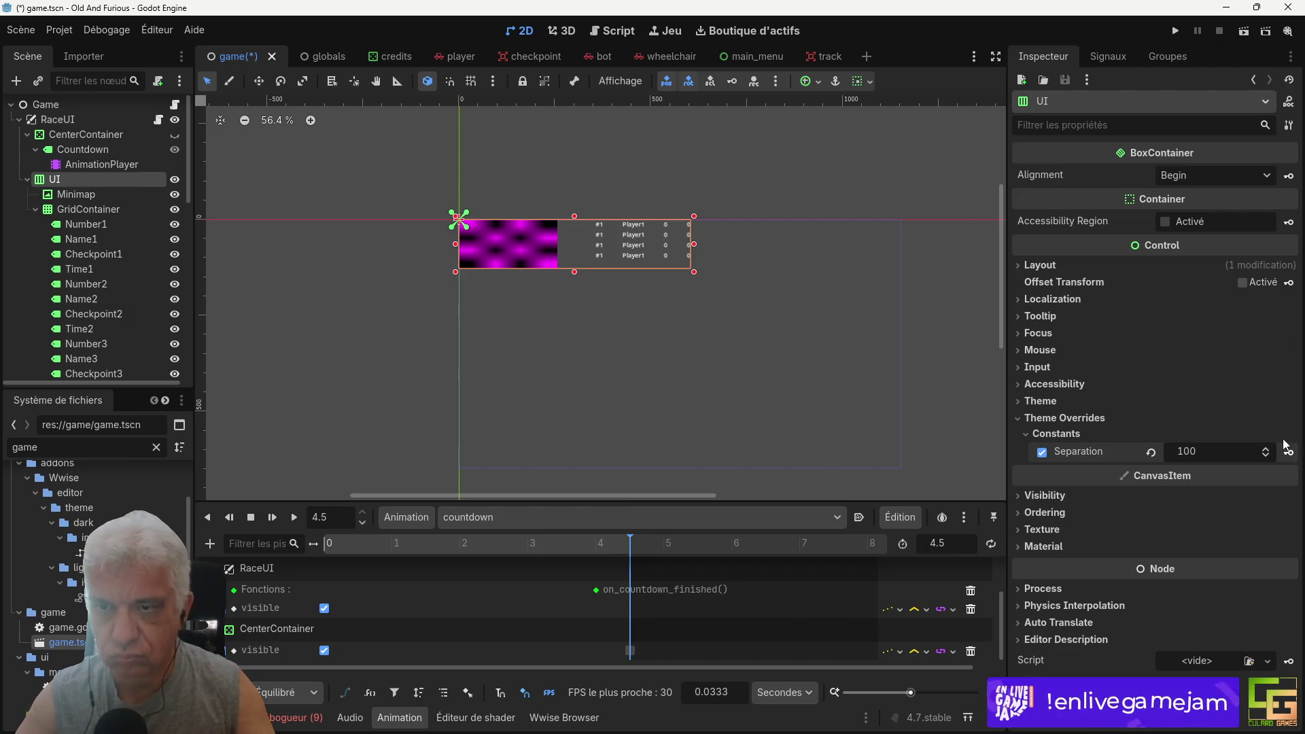
pyautogui.hotkey('ctrl', 's')
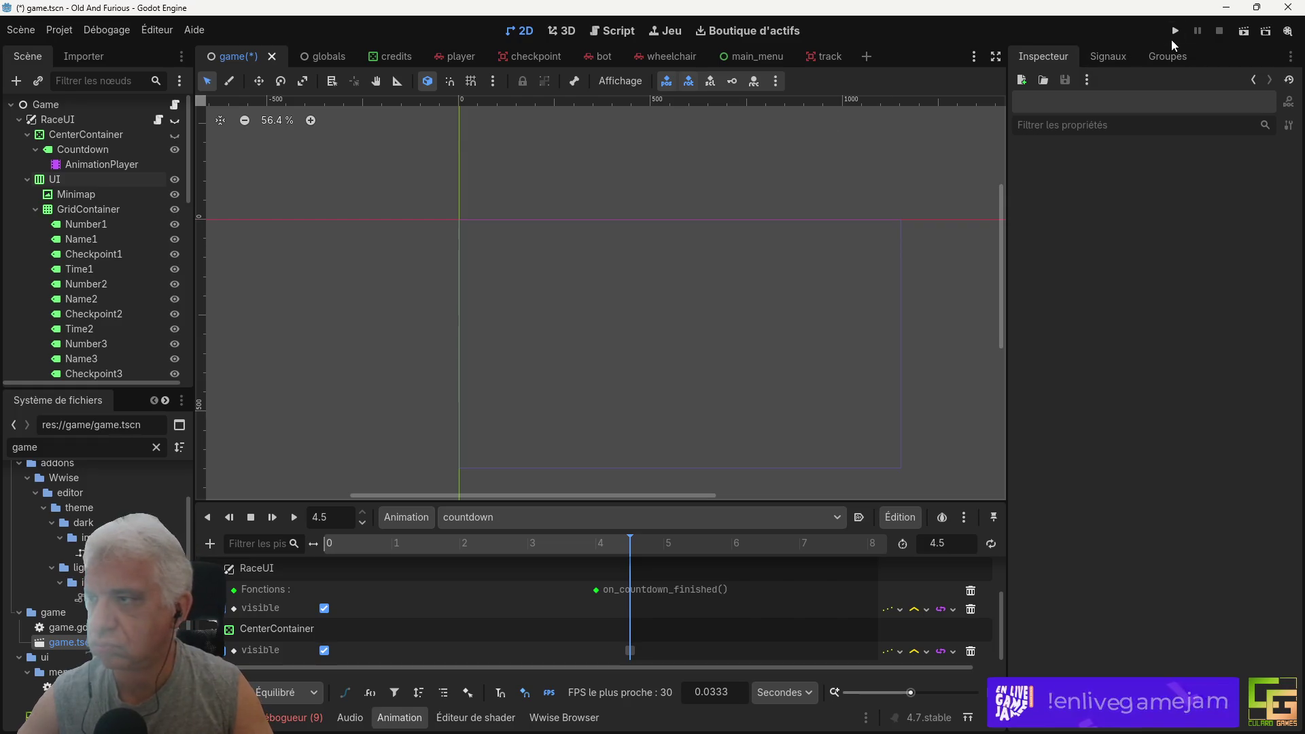
pyautogui.click(1176, 32)
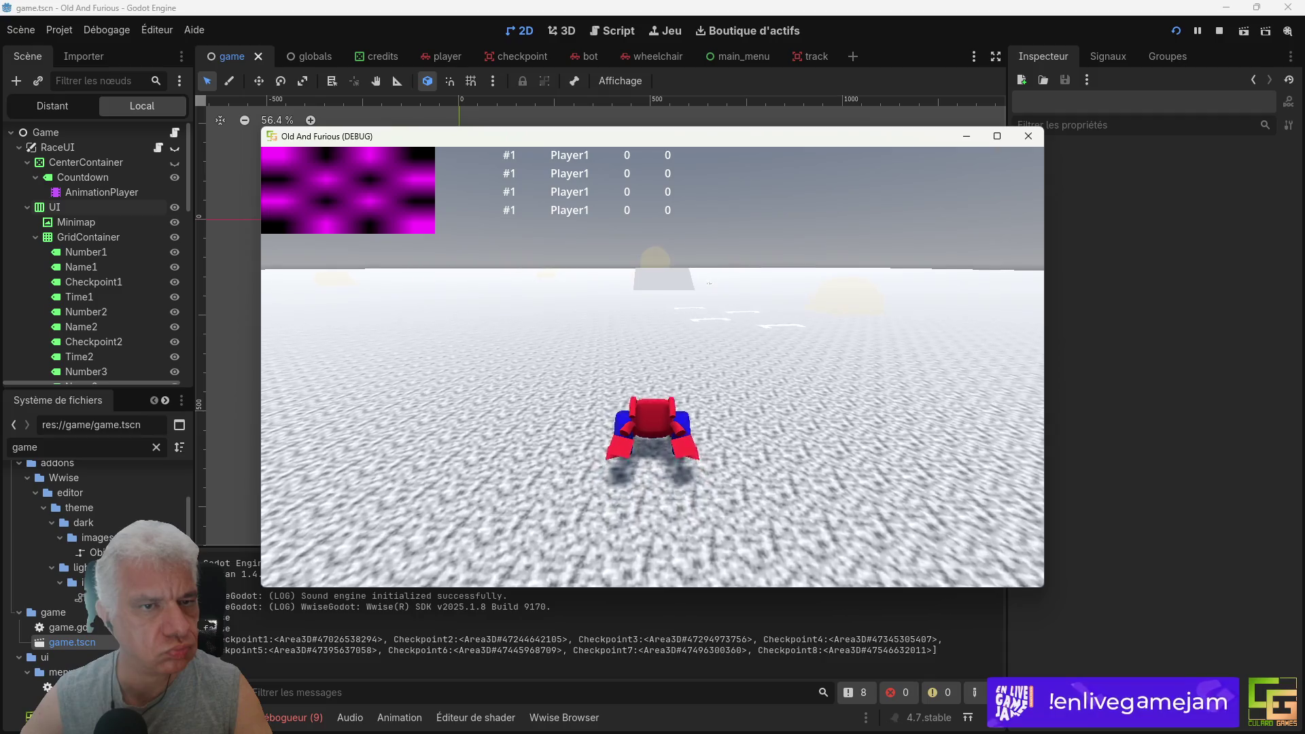
pyautogui.click(1225, 30)
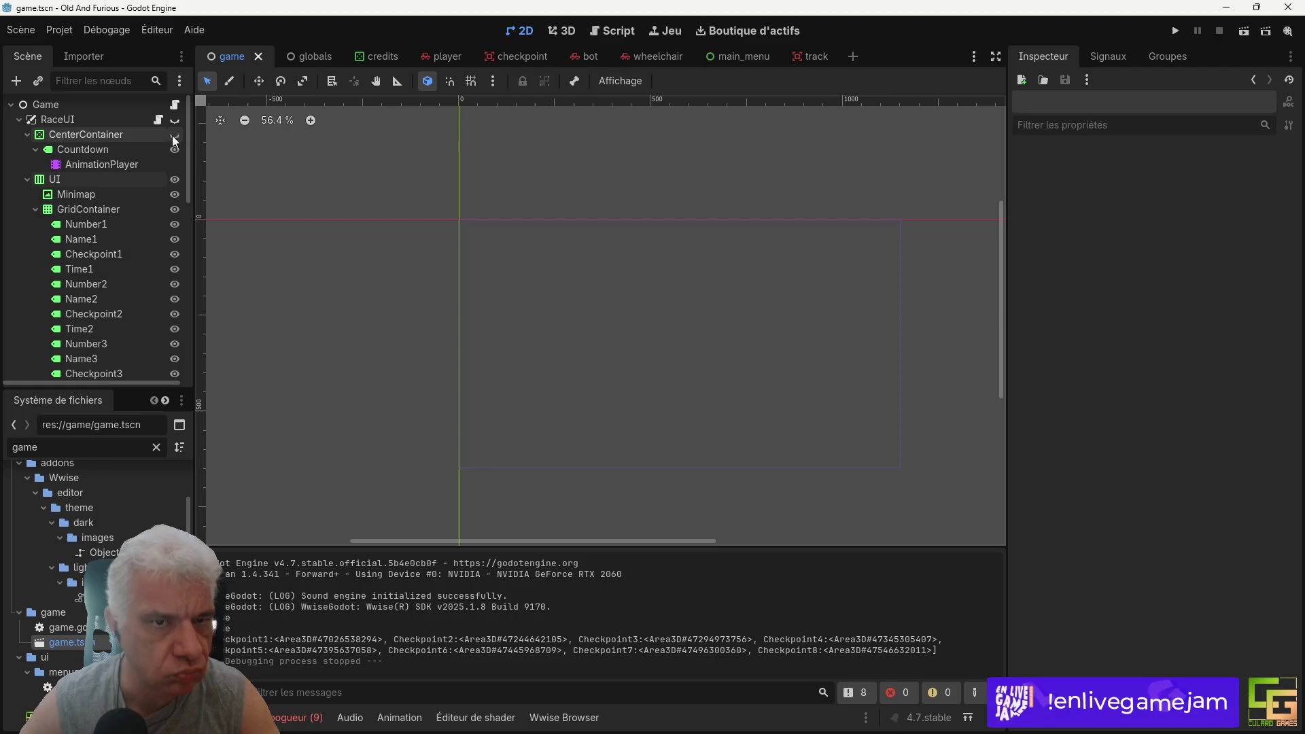
pyautogui.click(49, 119)
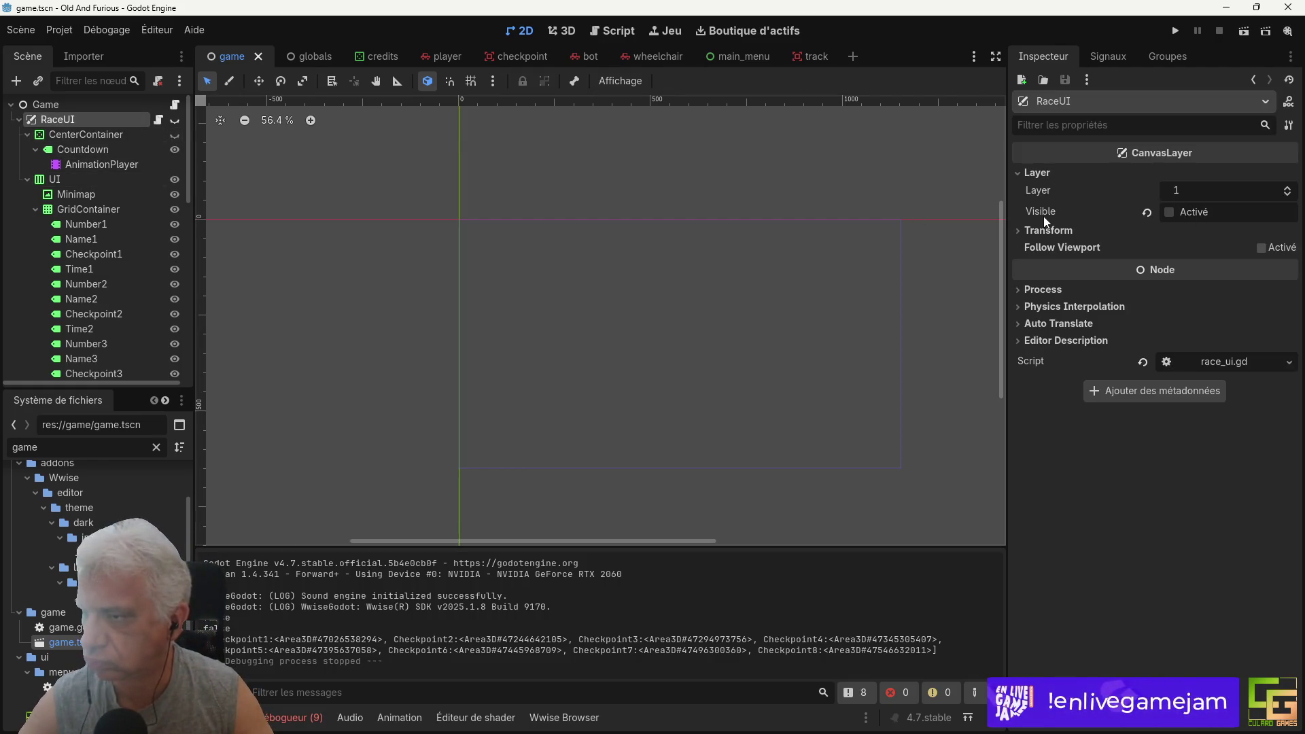
pyautogui.click(1171, 212)
pyautogui.click(1171, 212)
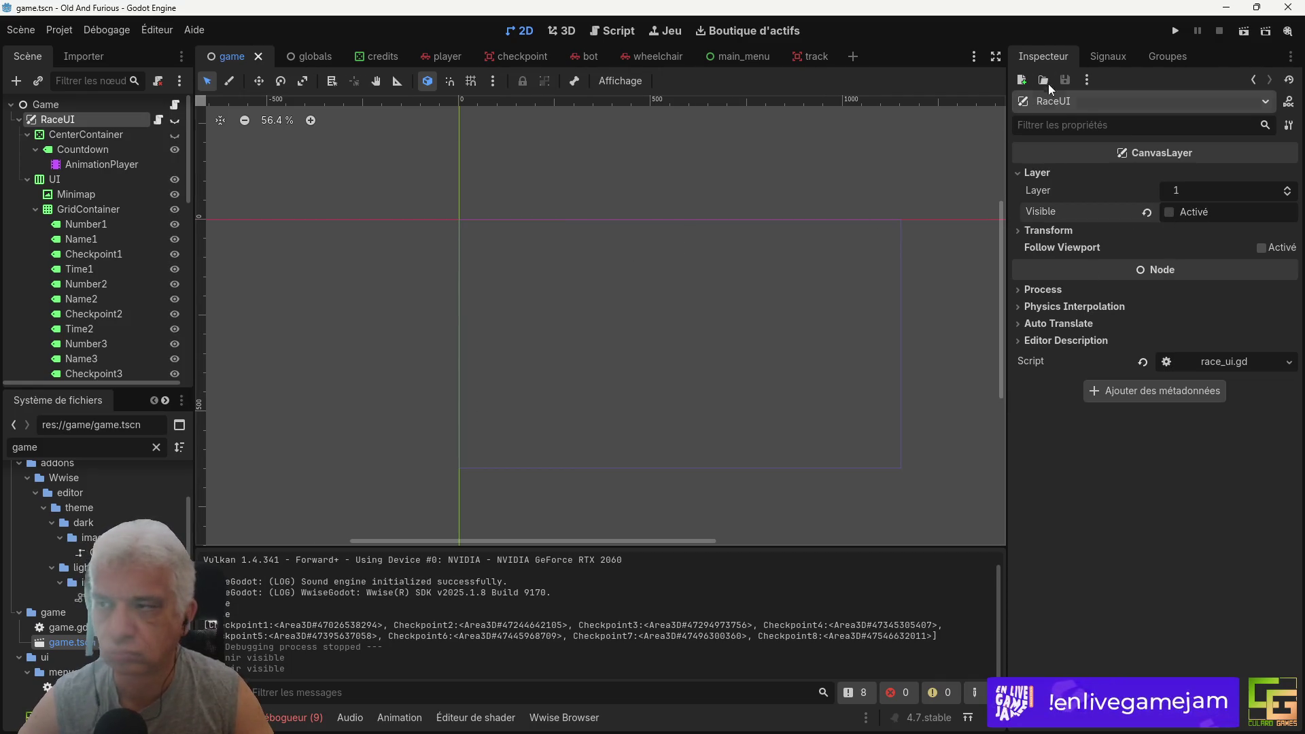
pyautogui.click(1176, 31)
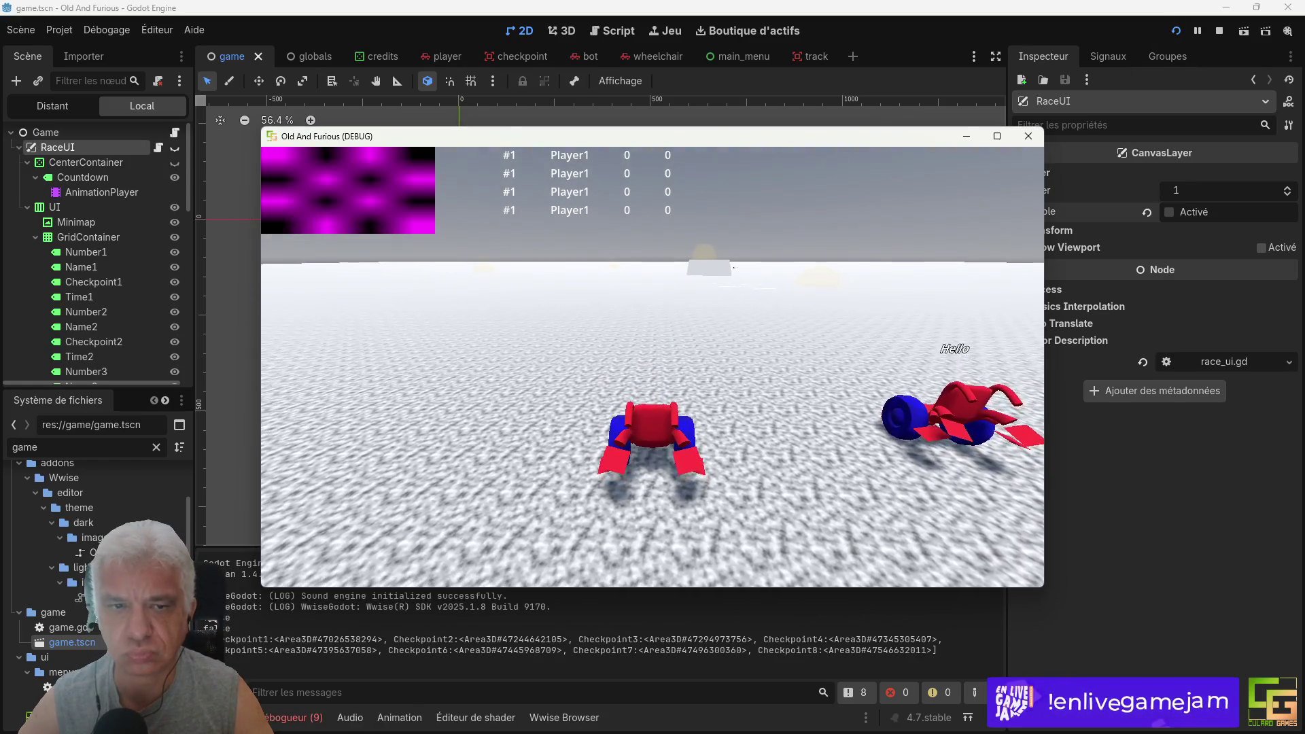
pyautogui.hotkey('alt', 'Tab')
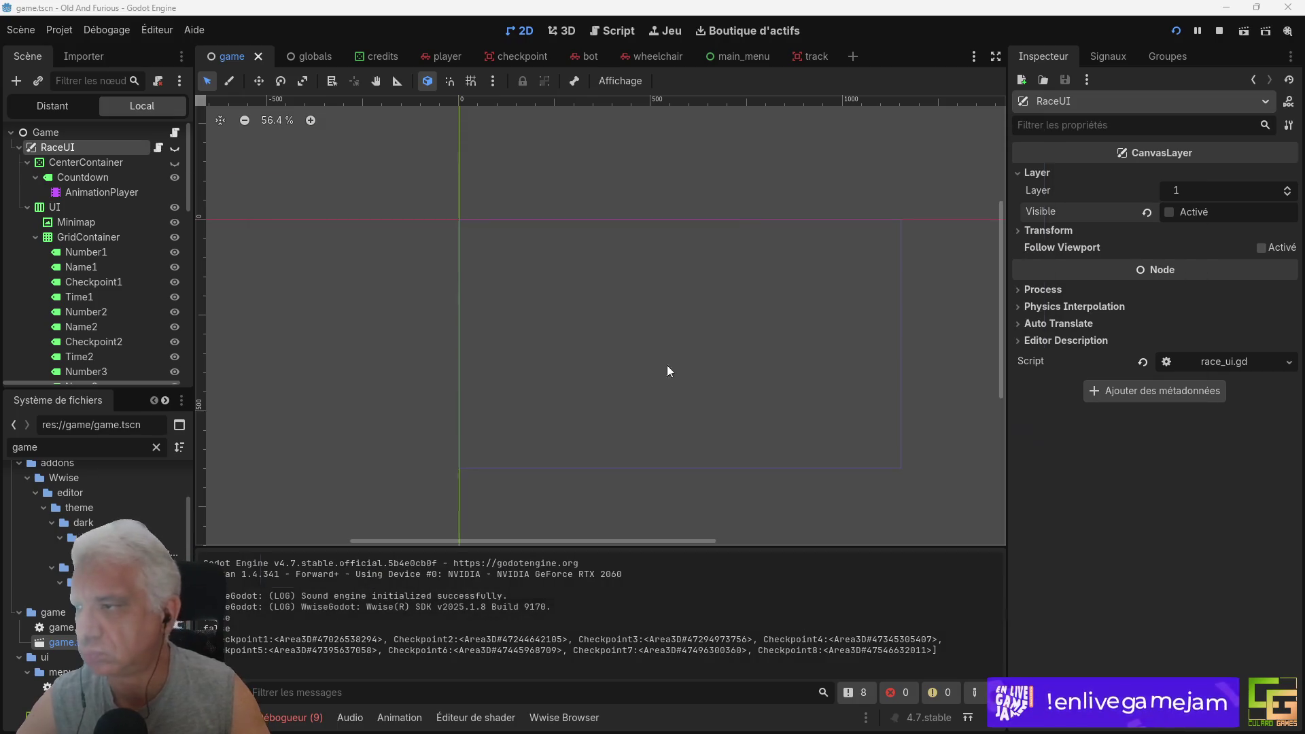
pyautogui.click(1222, 31)
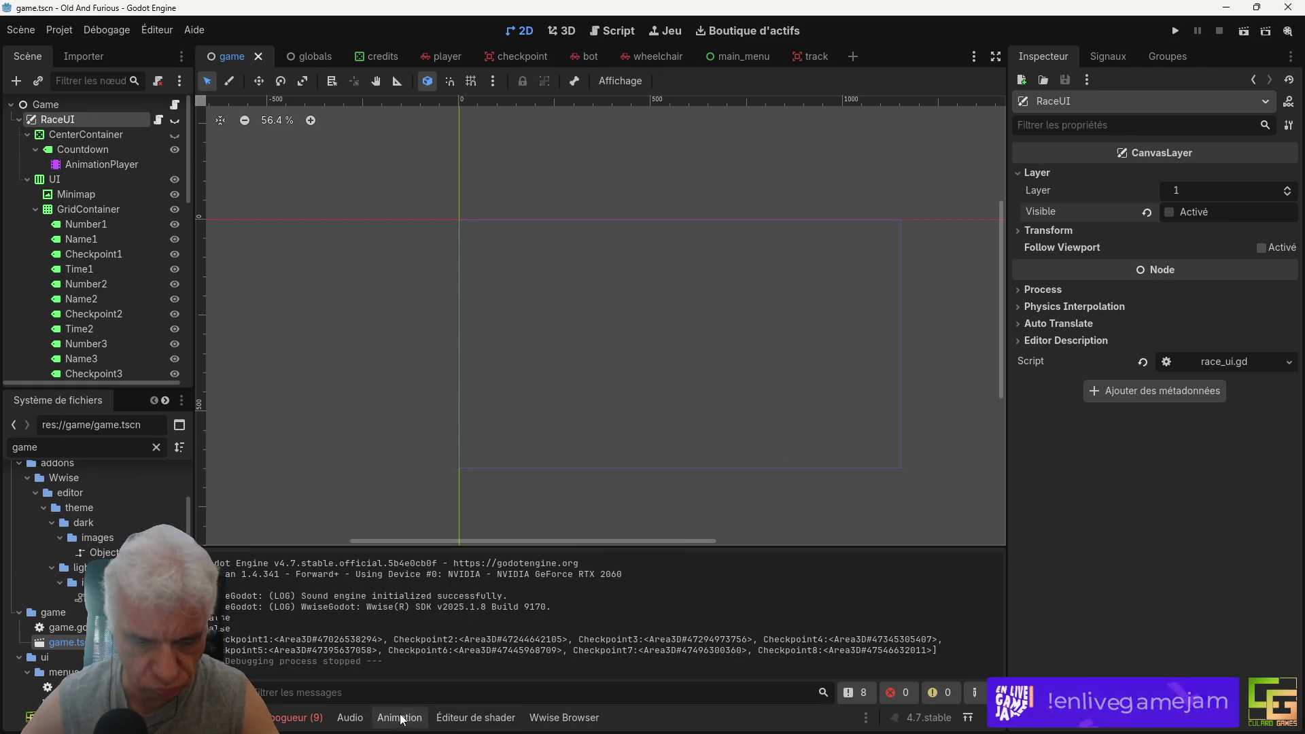
# Step: Open the AnimationPlayer's RESET animation and leave the CenterContainer visible key's Value ticked on
pyautogui.click(85, 163)
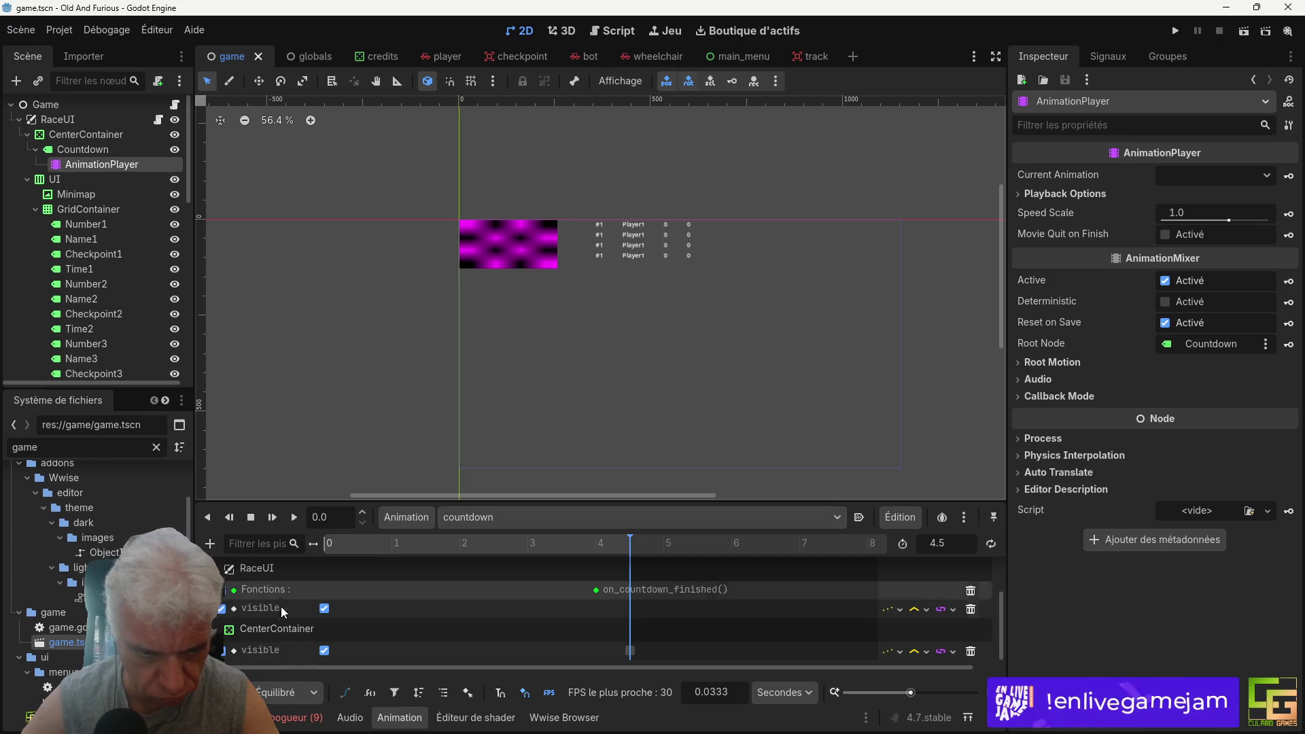
pyautogui.click(464, 517)
pyautogui.click(469, 539)
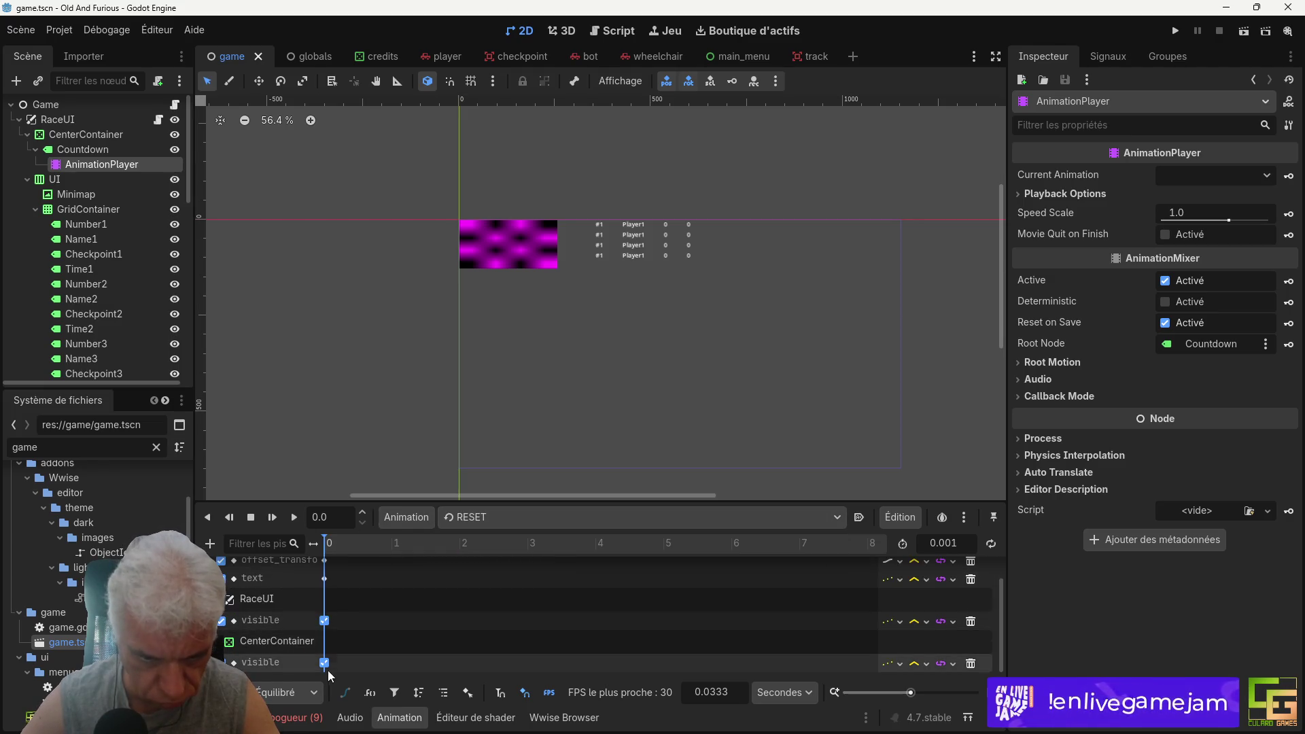
pyautogui.click(325, 664)
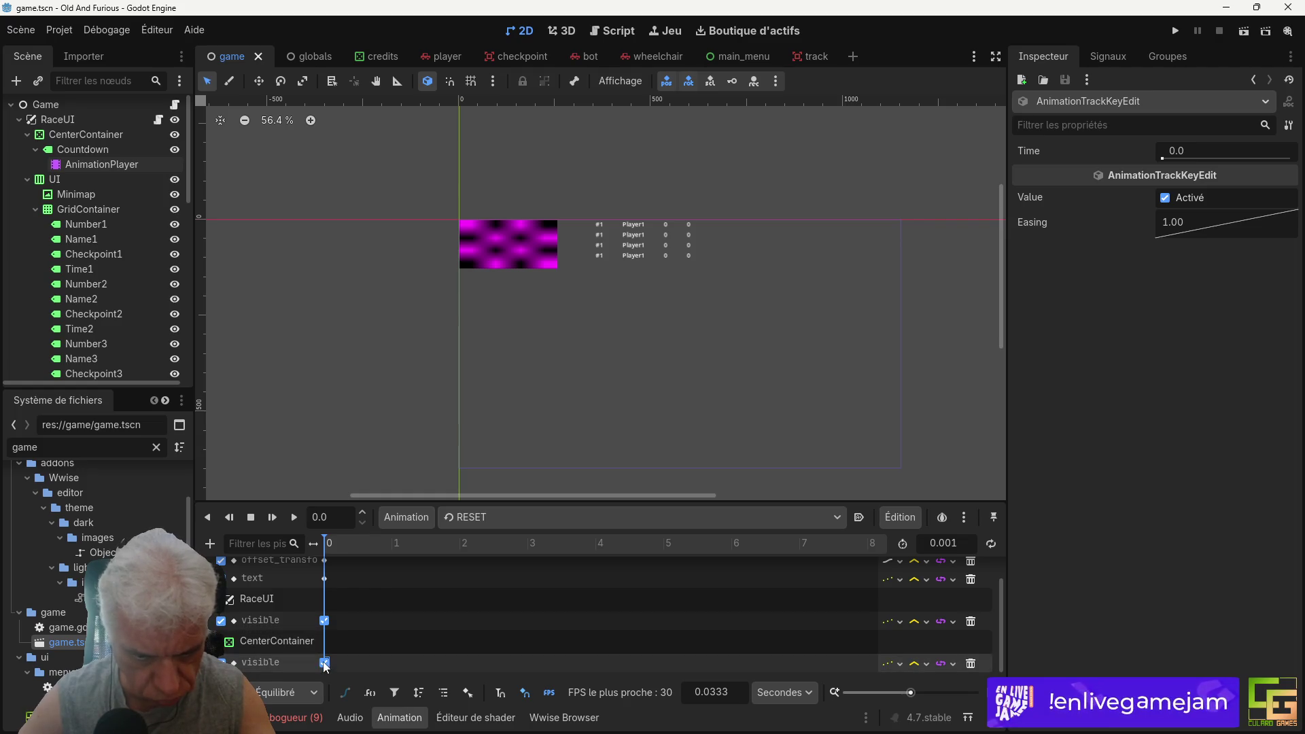
pyautogui.click(1165, 197)
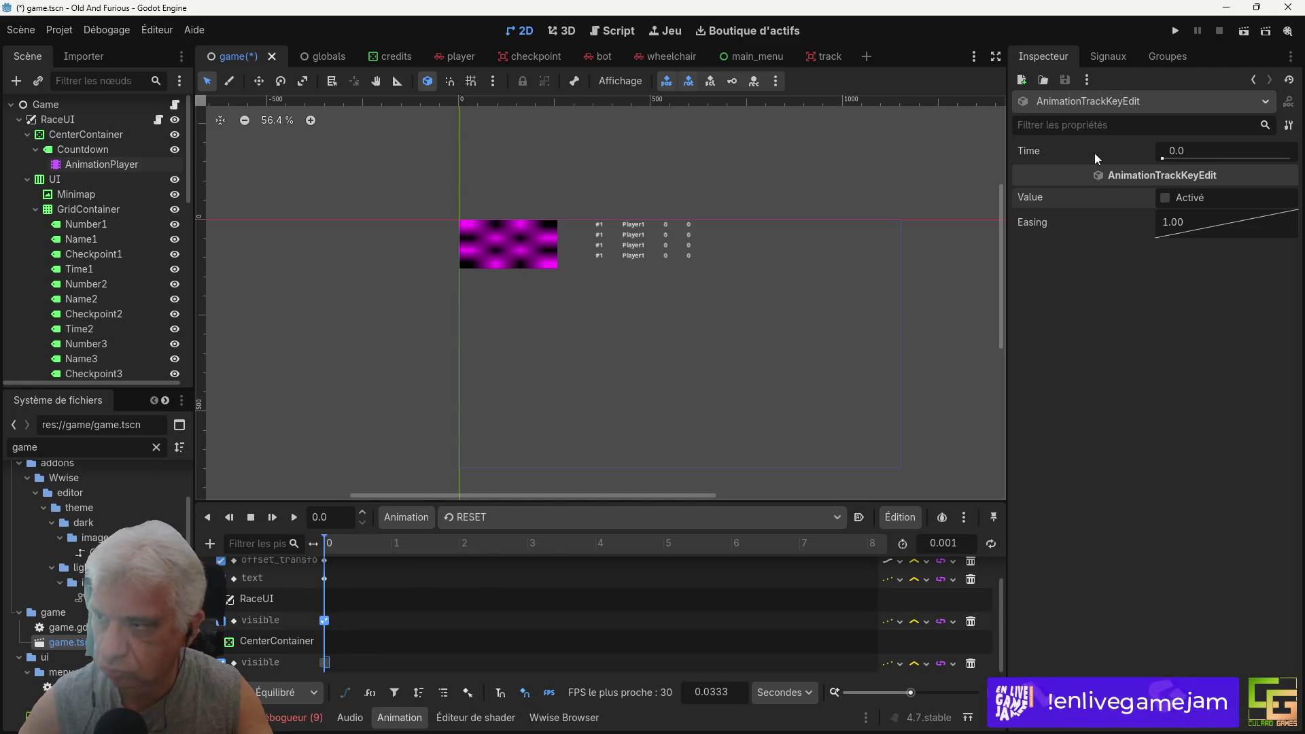
pyautogui.click(1163, 197)
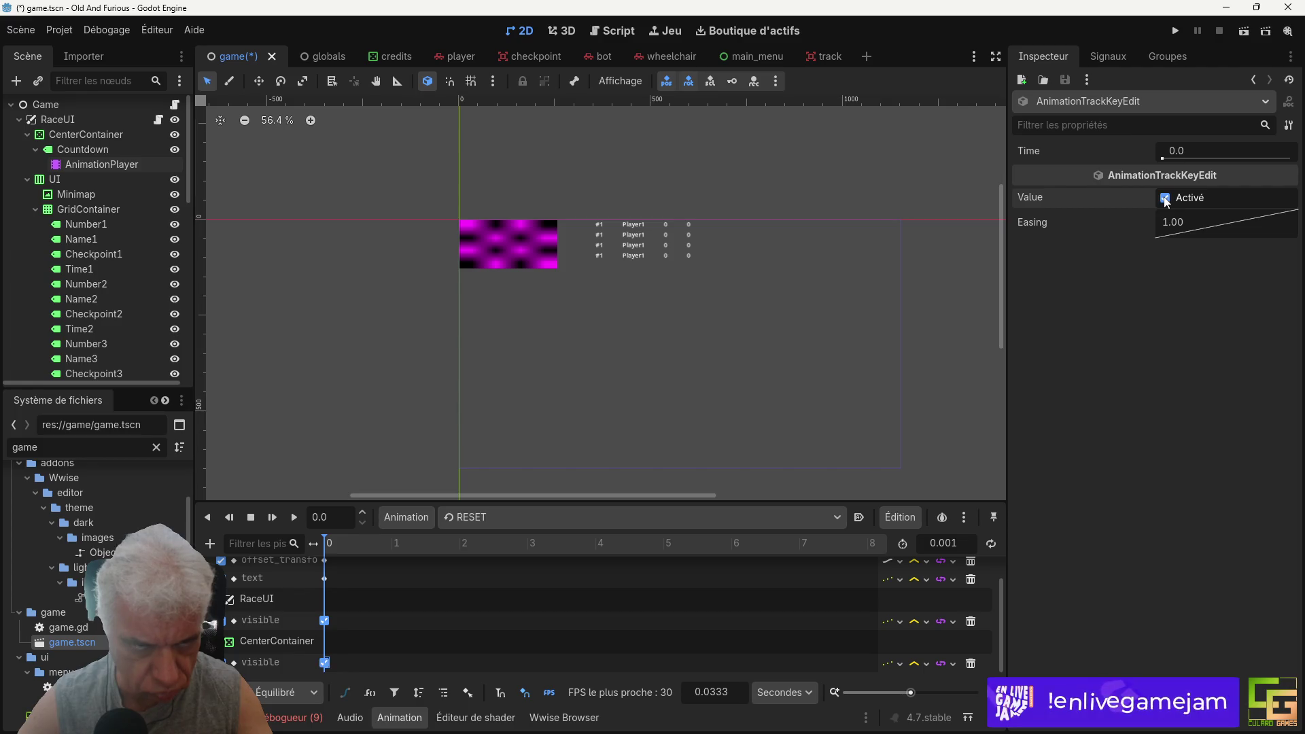
pyautogui.scroll(3)
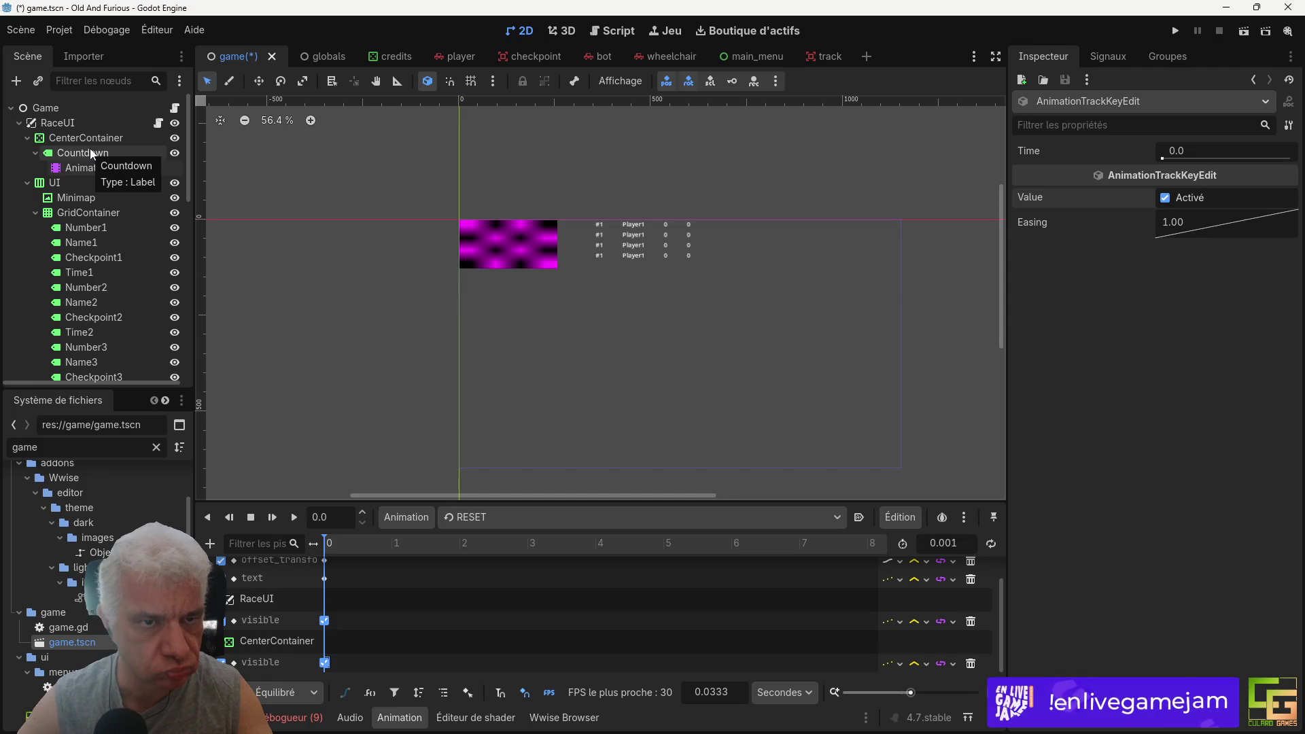
# Step: Rename the CenterContainer node to Countdown
pyautogui.click(84, 138)
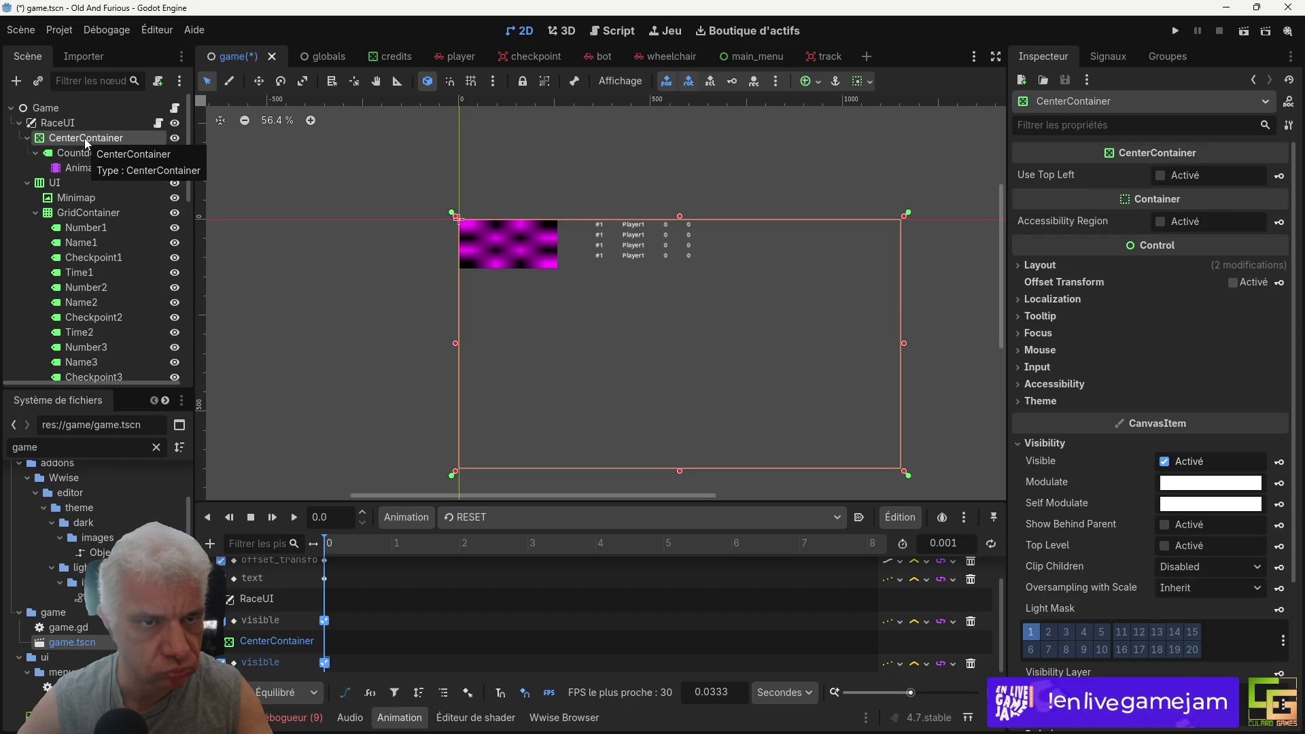
pyautogui.click(84, 137)
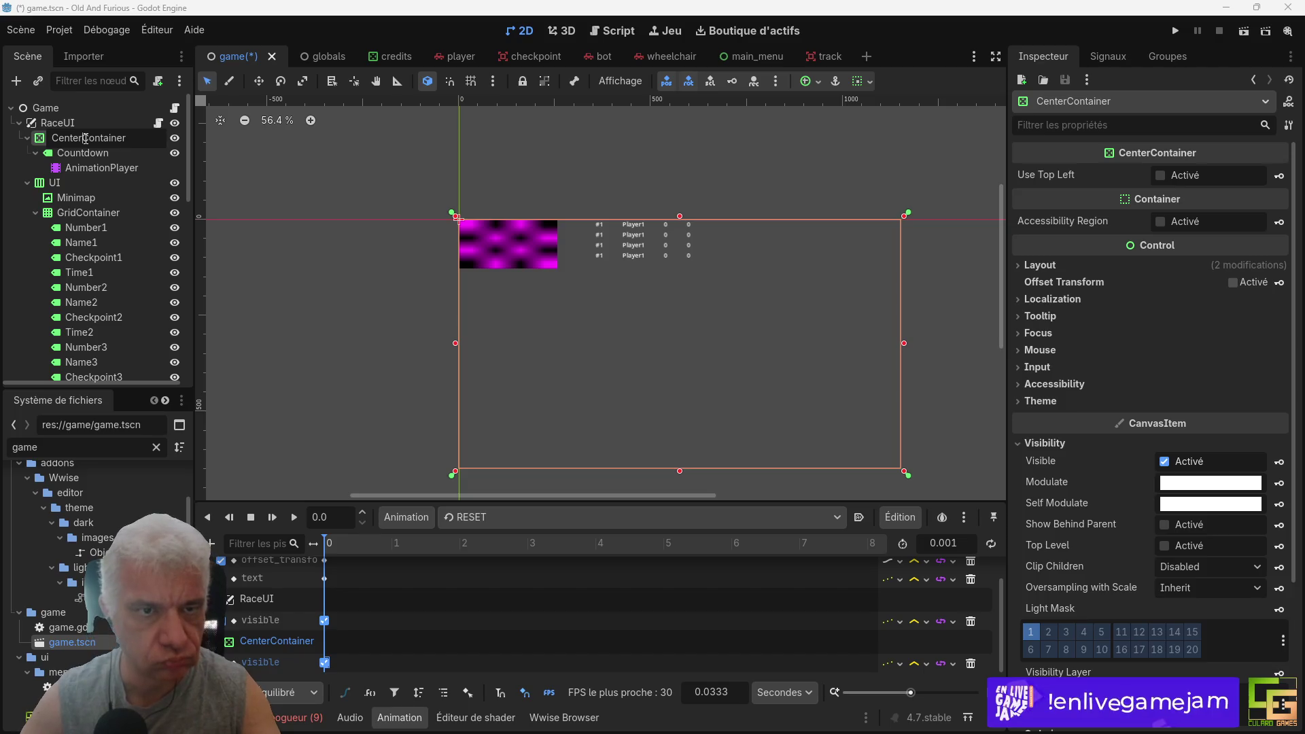
pyautogui.write('Countdown')
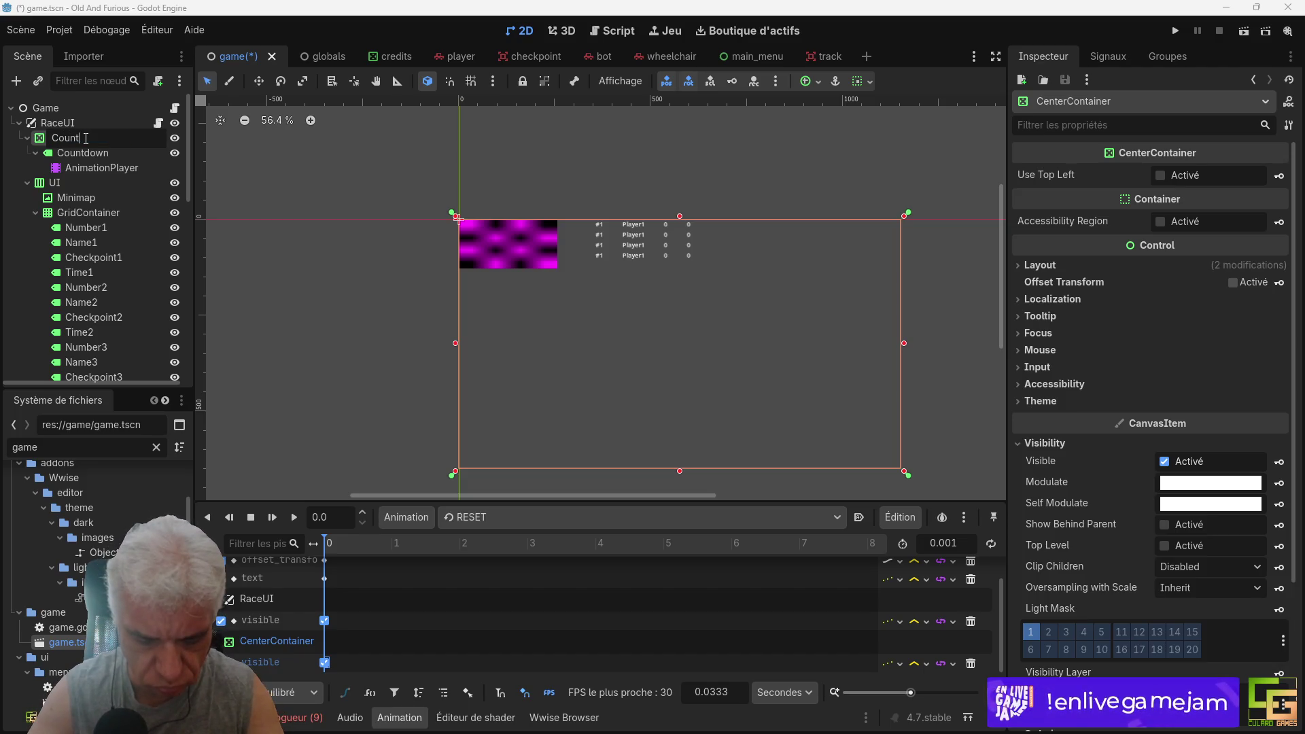
pyautogui.press('Return')
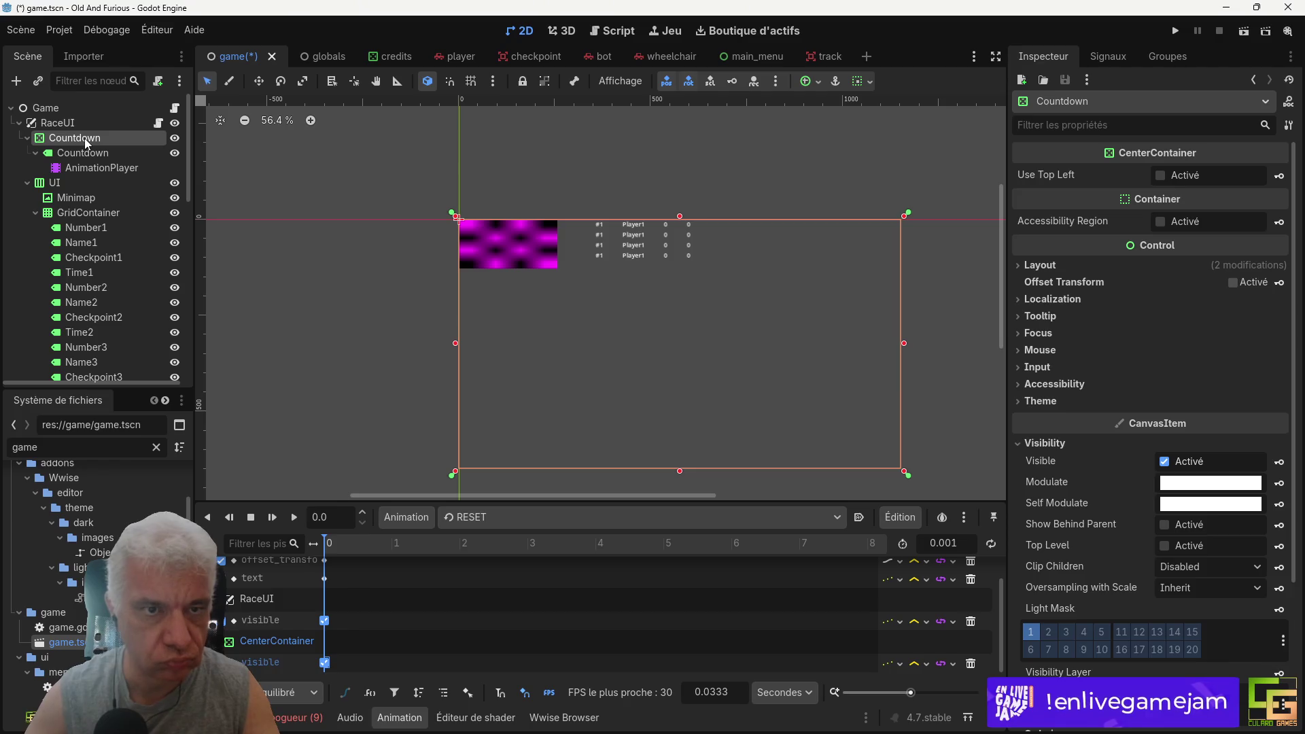
# Step: Rename the child label to Label and save the scene
pyautogui.doubleClick(83, 152)
pyautogui.write('Labe')
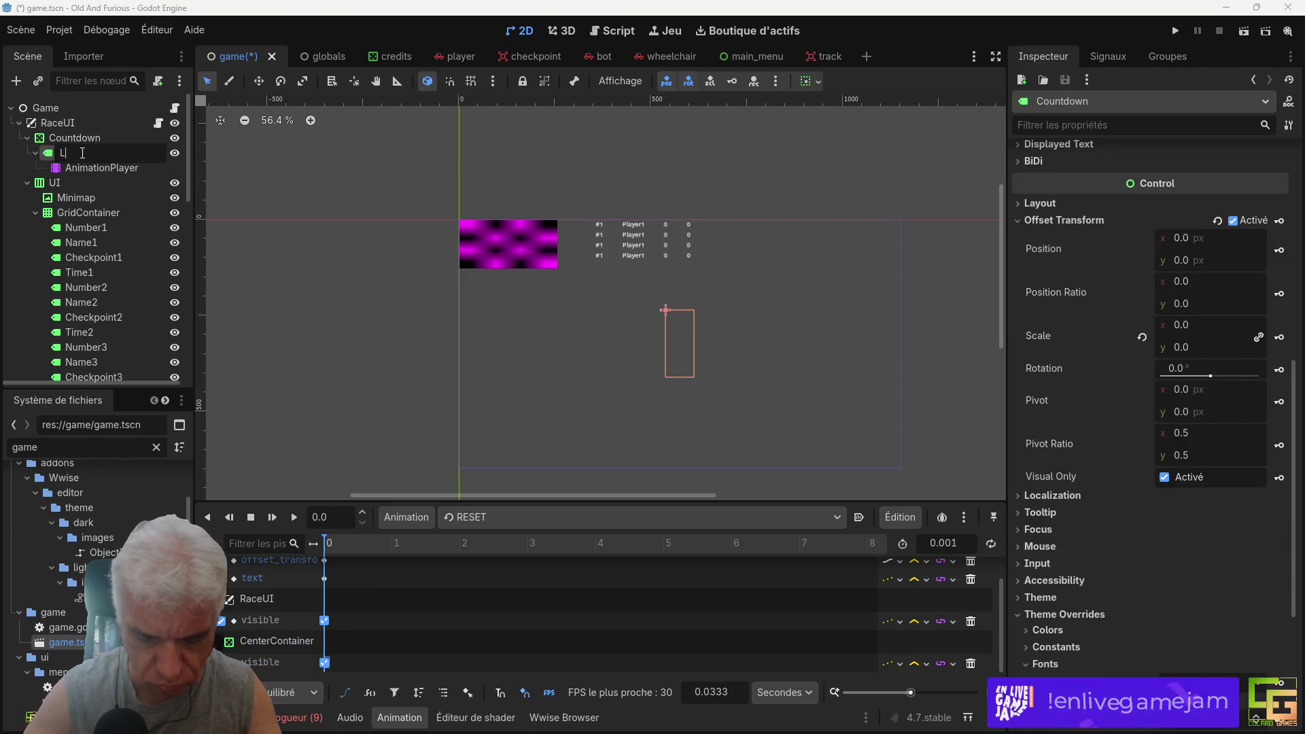
pyautogui.write('lk')
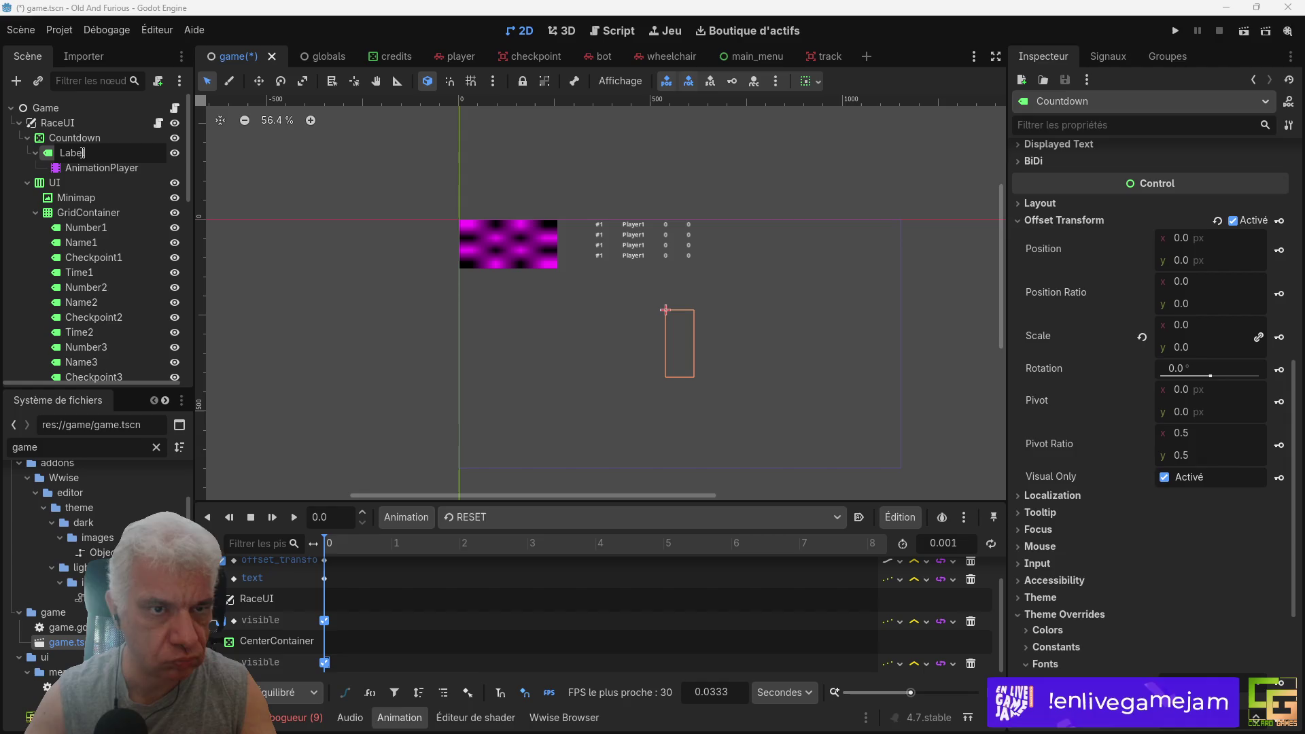
pyautogui.press('Return')
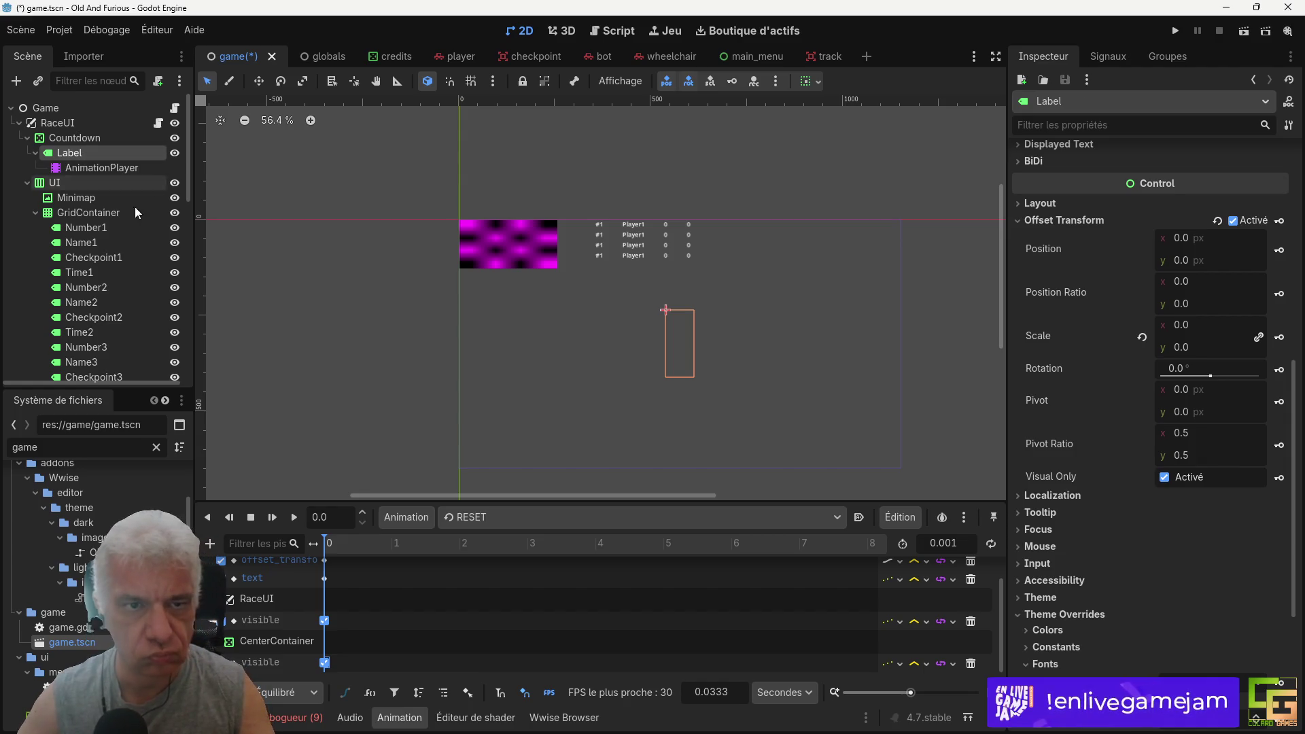
pyautogui.hotkey('ctrl', 's')
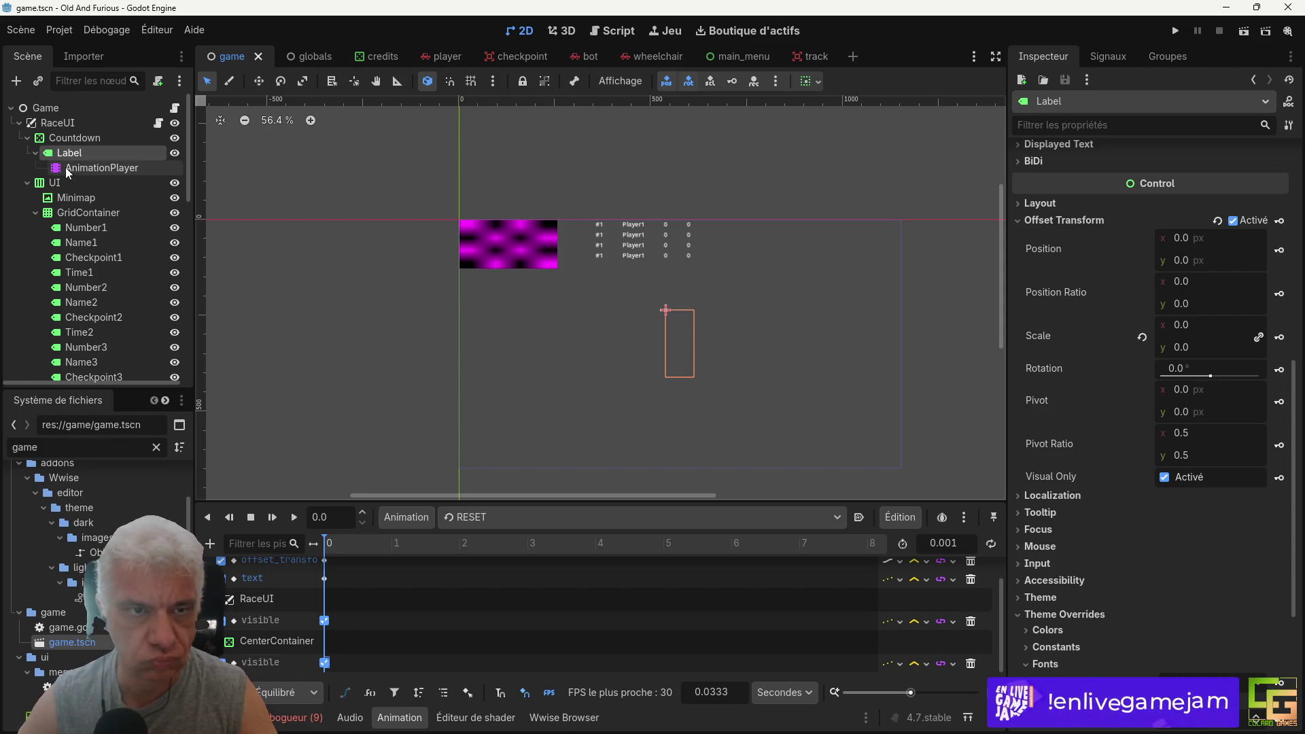
# Step: Center the GridContainer vertically, save the scene, and run the game
pyautogui.click(75, 212)
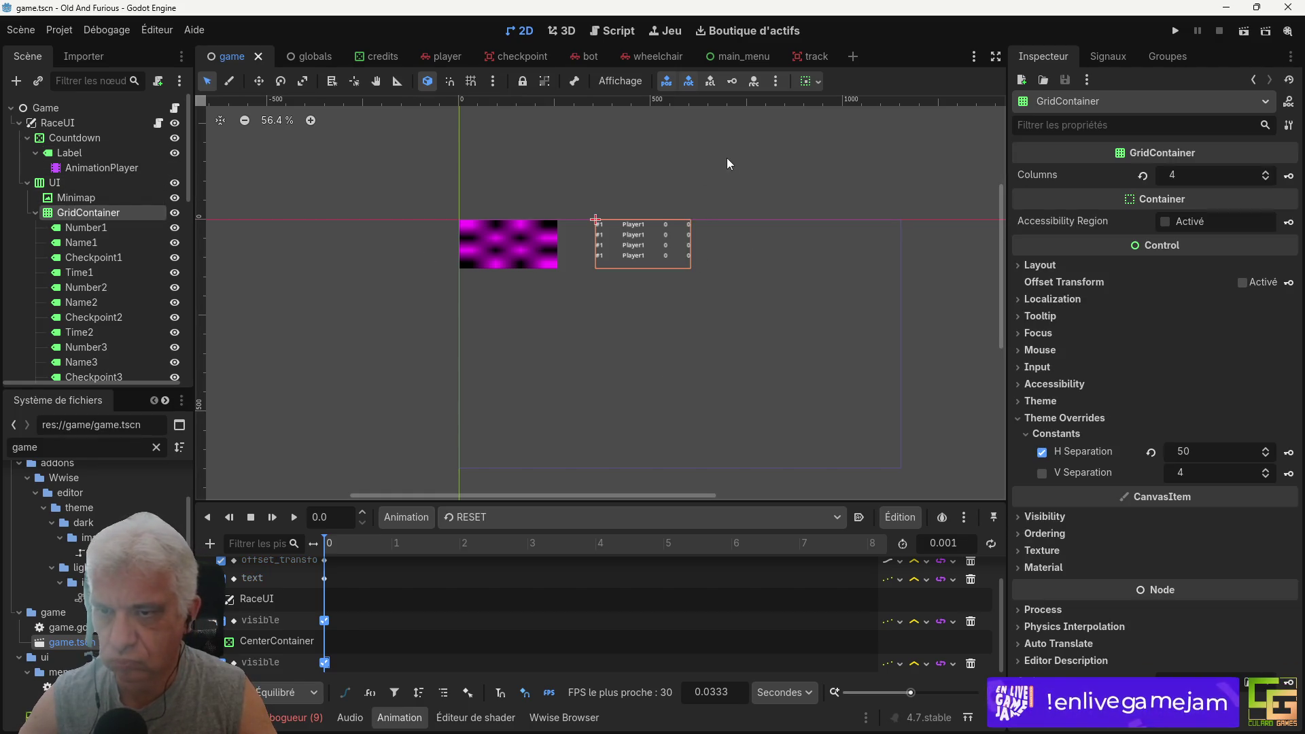
pyautogui.click(812, 82)
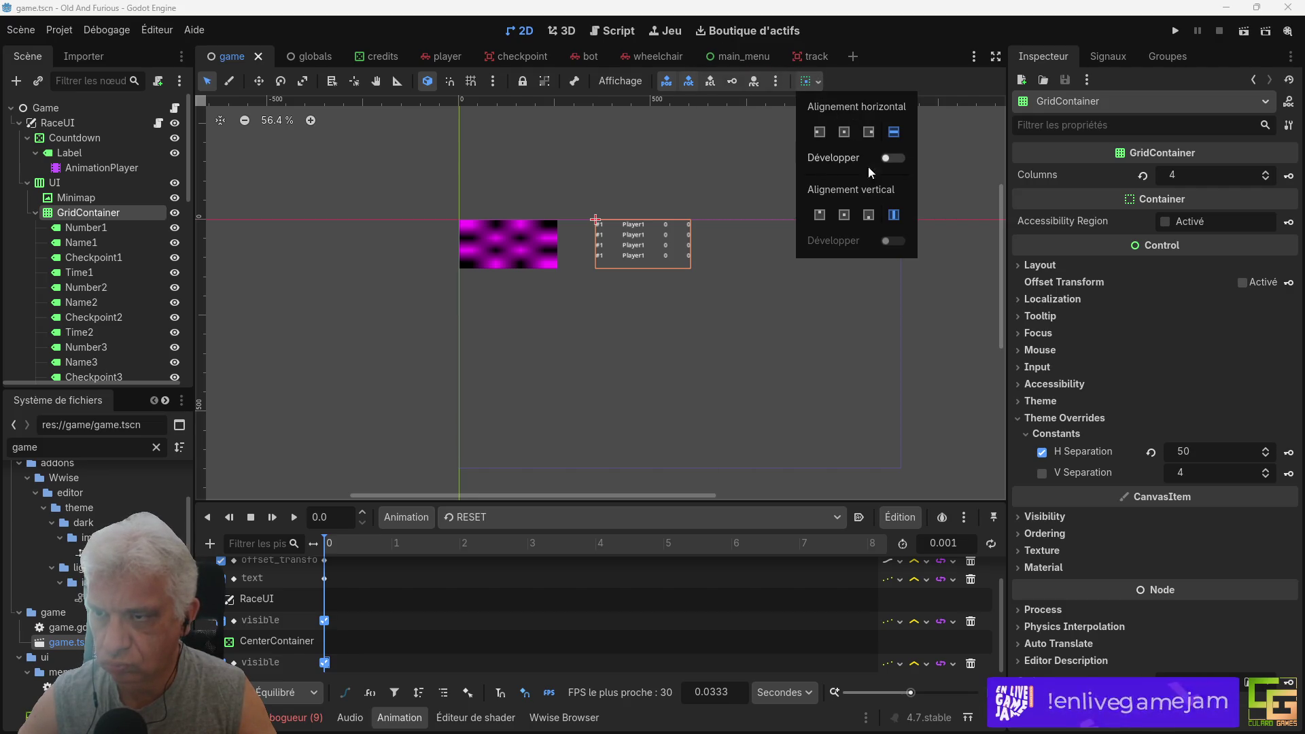
pyautogui.click(845, 216)
pyautogui.click(719, 357)
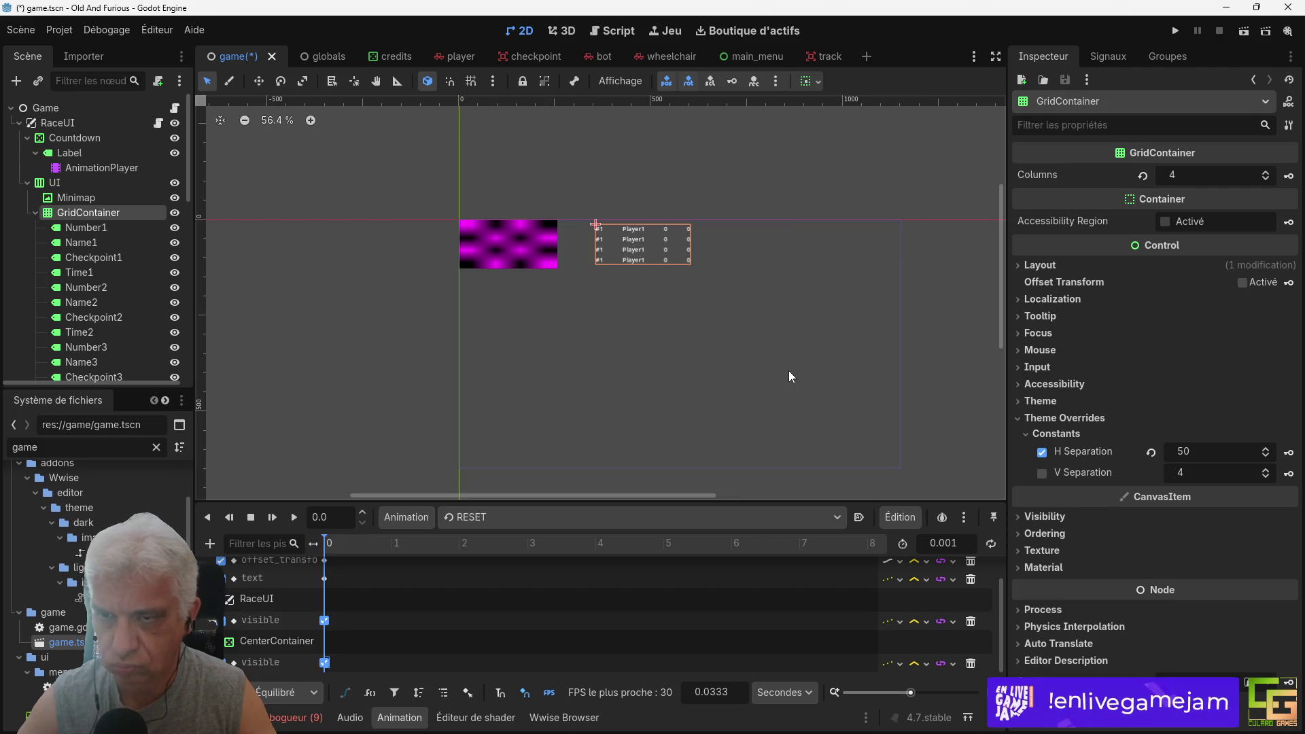
pyautogui.hotkey('ctrl', 's')
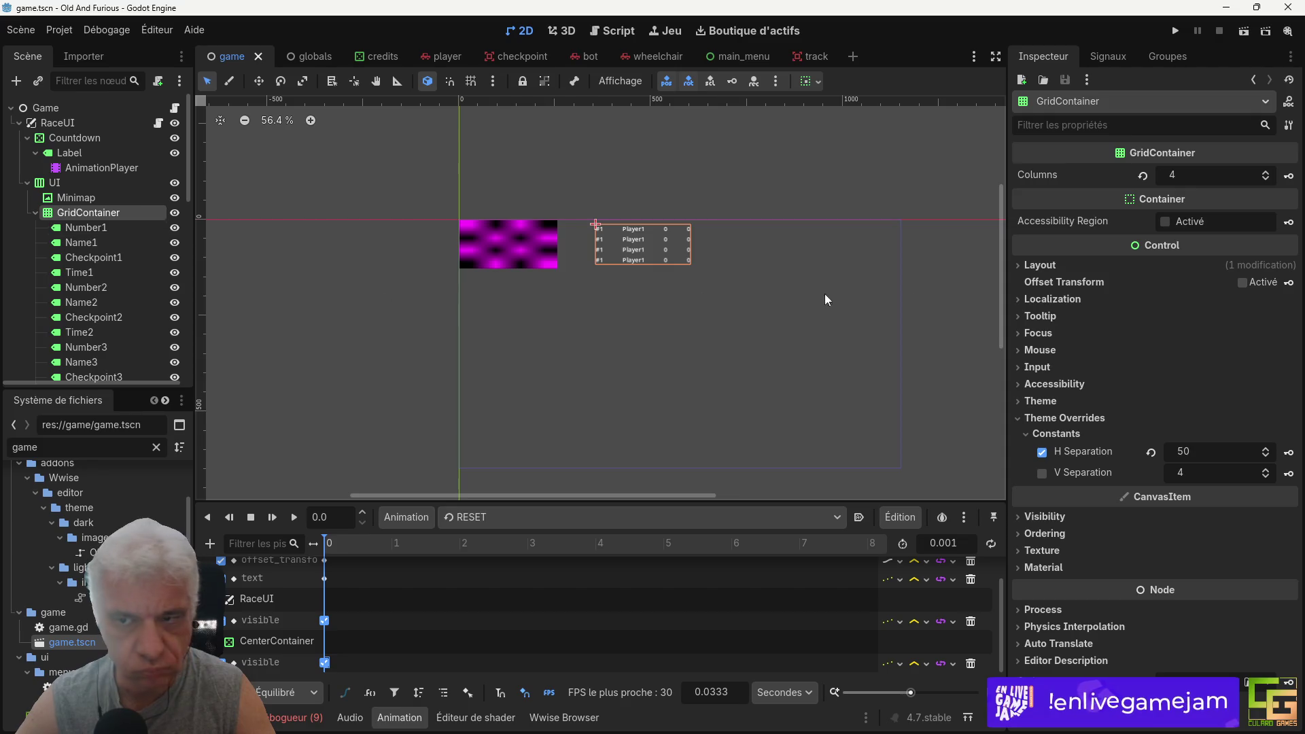
pyautogui.click(1175, 31)
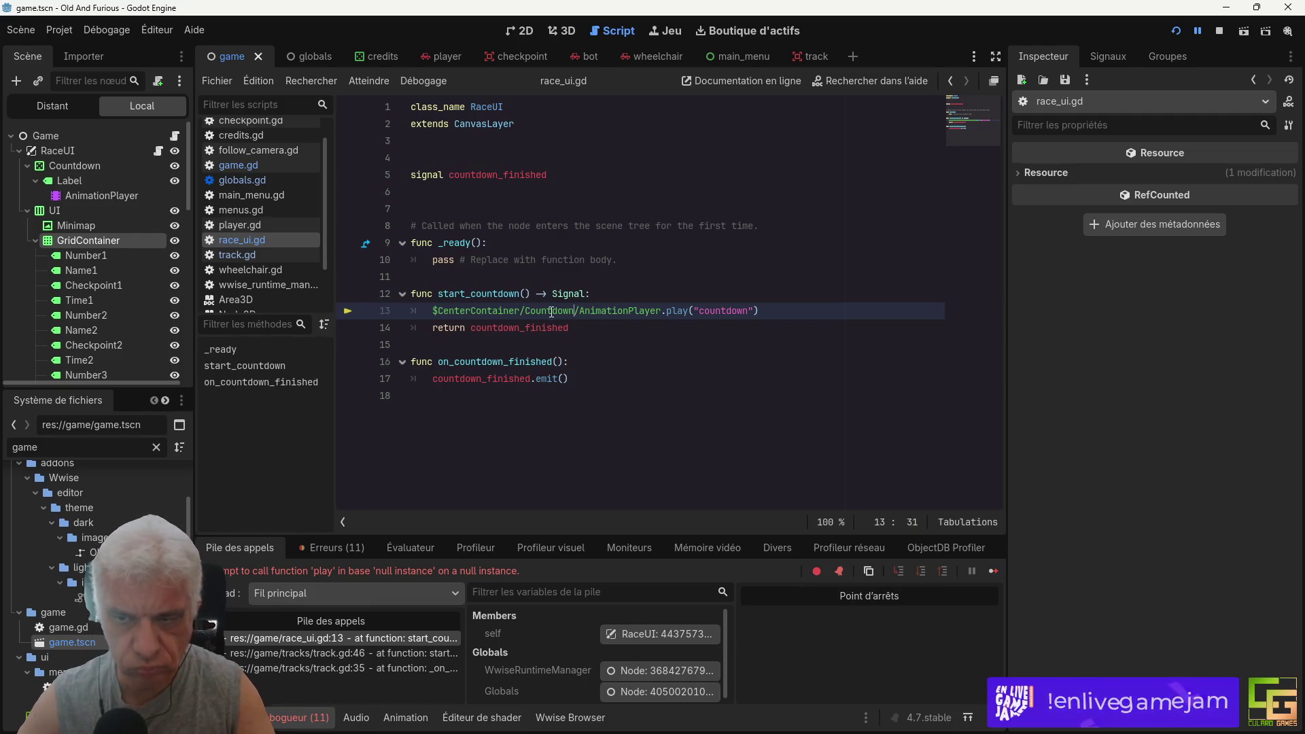
# Step: Change line 13's path to $Countdown/AnimationPlayer, save, and move AnimationPlayer above Label
pyautogui.doubleClick(564, 313)
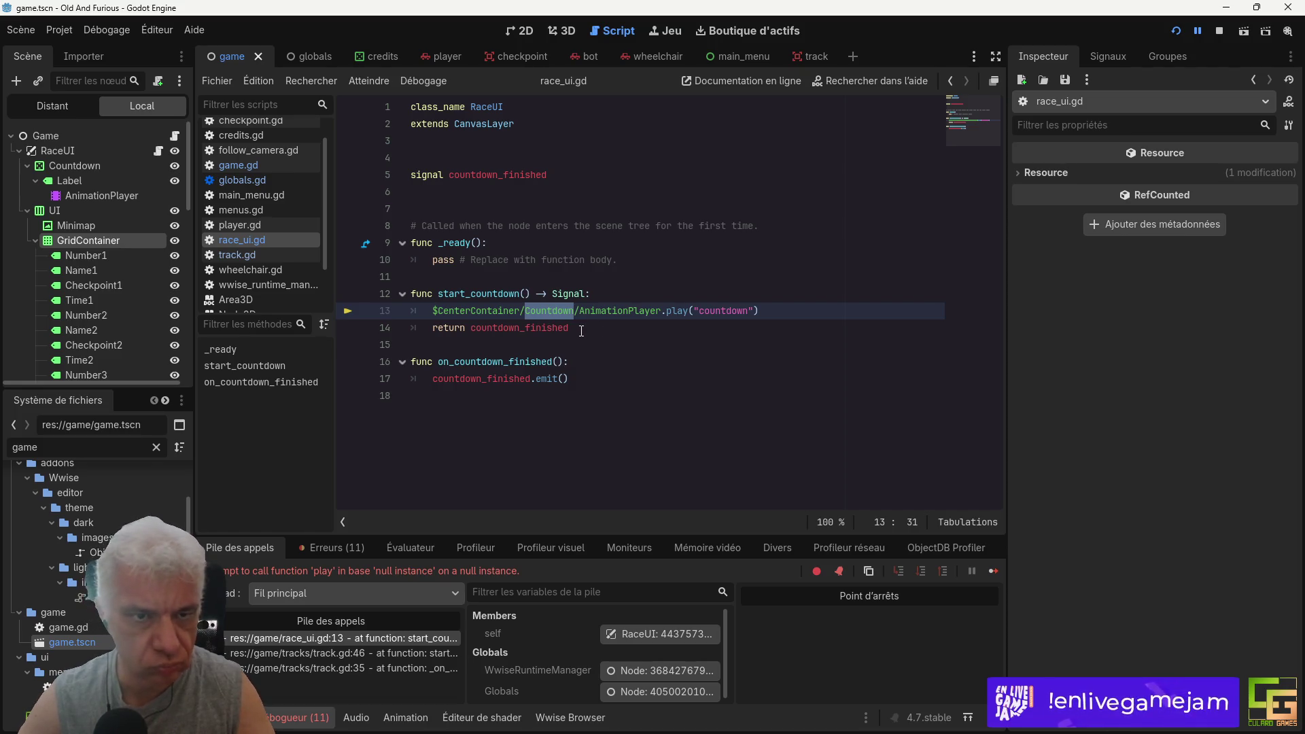
pyautogui.doubleClick(485, 310)
pyautogui.hotkey('ctrl', 'v')
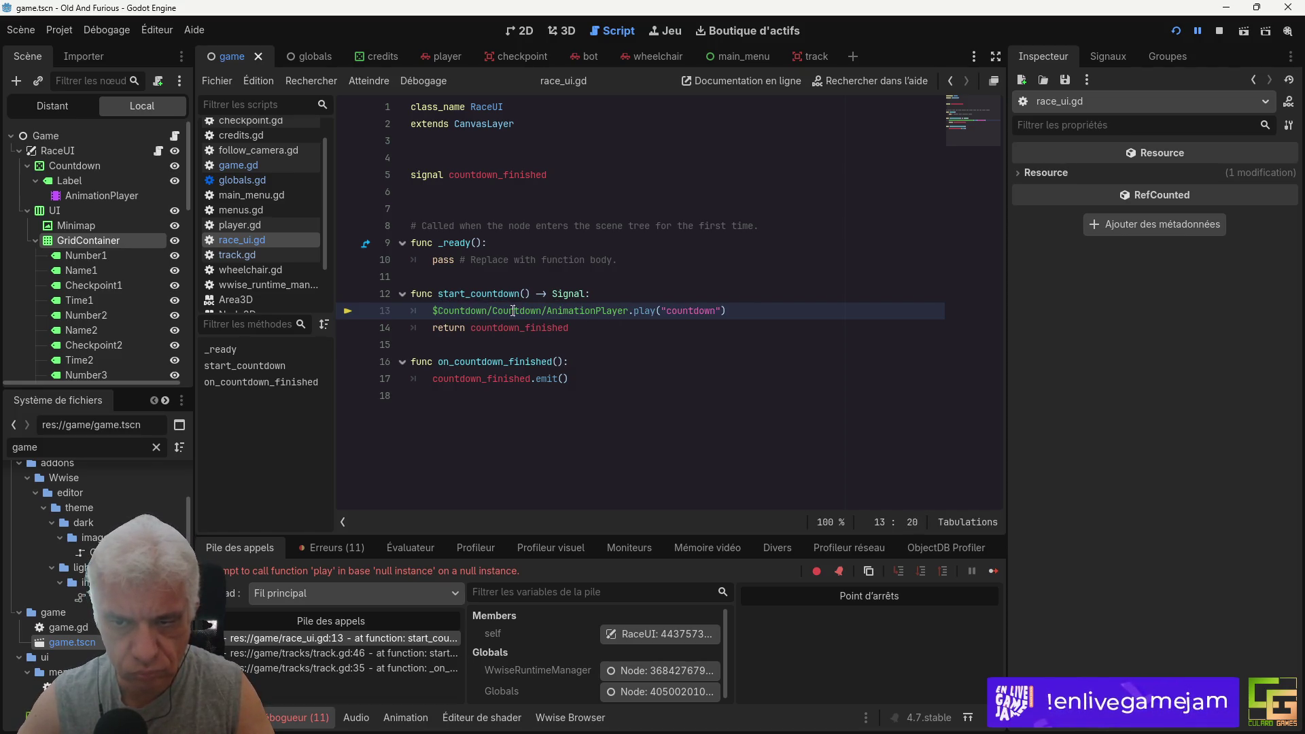
pyautogui.doubleClick(513, 310)
pyautogui.press('Delete')
pyautogui.press('Delete')
pyautogui.write('C')
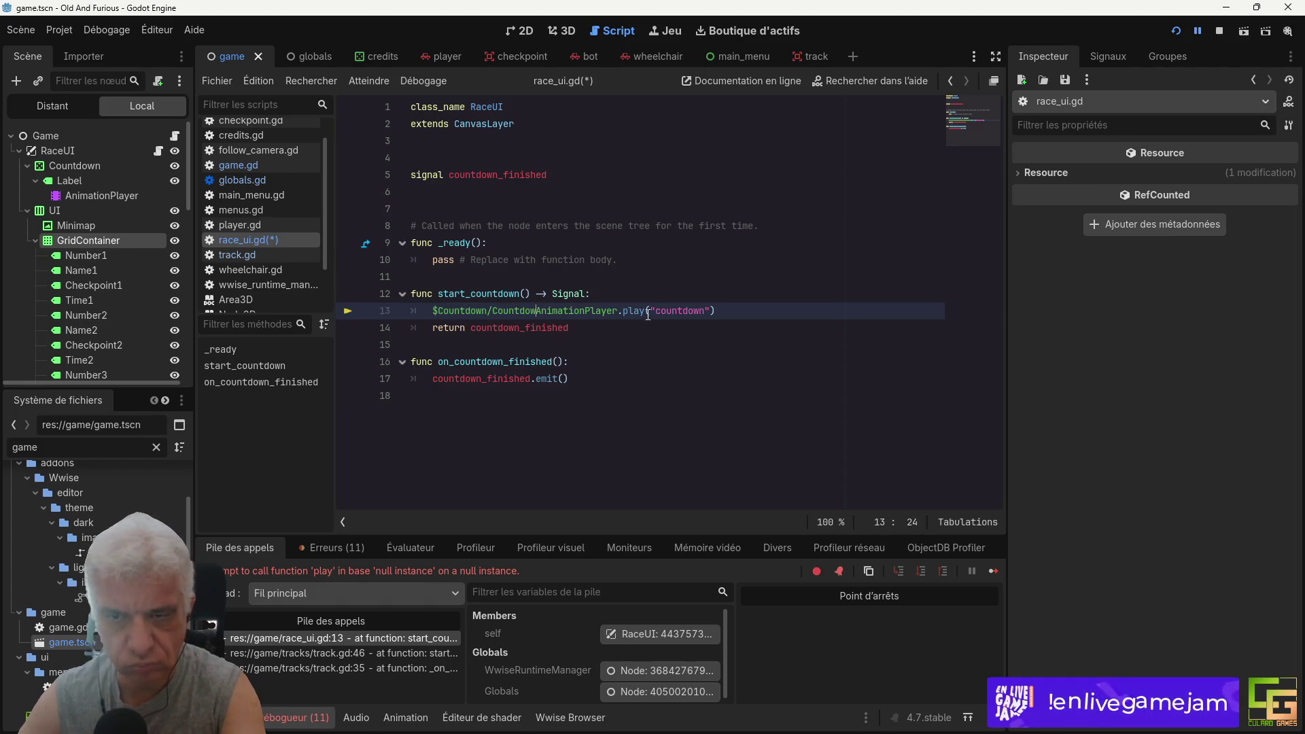
pyautogui.press('BackSpace')
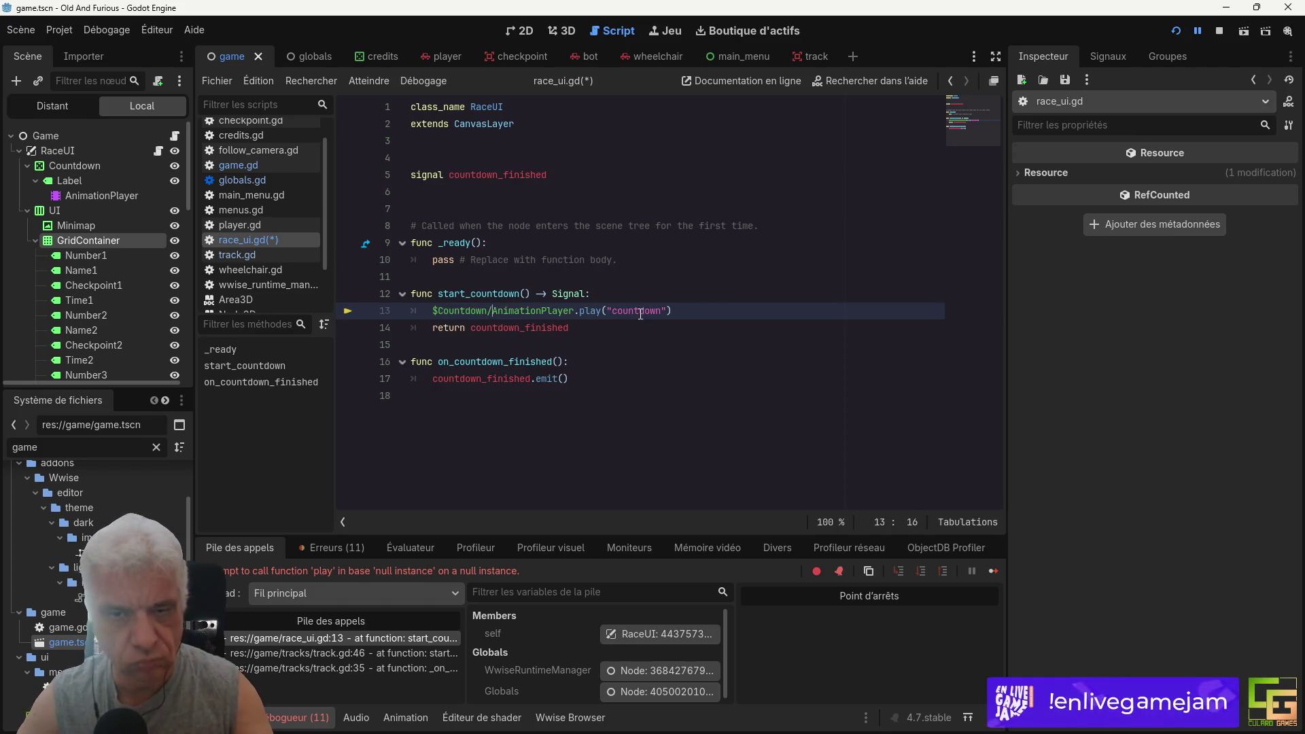
pyautogui.hotkey('ctrl', 's')
pyautogui.moveTo(102, 195); pyautogui.dragTo(78, 177)
# Step: Run the game, drive the car forward through the checkpoints, then stop it with F8
pyautogui.hotkey('ctrl', 's')
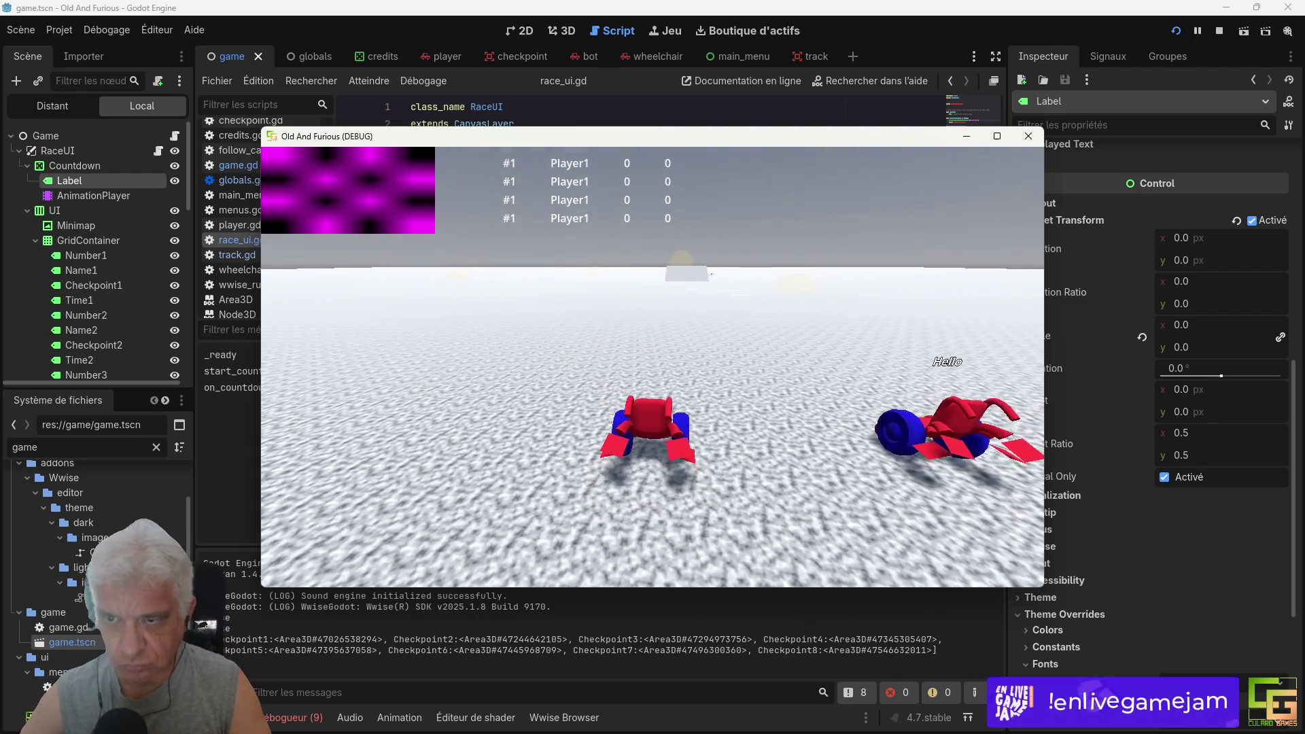
pyautogui.press('Up')
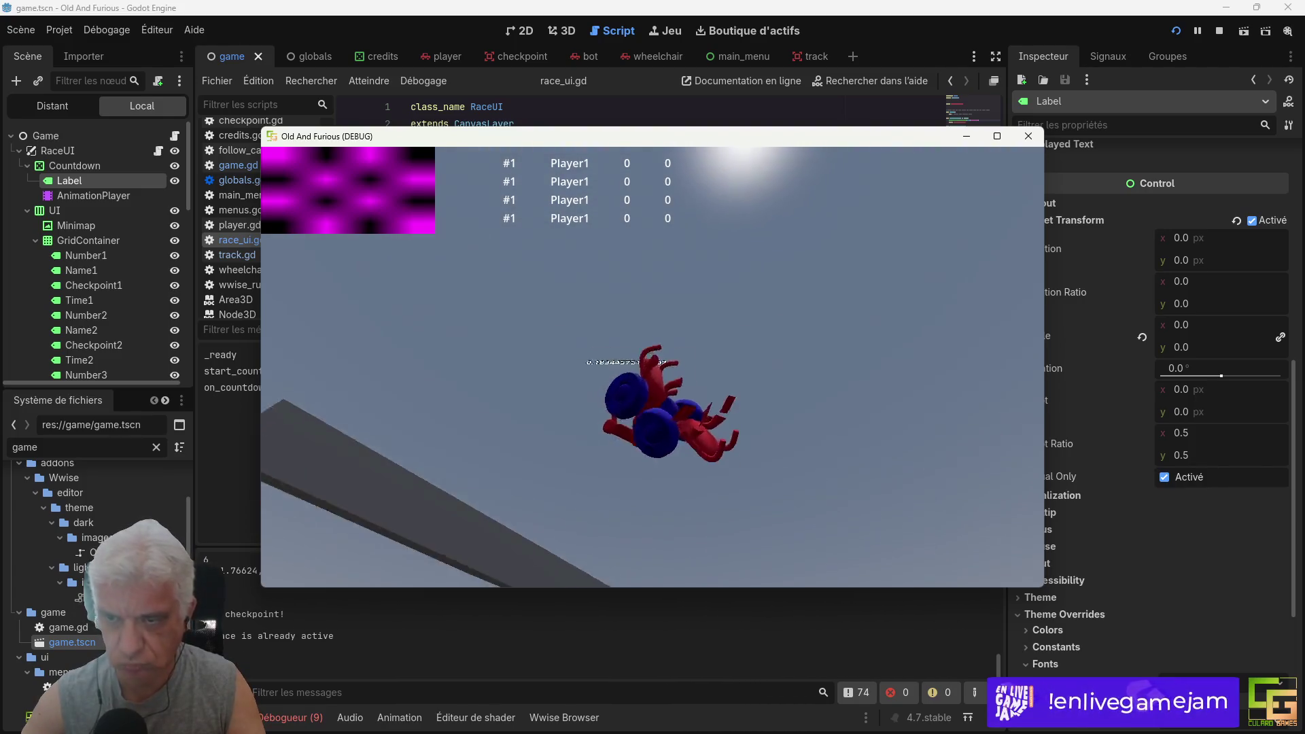
pyautogui.press('F8')
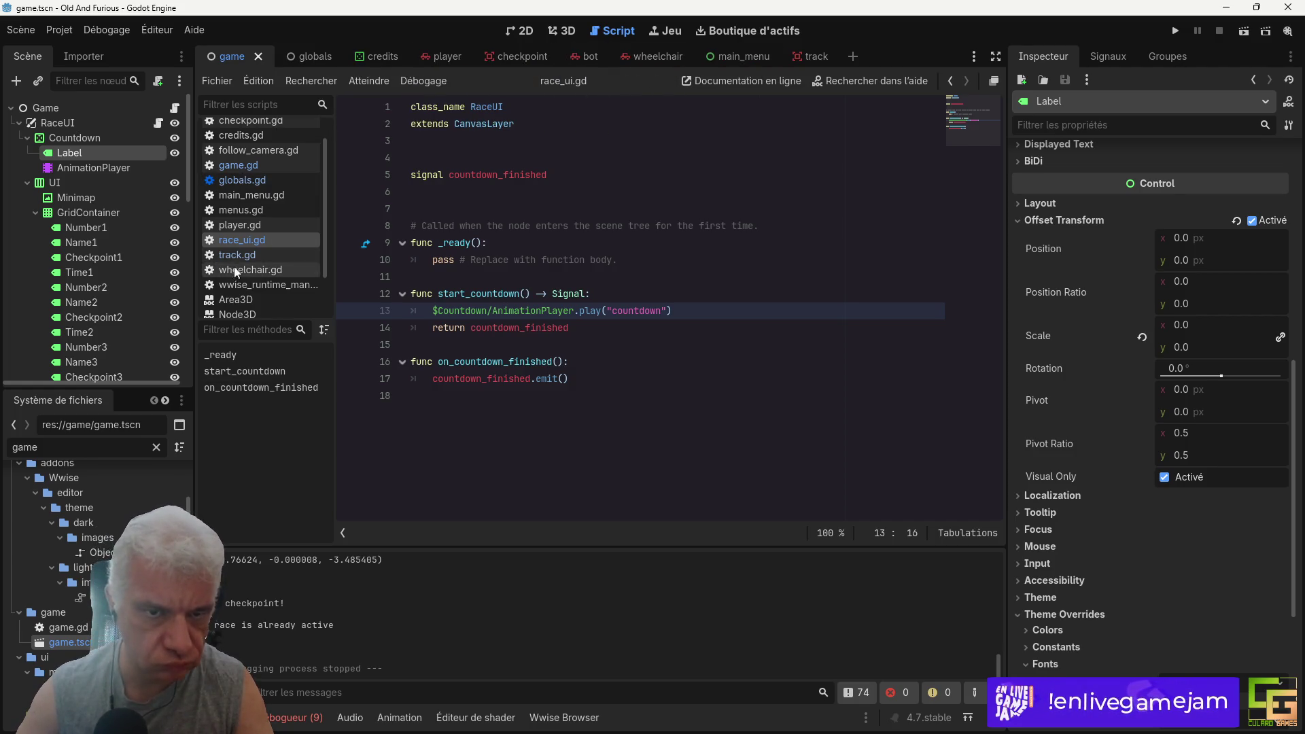
# Step: In track.gd line 8, declare var wheelchairs : Array[Wheelchair] = [] and save
pyautogui.click(238, 255)
pyautogui.scroll(3)
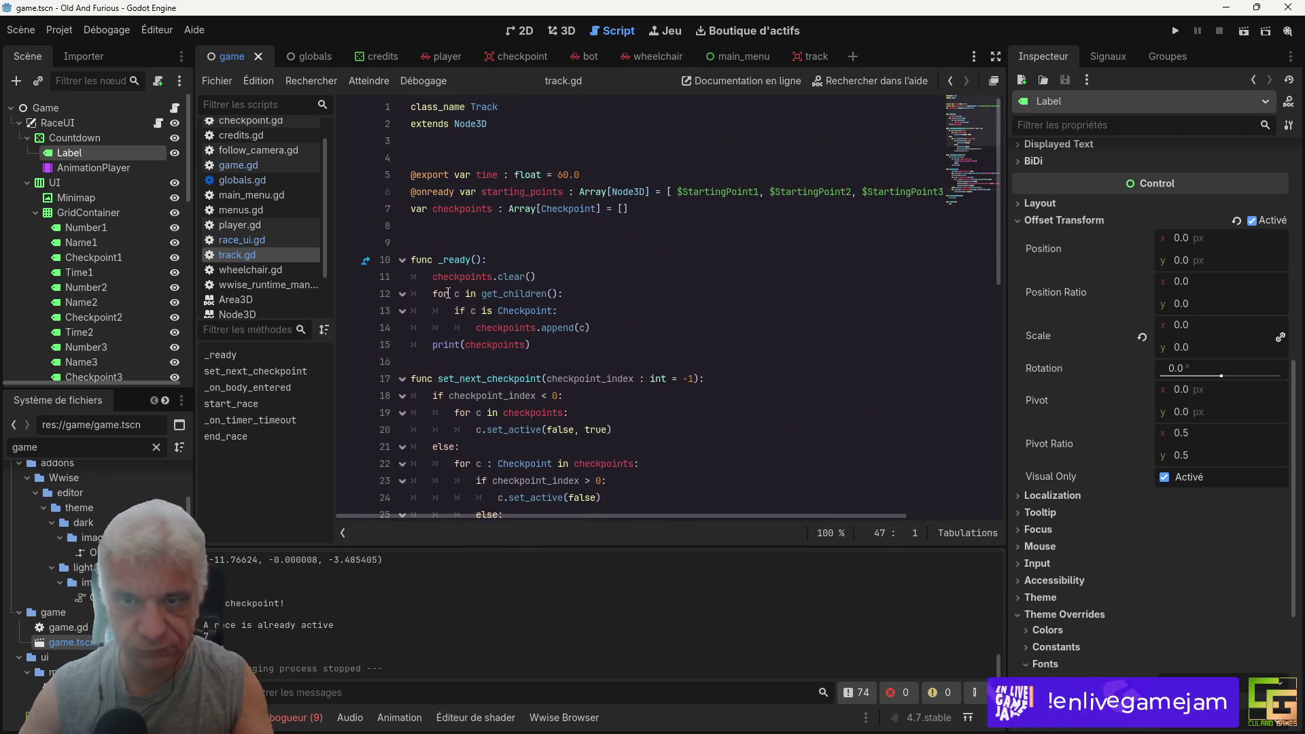
pyautogui.click(441, 226)
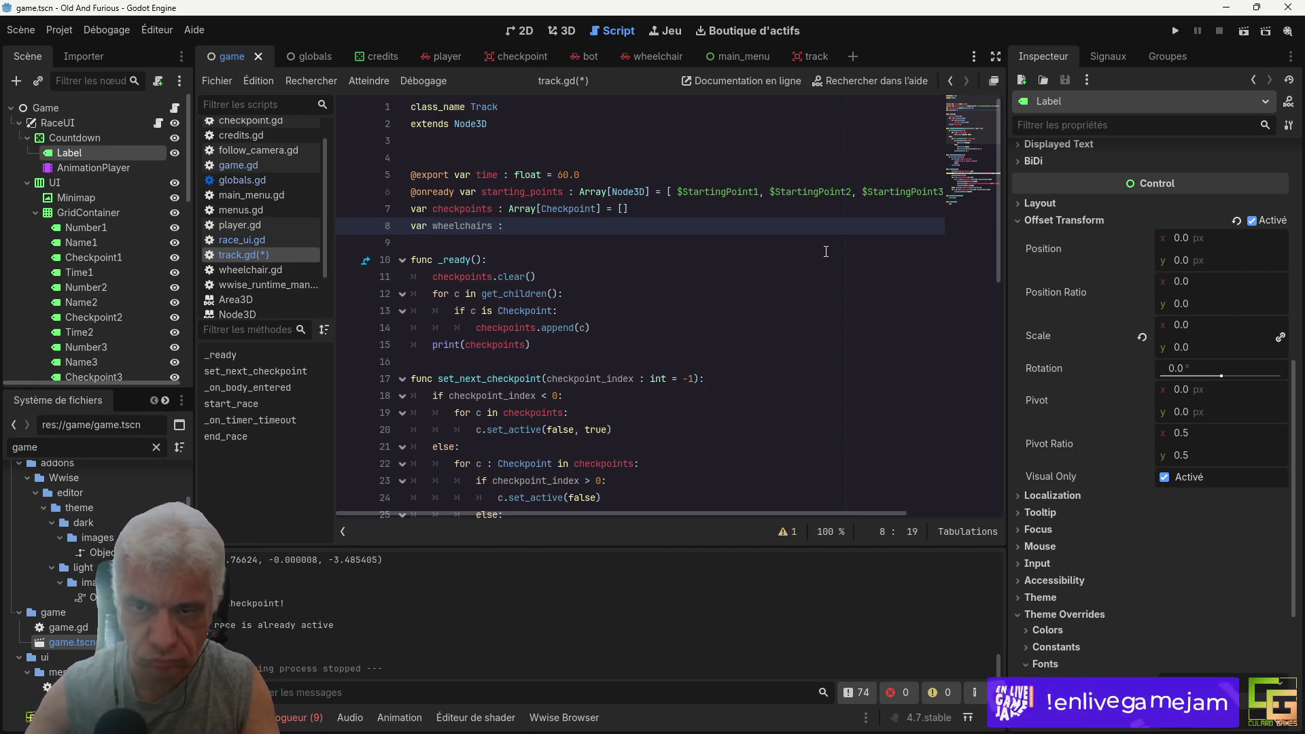
pyautogui.write('Arra')
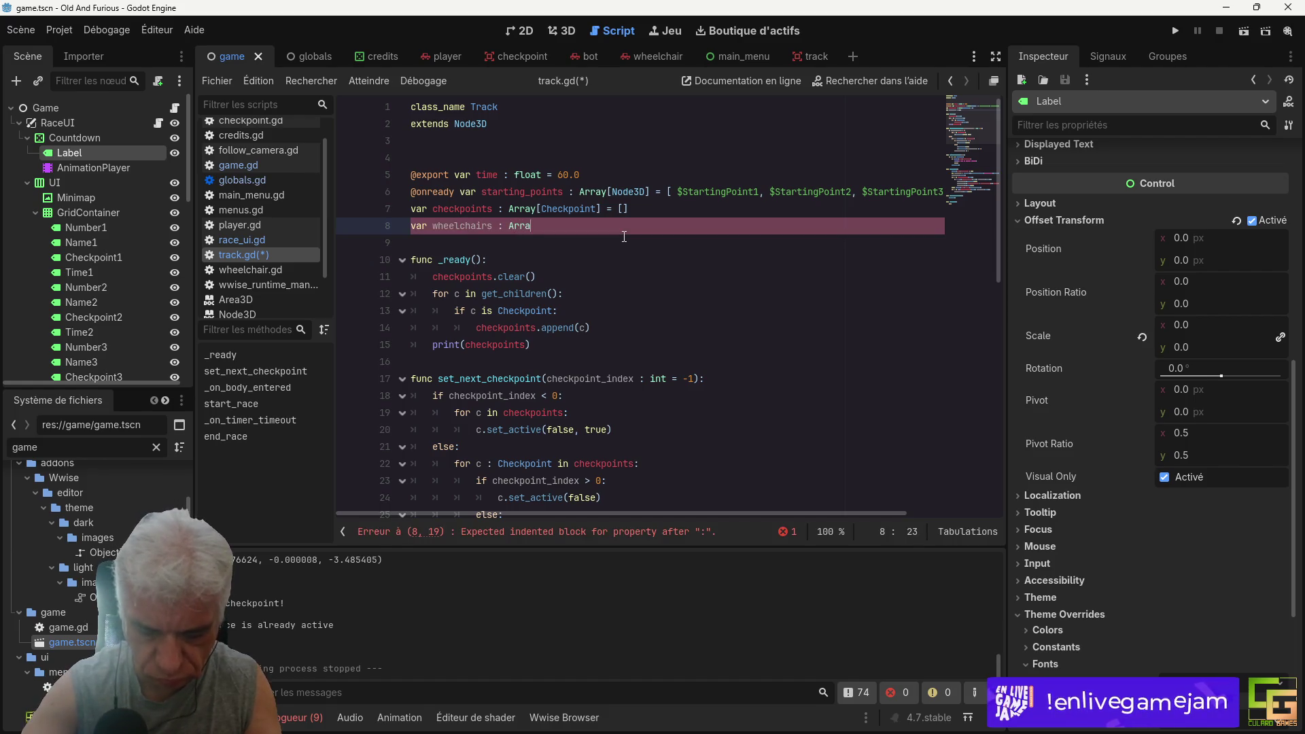
pyautogui.write('y')
pyautogui.write('[Wh')
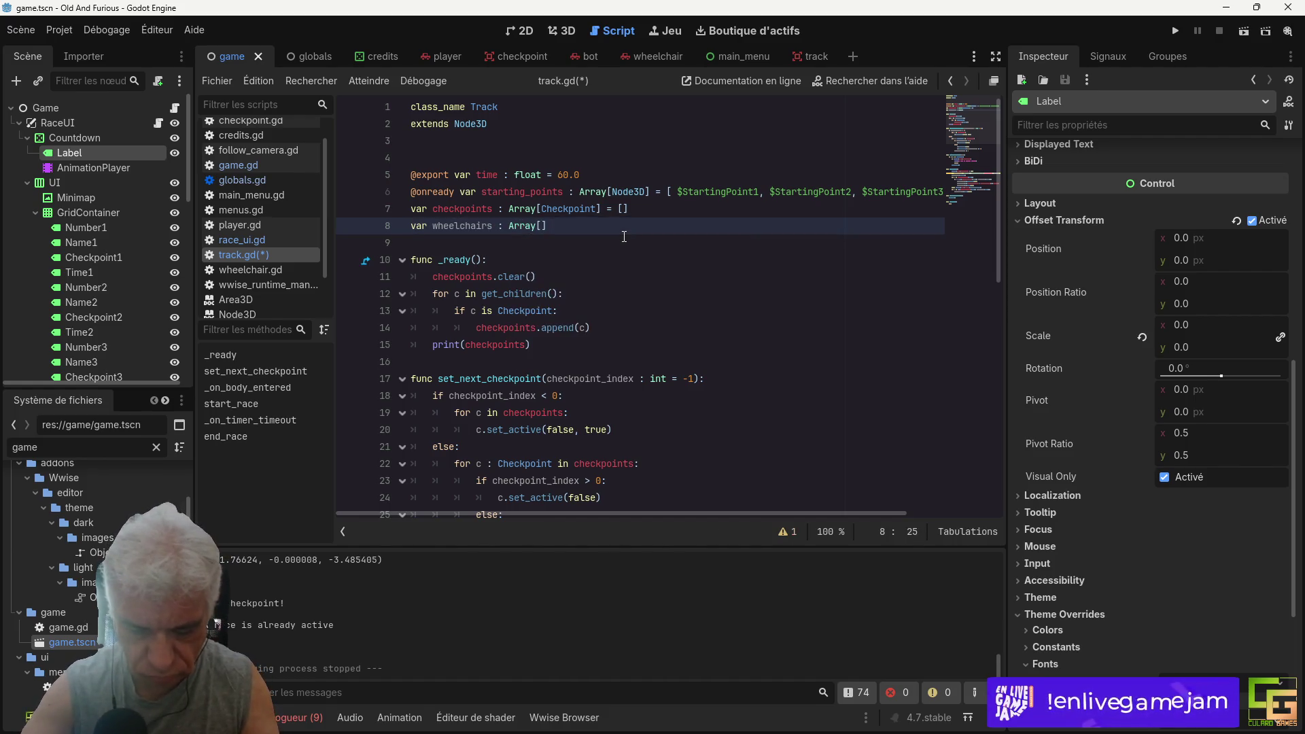
pyautogui.write('e')
pyautogui.press('Return')
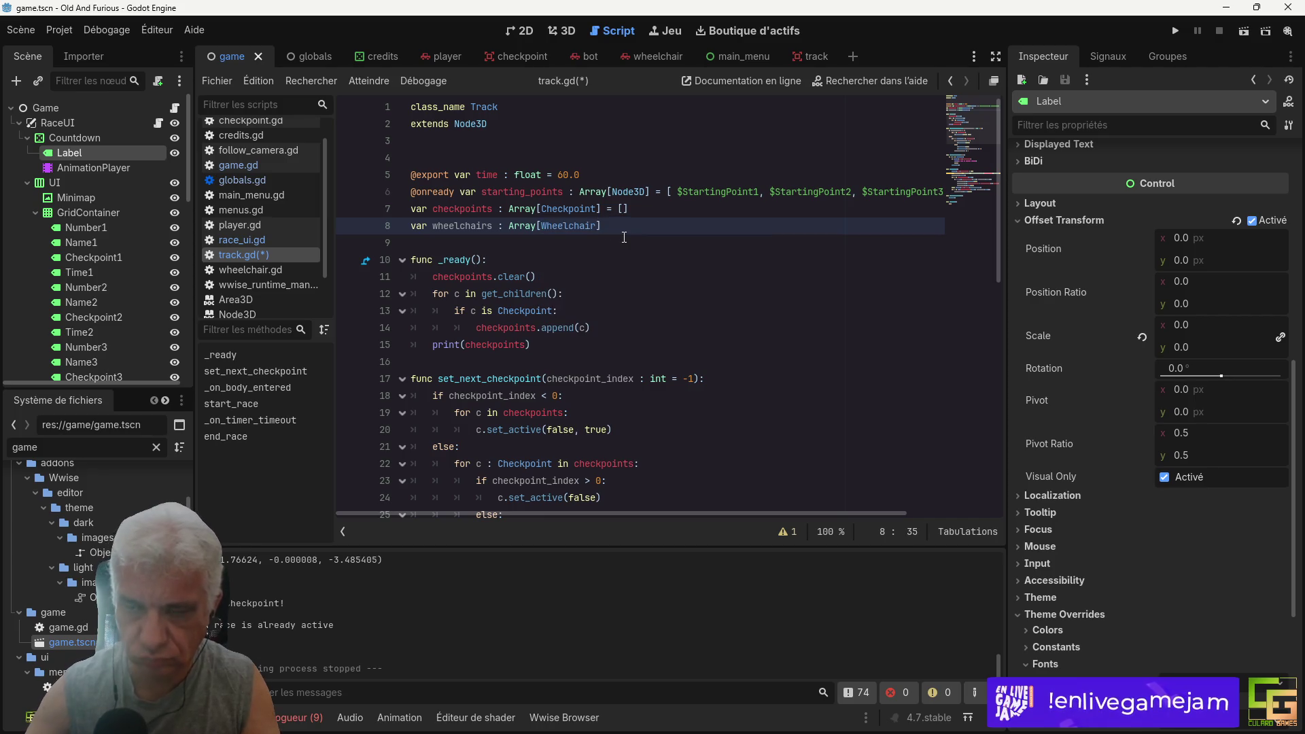
pyautogui.write(' = ')
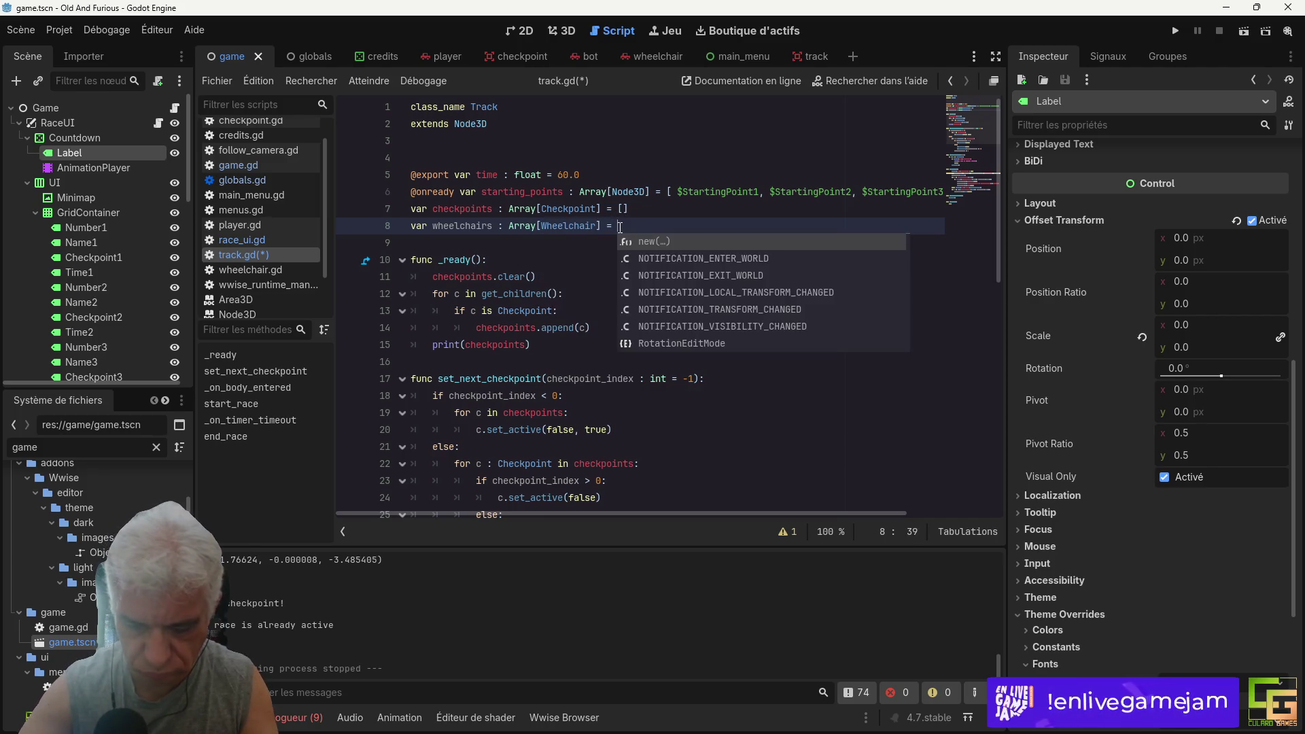
pyautogui.write('[]')
pyautogui.hotkey('ctrl', 's')
pyautogui.scroll(-3)
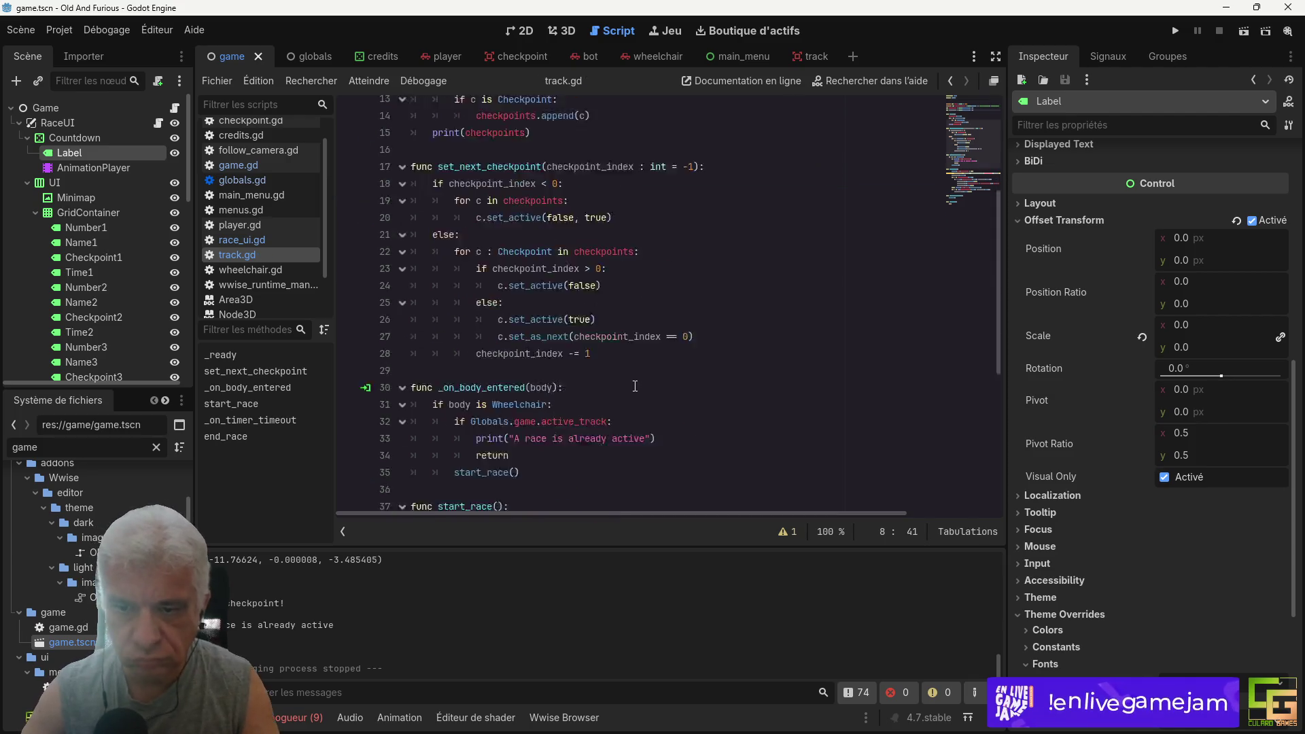
pyautogui.scroll(-3)
pyautogui.scroll(3)
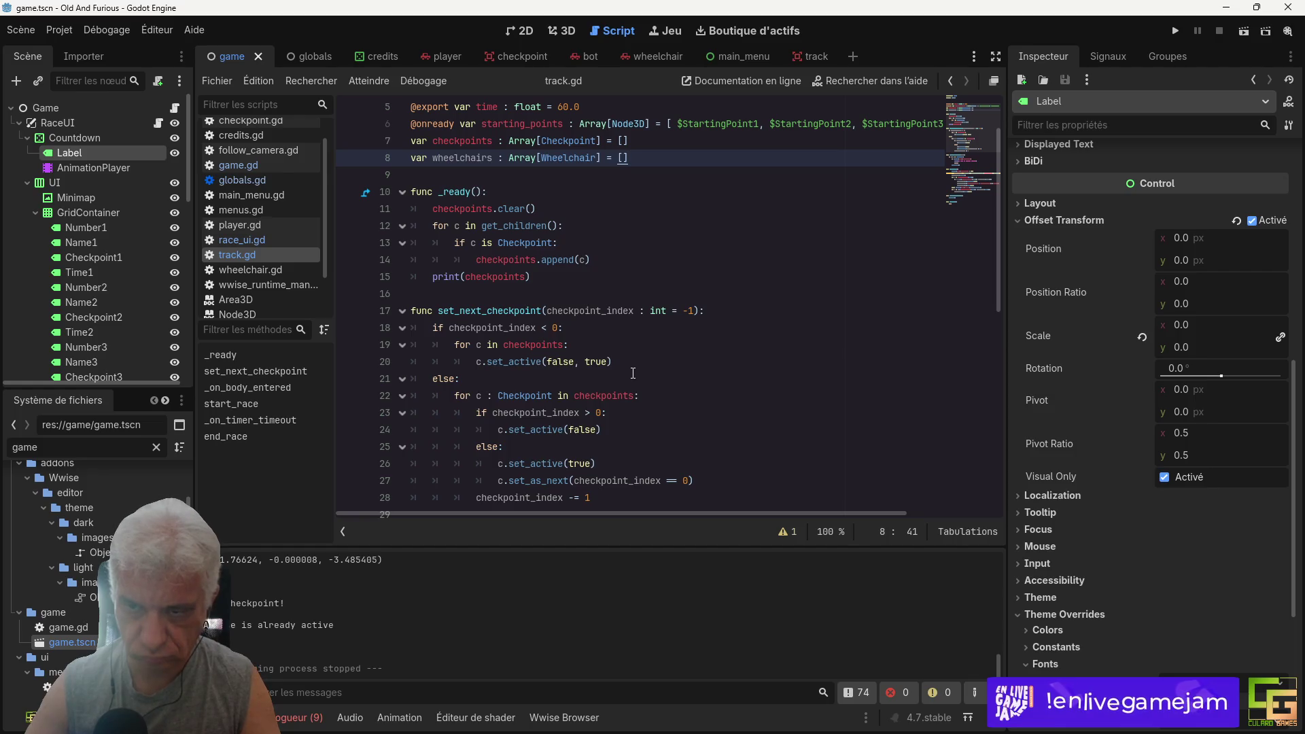
# Step: Remove the var keyword on line 39 so the wheelchairs member variable is reused
pyautogui.scroll(-3)
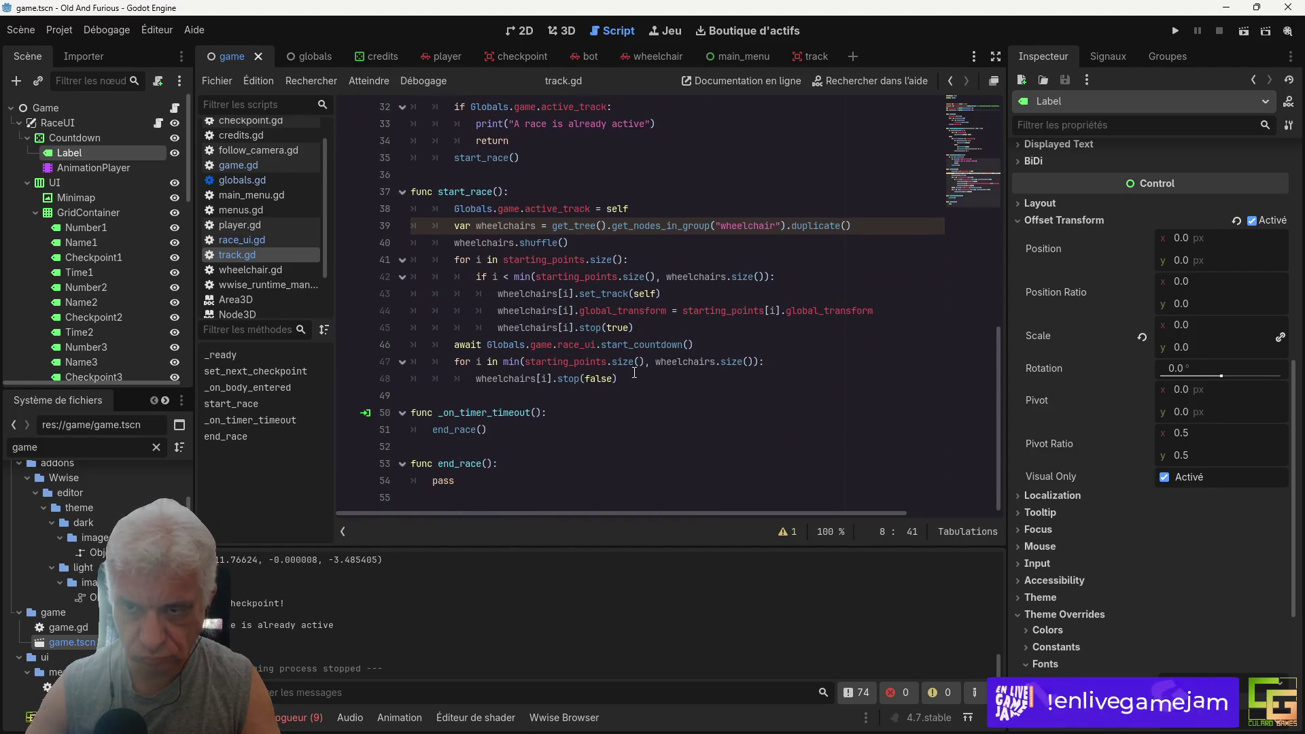
pyautogui.scroll(3)
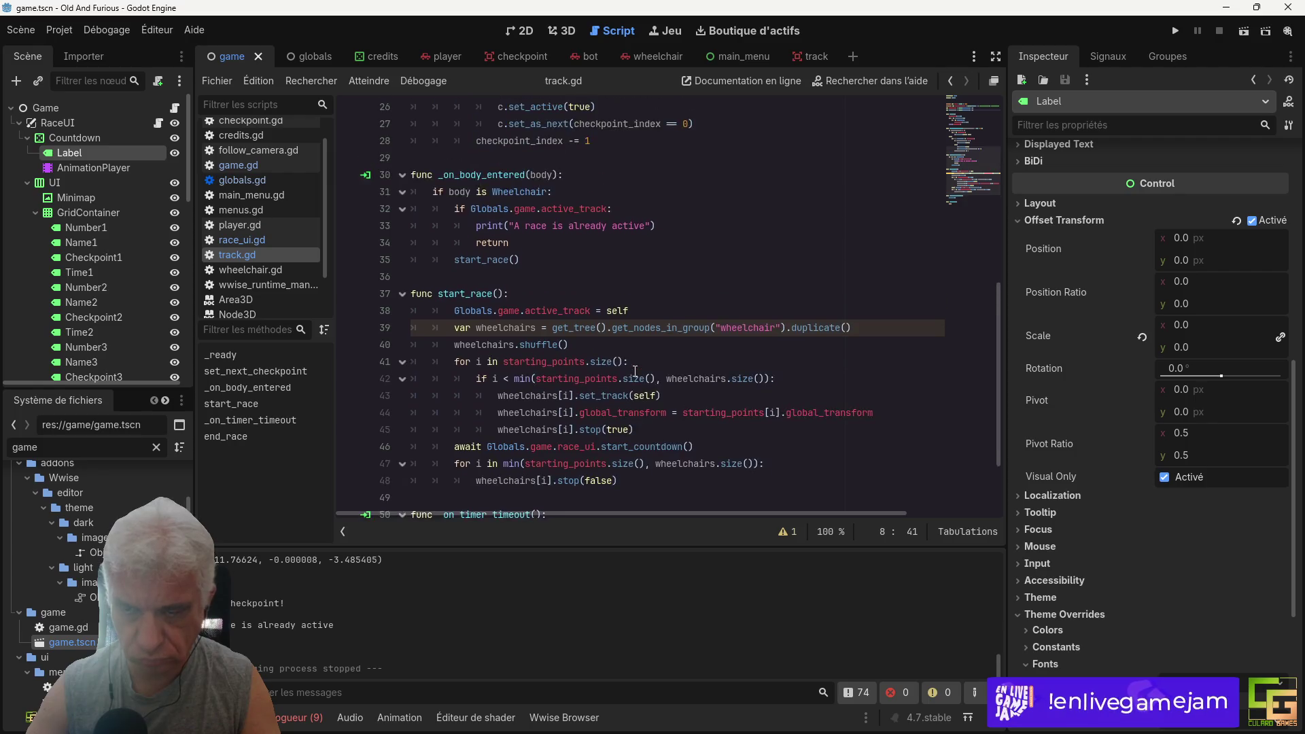
pyautogui.moveTo(456, 278); pyautogui.dragTo(477, 277)
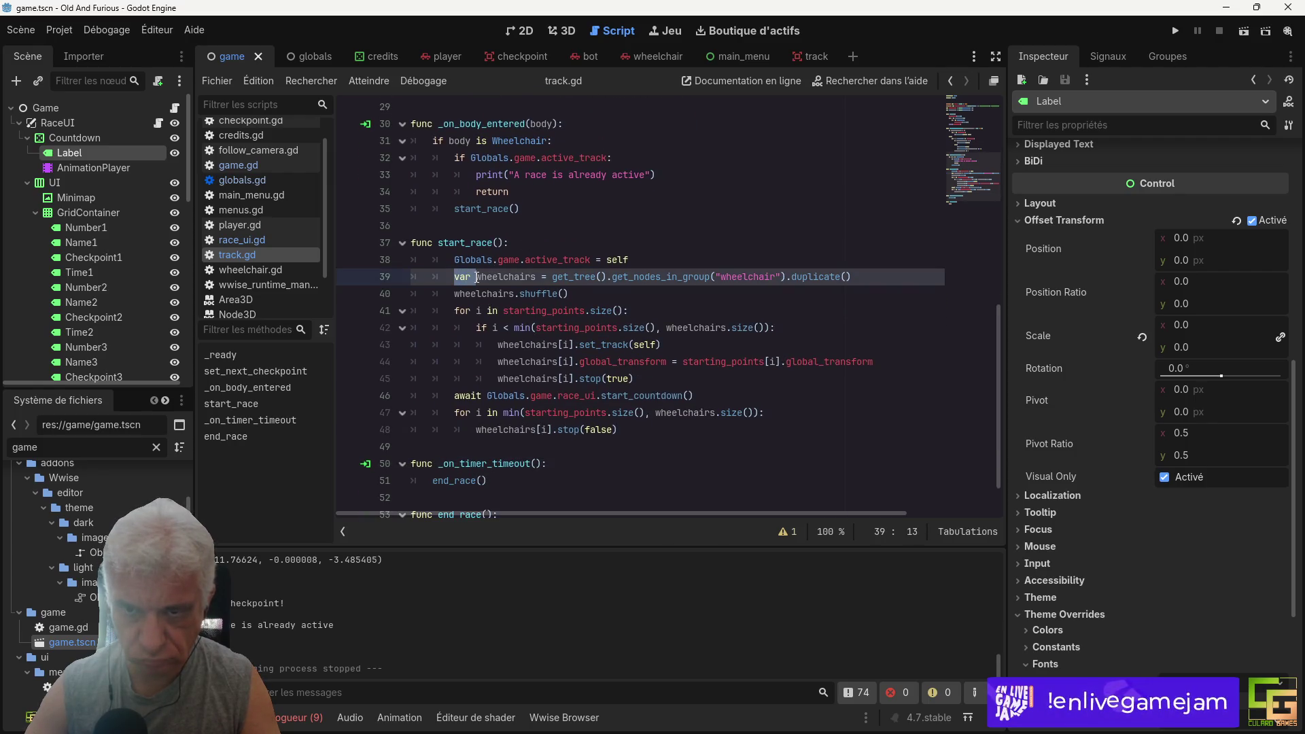
pyautogui.press('BackSpace')
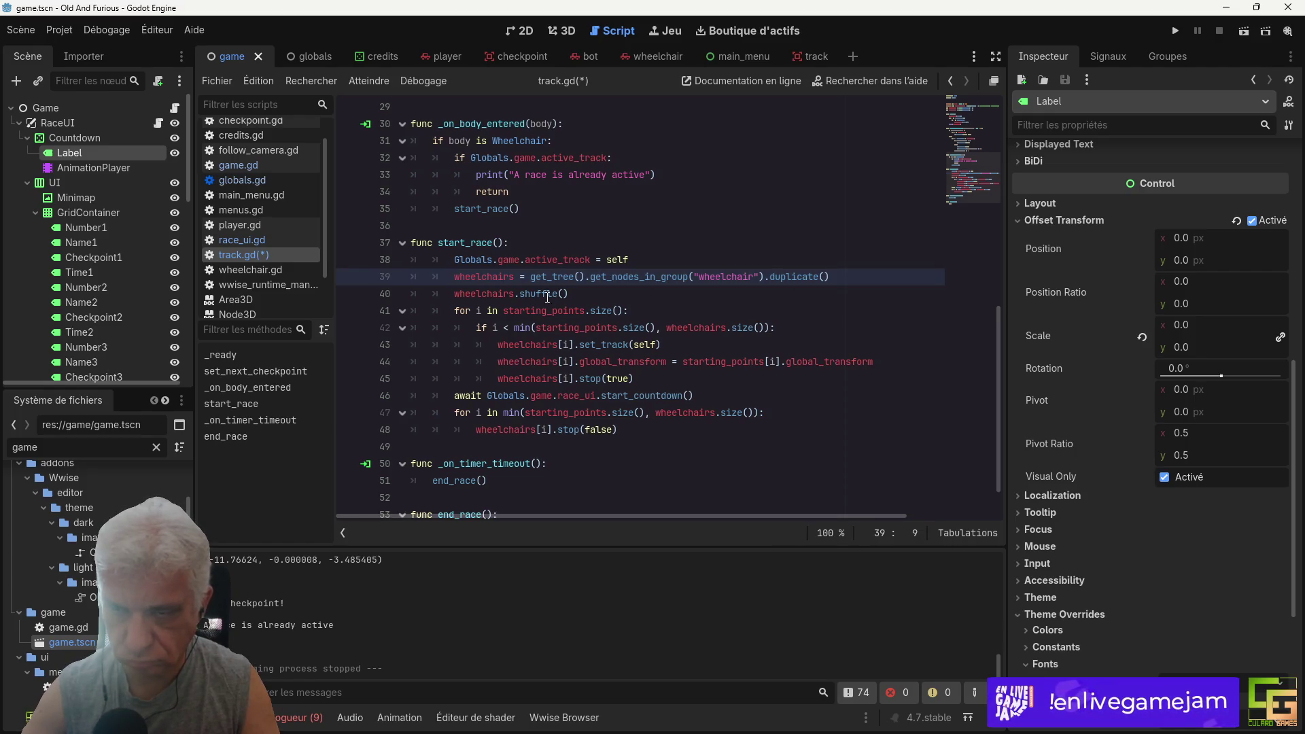
# Step: After shuffle(), add 'if wheelchairs.size() > starting_points.size():'
pyautogui.click(580, 293)
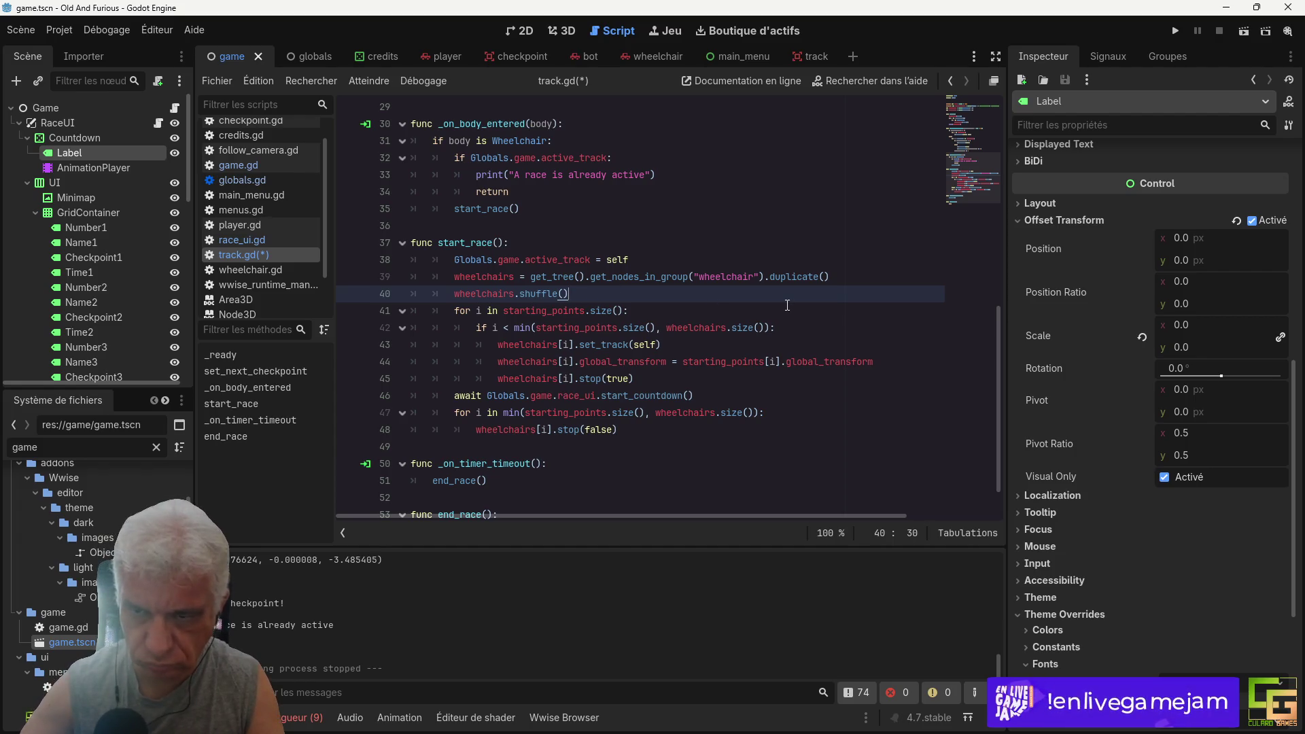
pyautogui.press('Return')
pyautogui.write('if')
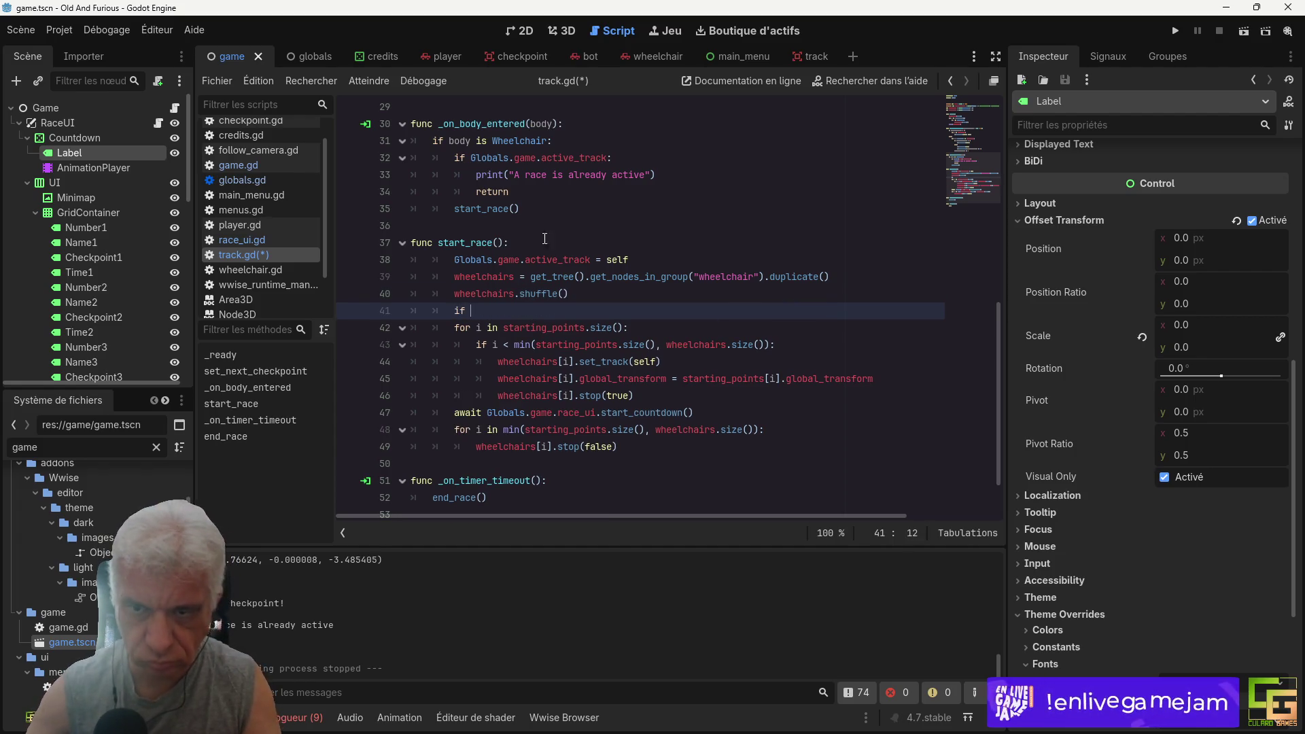
pyautogui.doubleClick(484, 294)
pyautogui.hotkey('ctrl', 'c')
pyautogui.click(525, 304)
pyautogui.hotkey('ctrl', 'v')
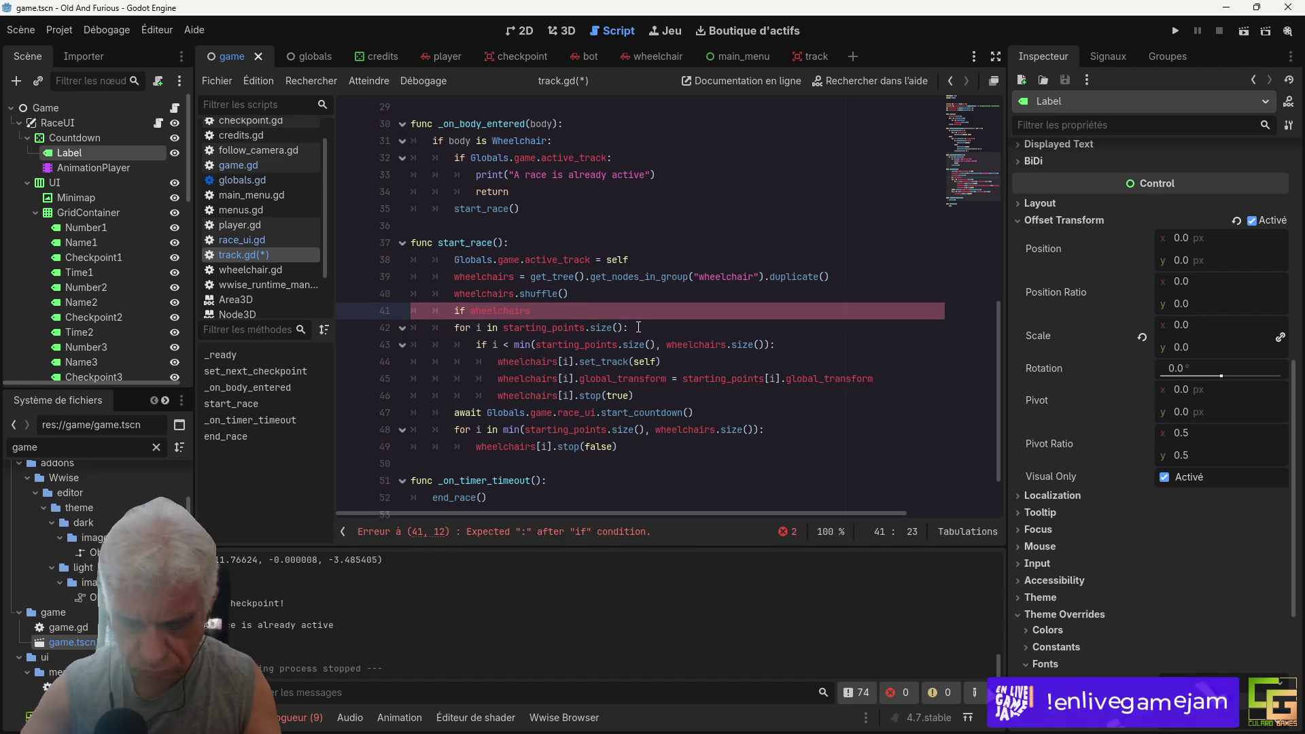
pyautogui.write('.size')
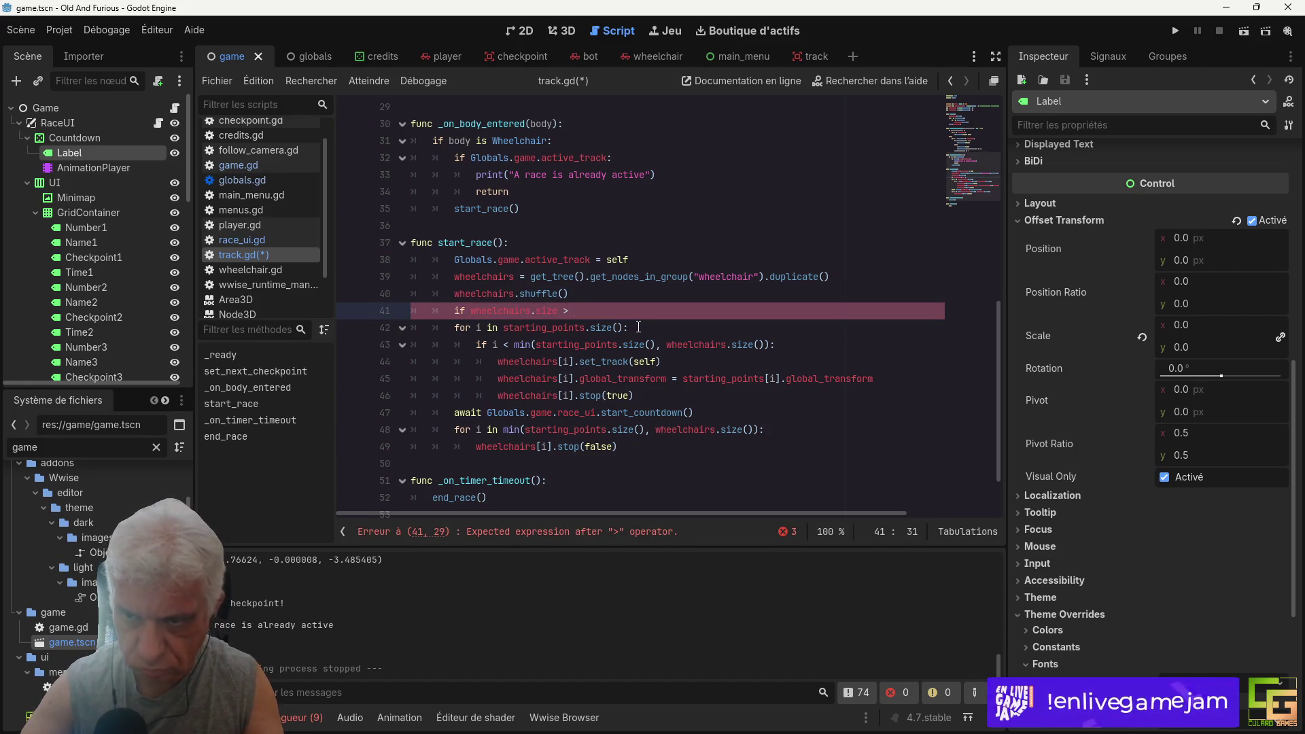
pyautogui.write('() > ')
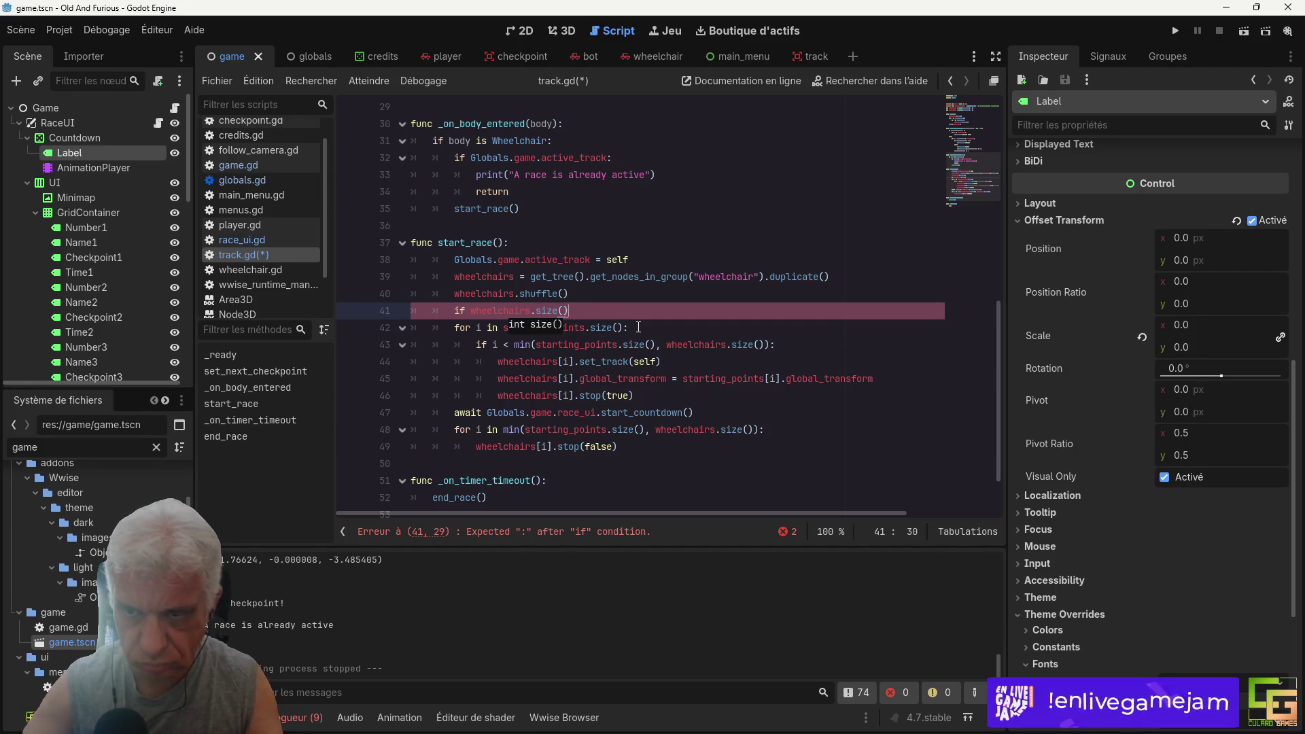
pyautogui.write('4:')
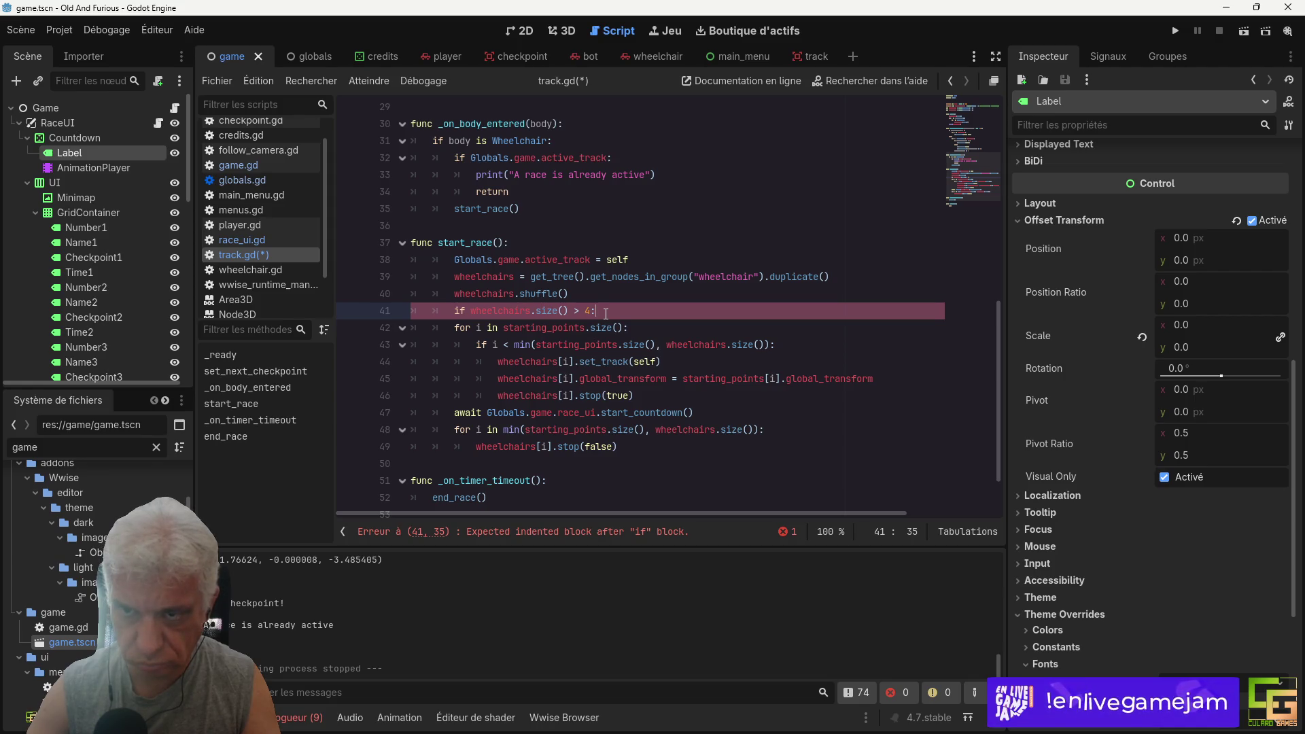
pyautogui.moveTo(503, 328); pyautogui.dragTo(624, 327)
pyautogui.hotkey('ctrl', 'c')
pyautogui.doubleClick(588, 310)
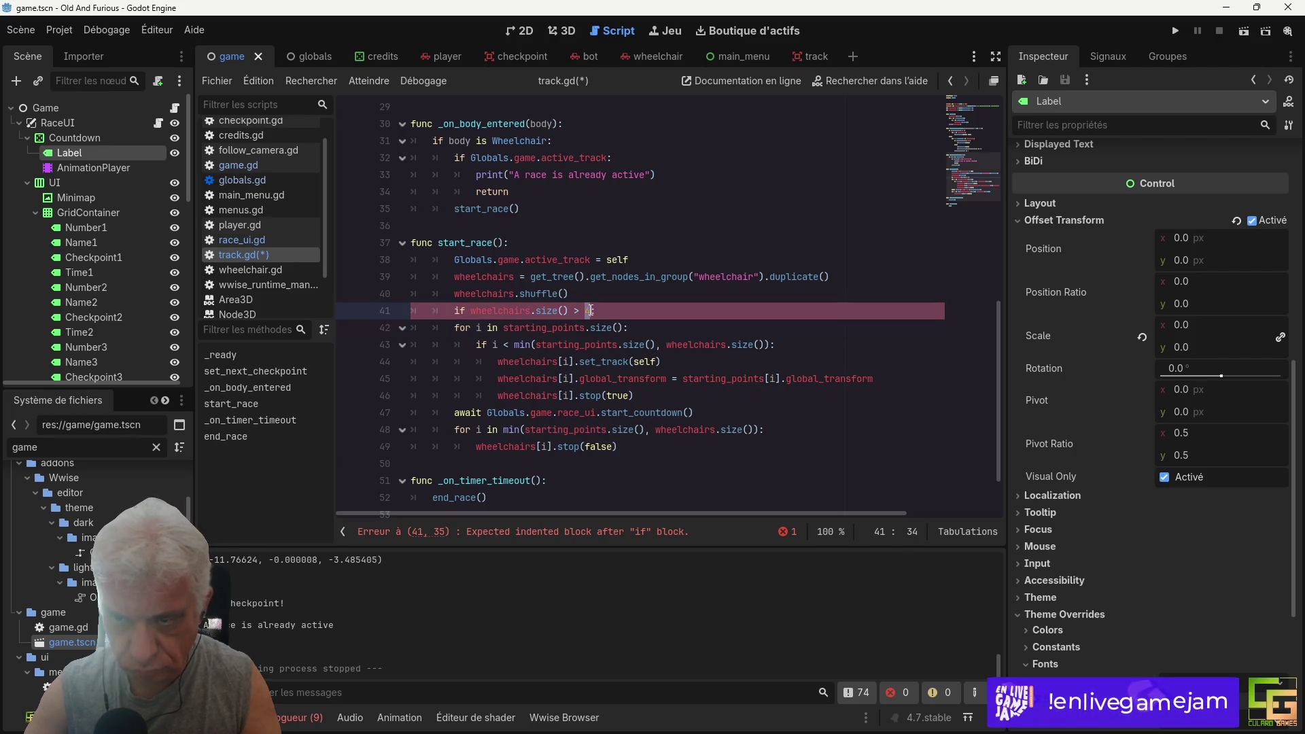
pyautogui.hotkey('ctrl', 'v')
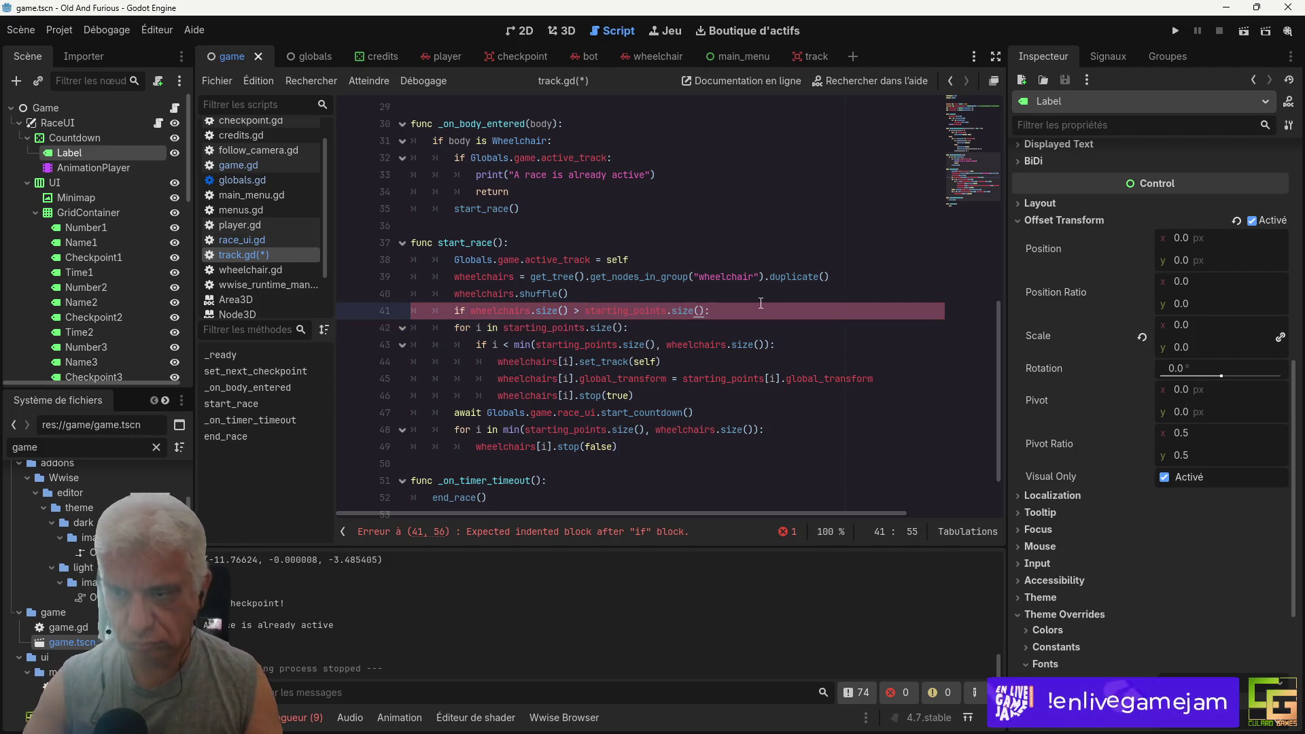
# Step: Inside the if block, start line 42 as 'wheelchairs = wheelchairs.'
pyautogui.press('End')
pyautogui.press('Return')
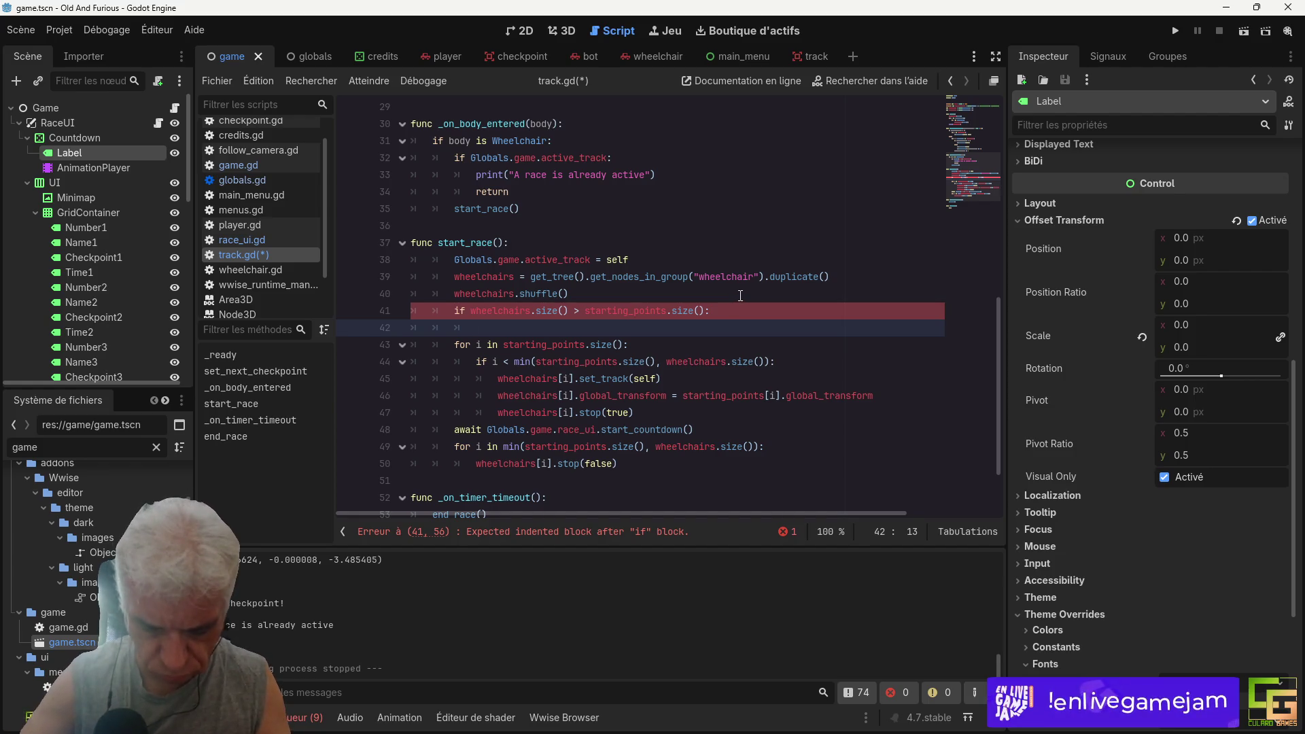
pyautogui.write('wheelchai')
pyautogui.write('rs.')
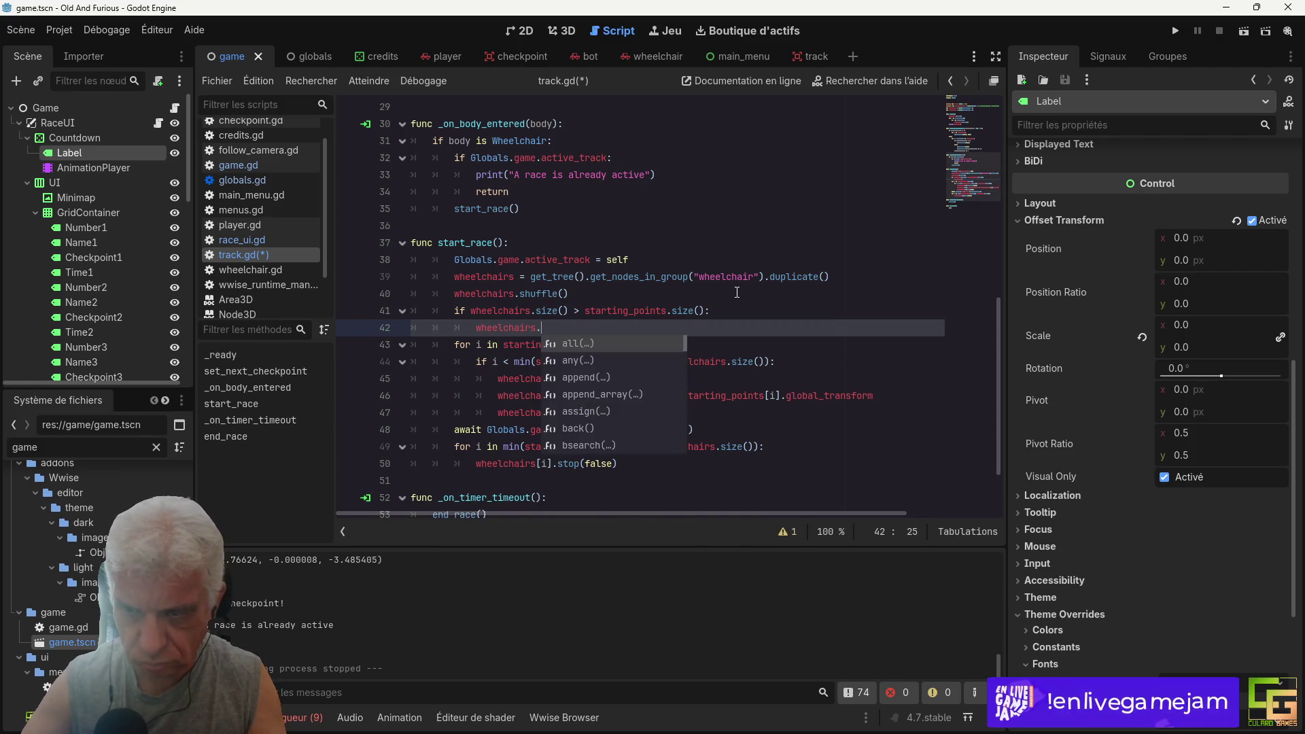
pyautogui.press('BackSpace')
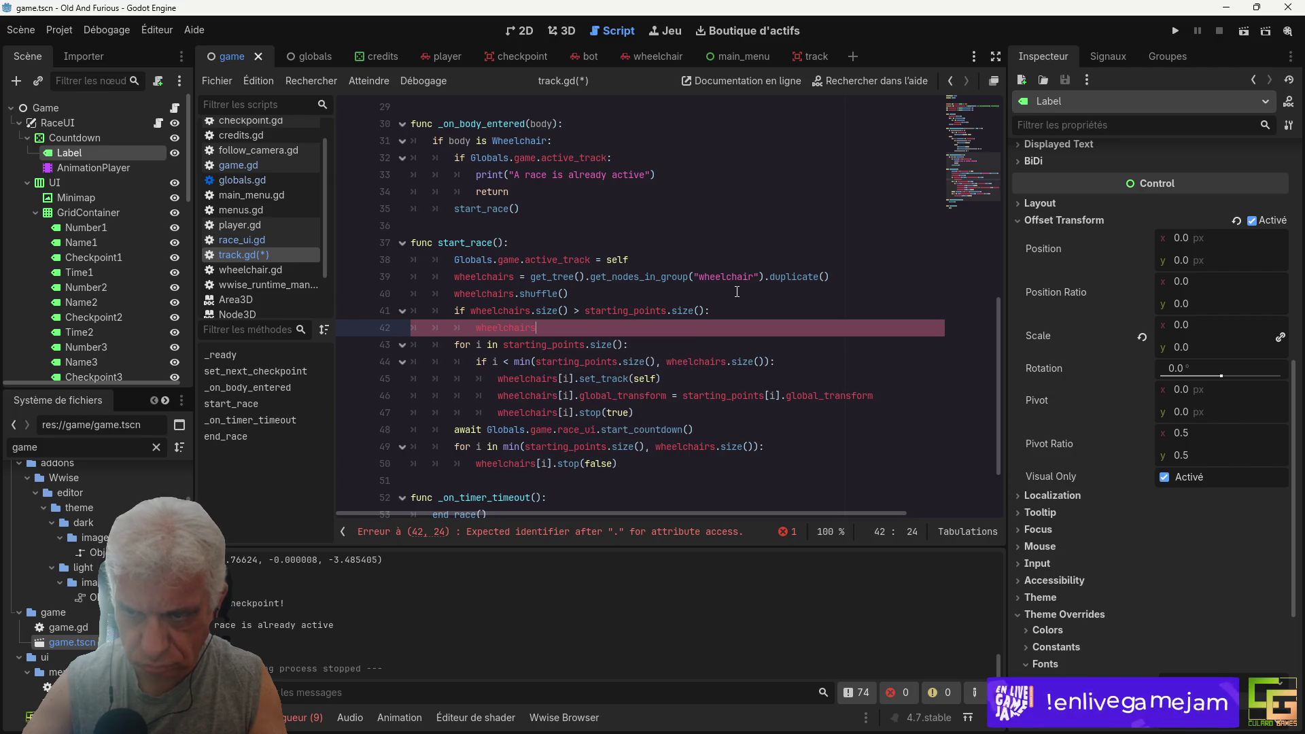
pyautogui.write(' = whe')
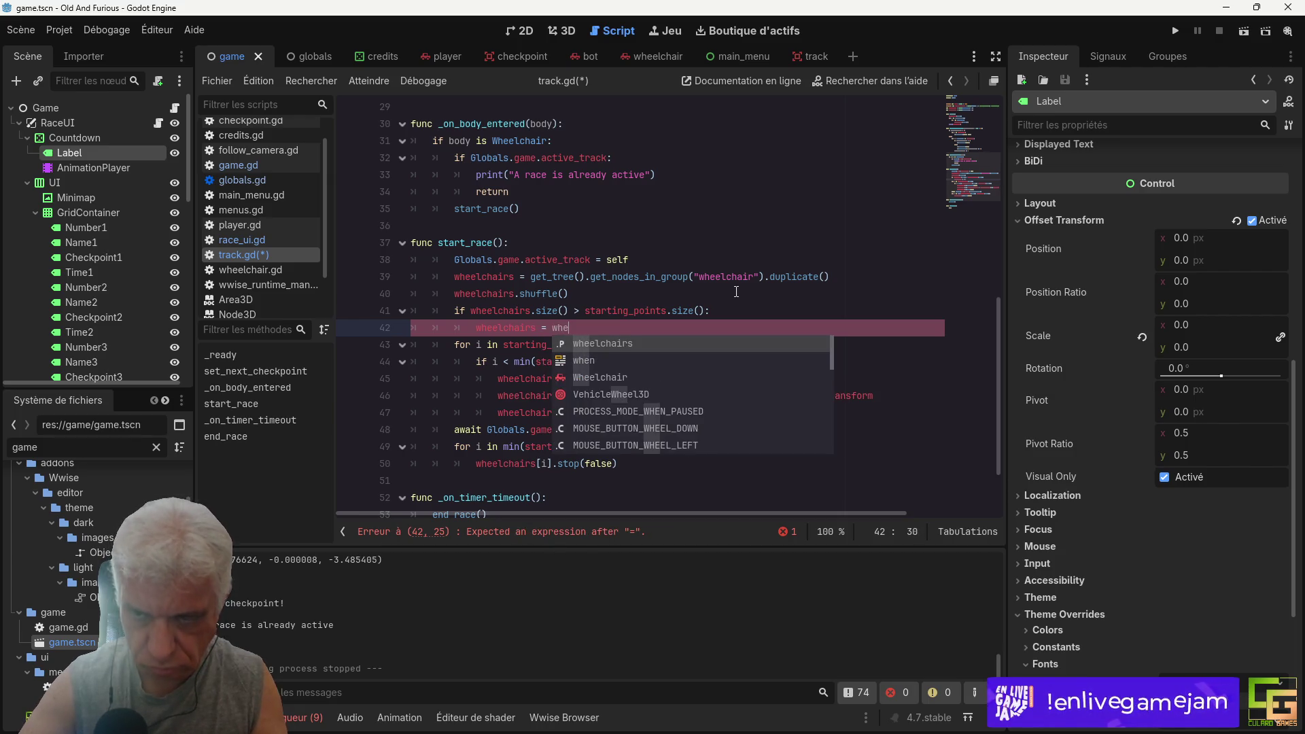
pyautogui.press('Return')
pyautogui.write('.')
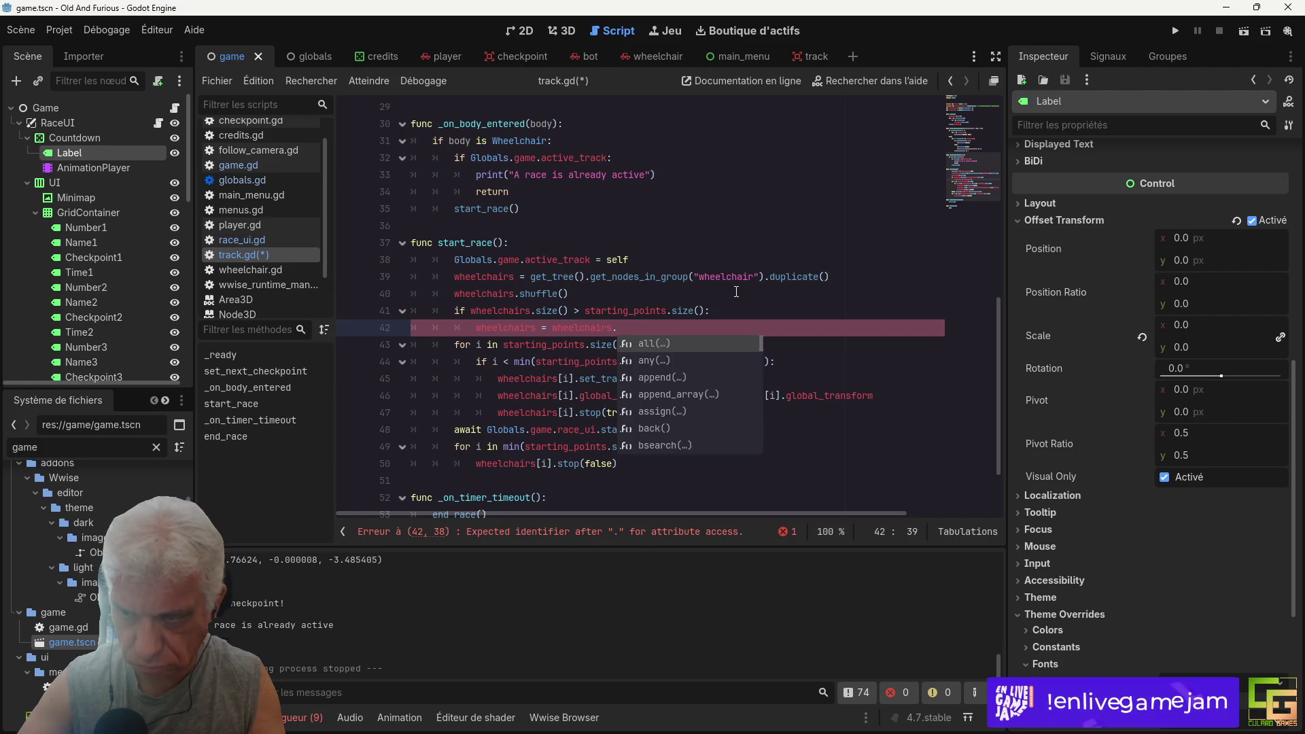
pyautogui.scroll(-3)
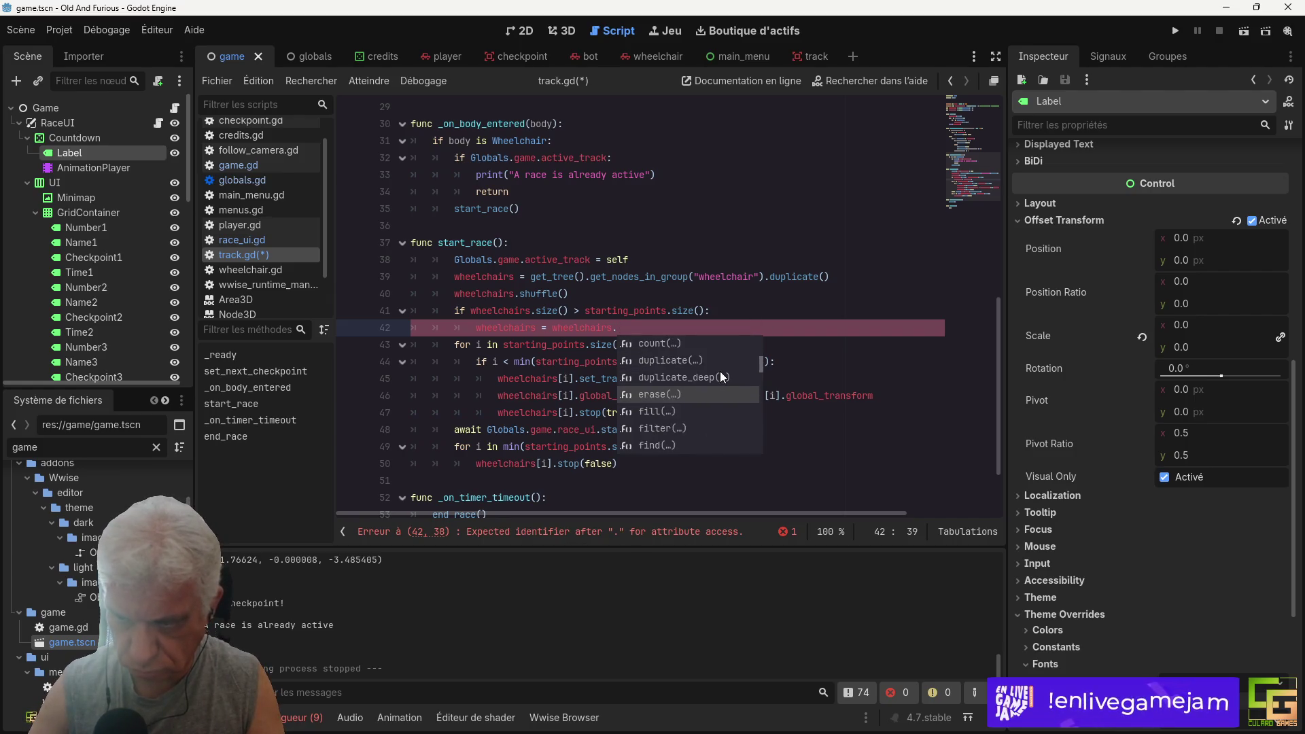
pyautogui.scroll(-3)
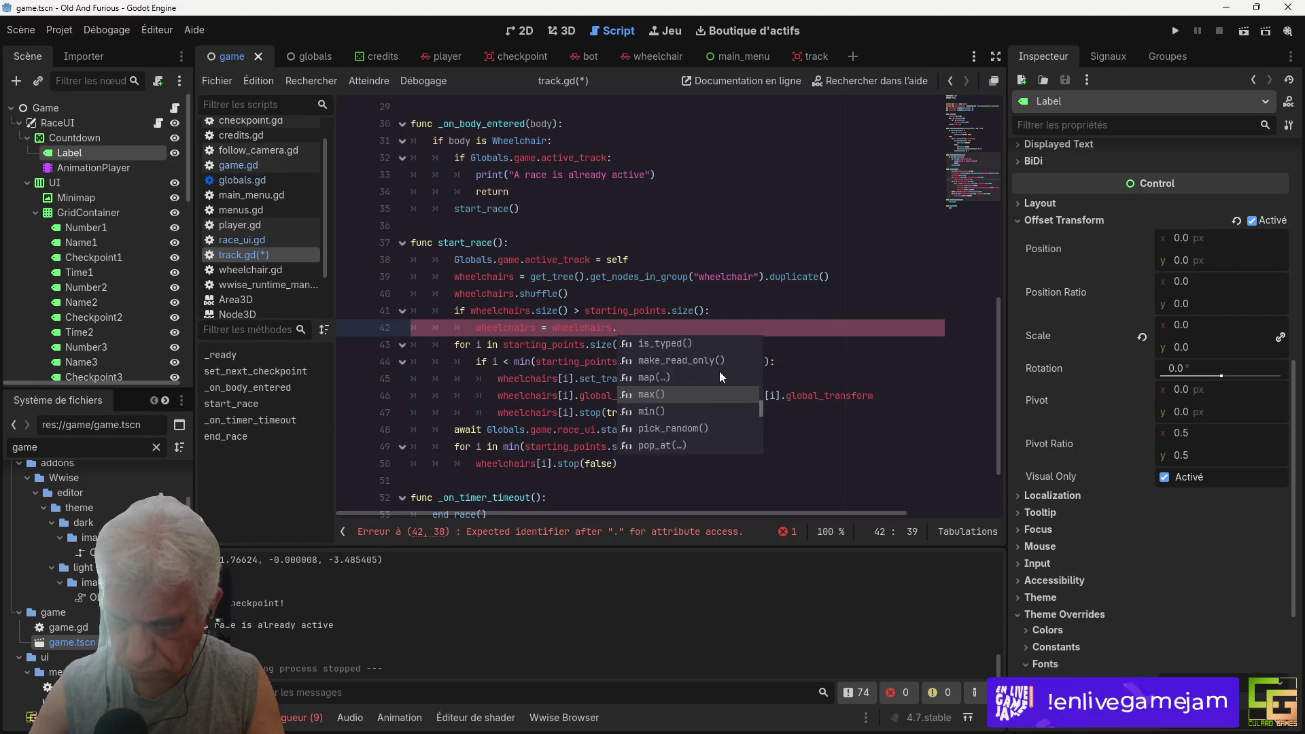
pyautogui.scroll(-3)
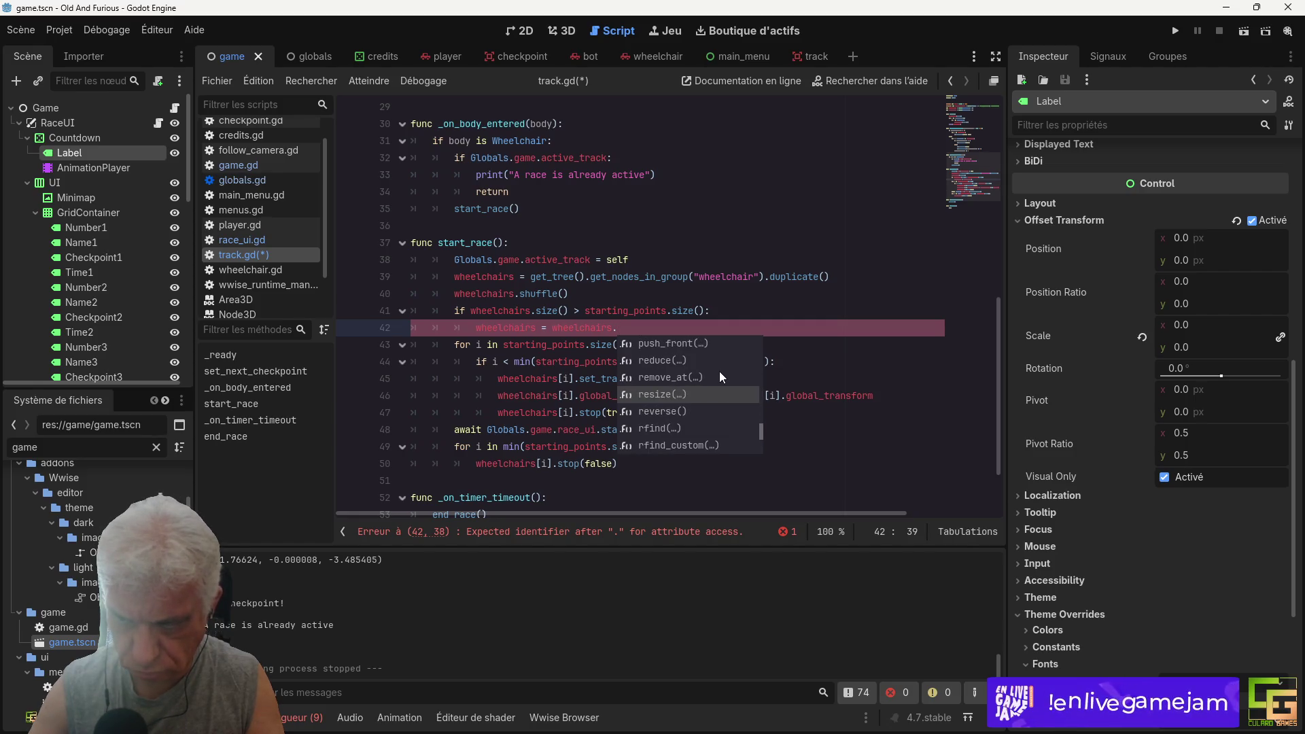
pyautogui.scroll(-3)
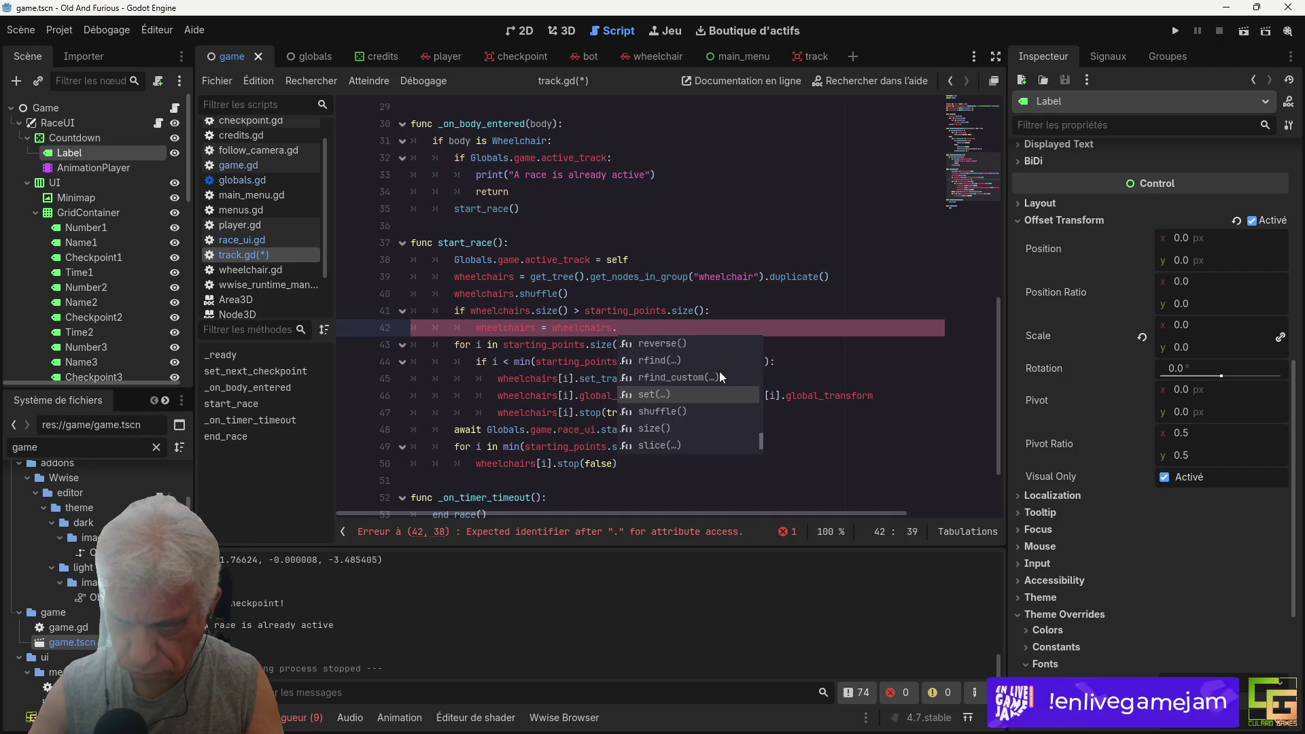
pyautogui.scroll(3)
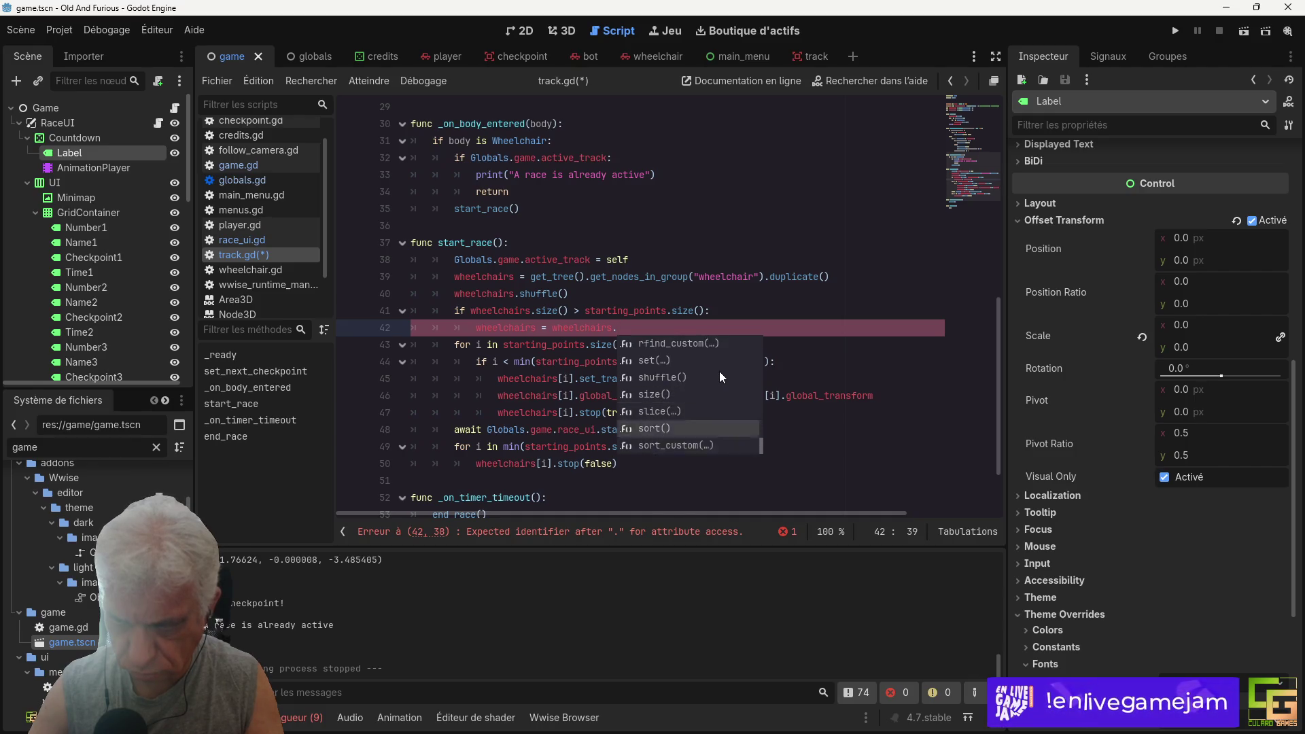
# Step: Search the help for 'array', open the Array class, and read the resize method
pyautogui.click(872, 80)
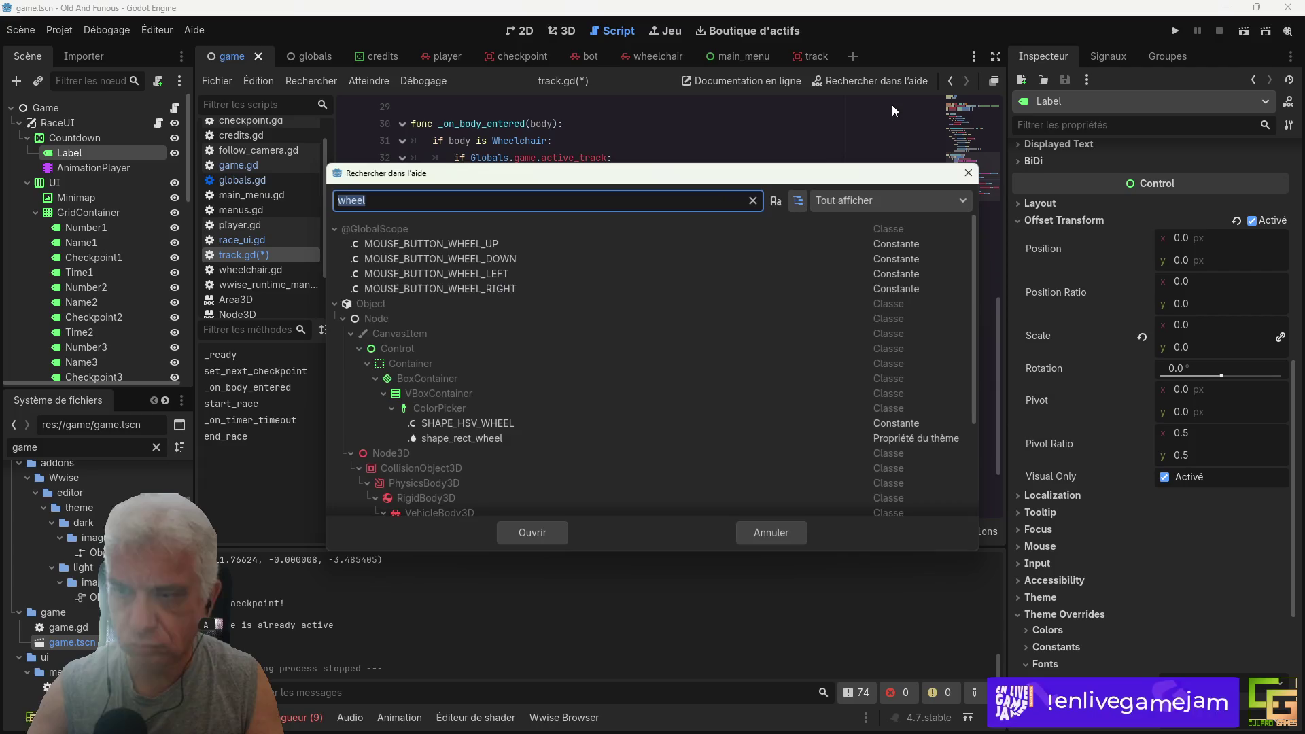
pyautogui.write('arra')
pyautogui.write('y')
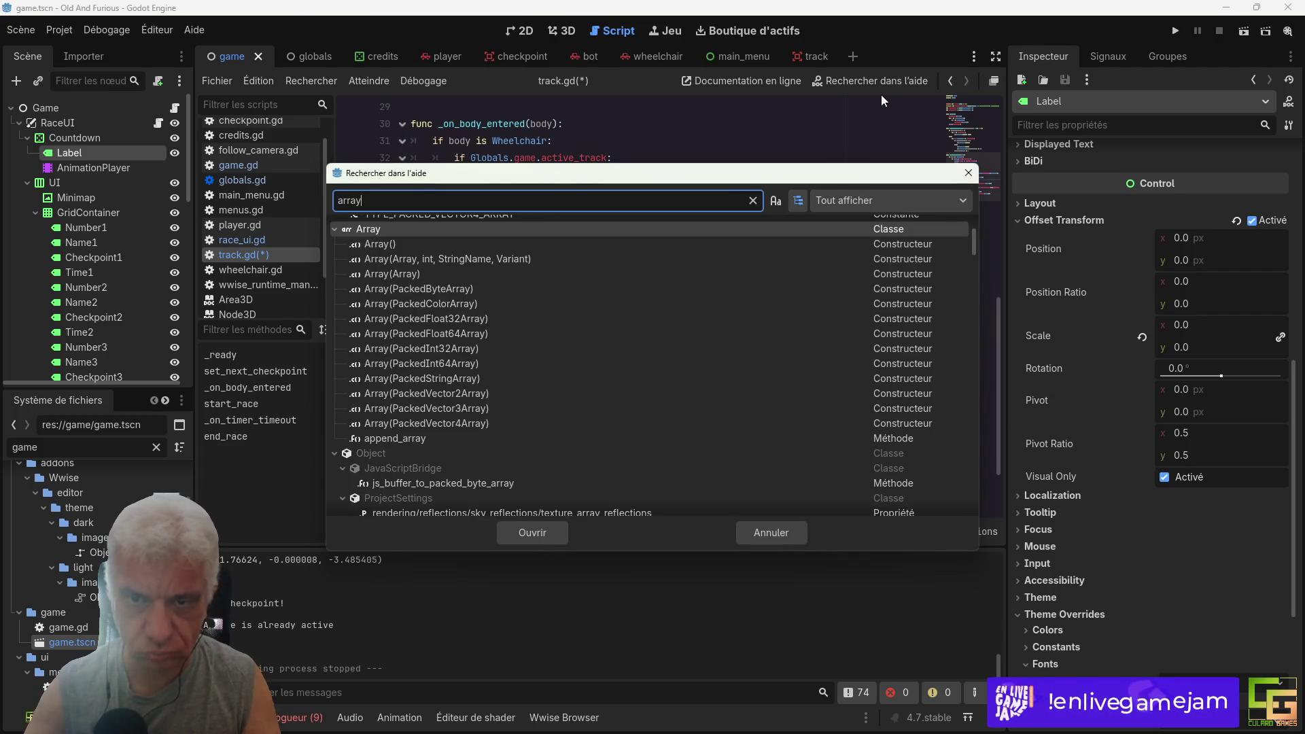
pyautogui.doubleClick(383, 246)
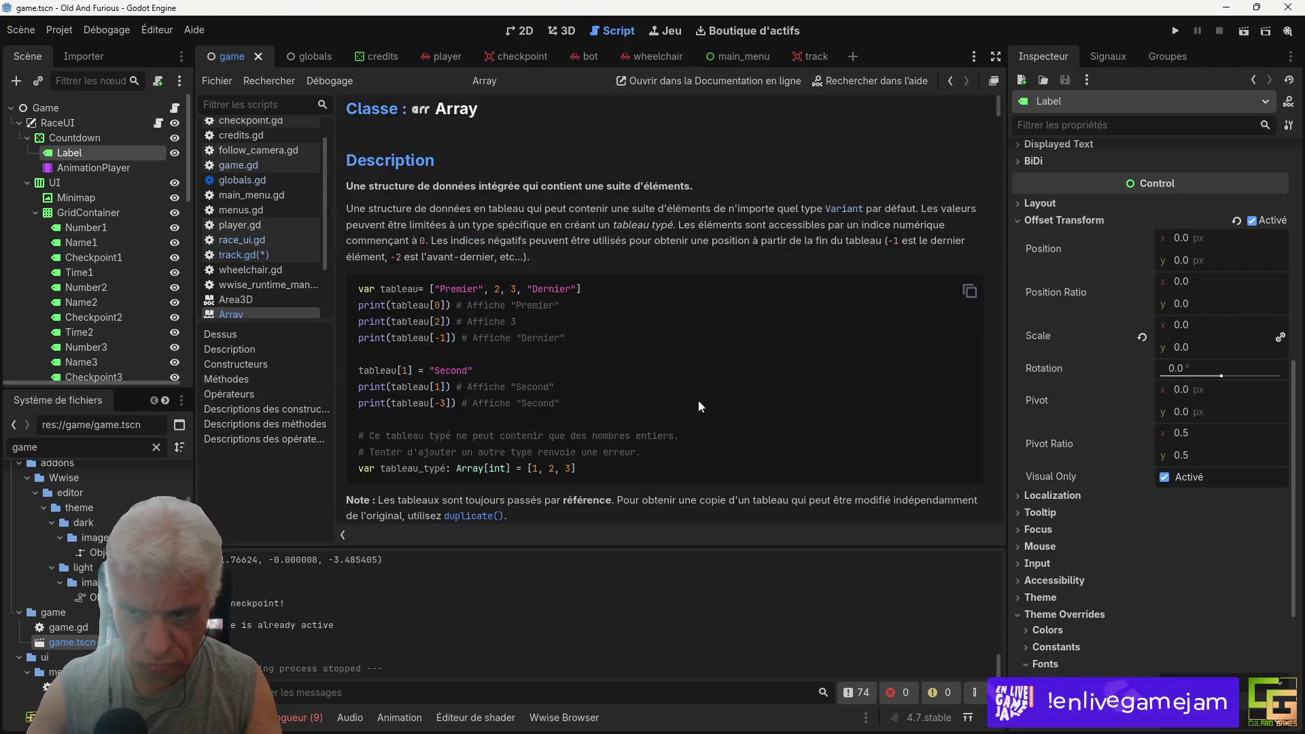
pyautogui.scroll(-3)
pyautogui.scroll(-3)
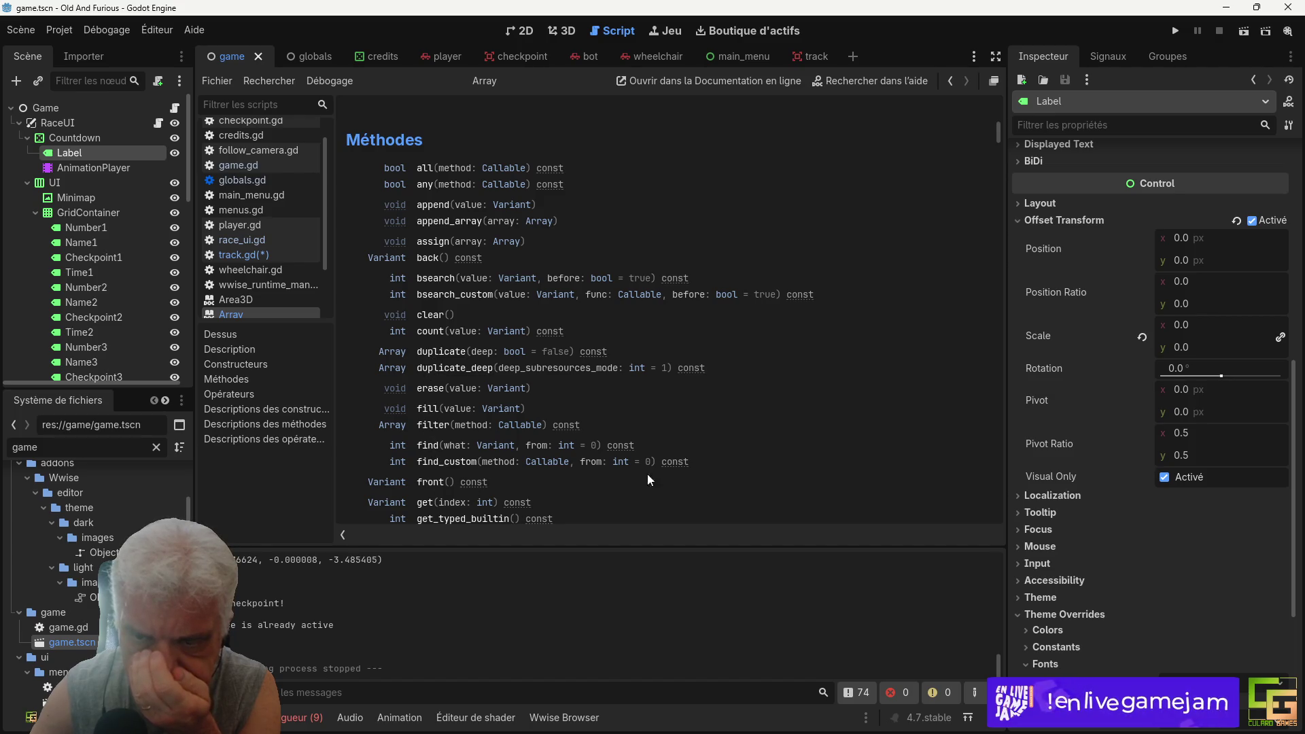
pyautogui.scroll(-3)
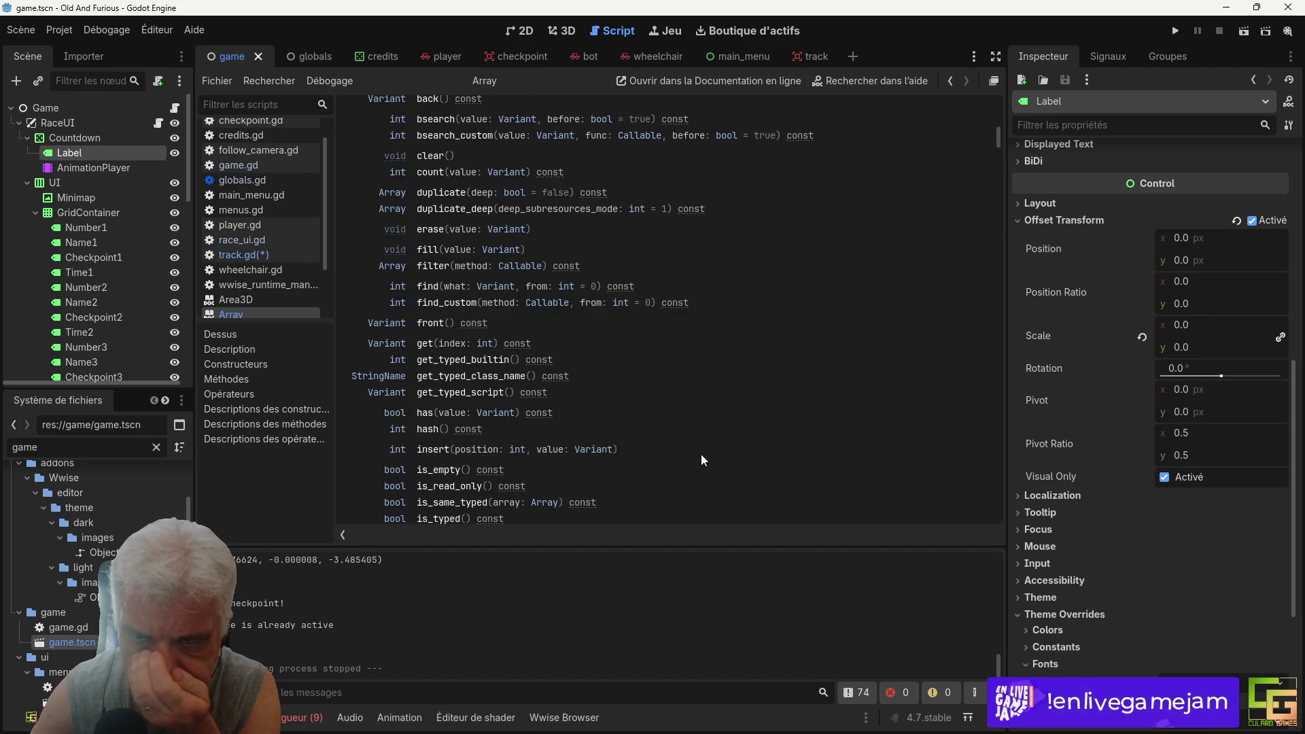
pyautogui.scroll(-3)
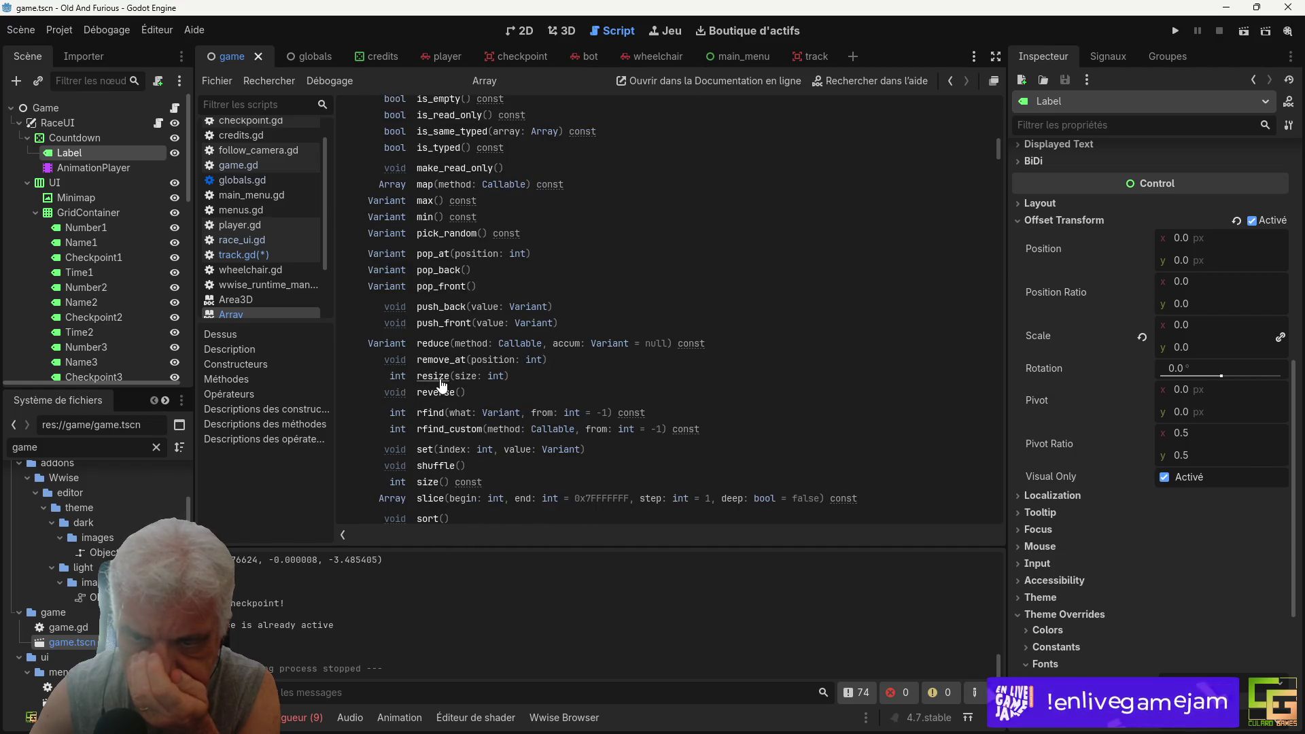
pyautogui.click(446, 378)
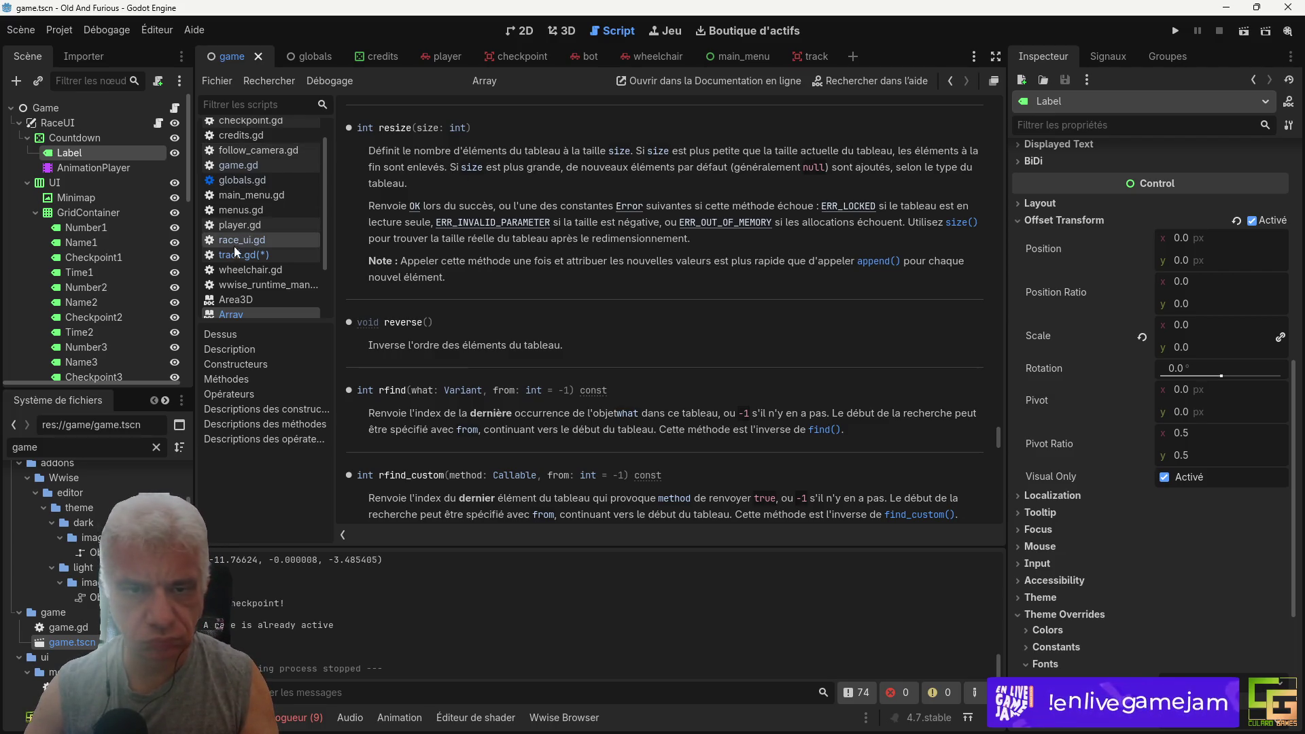
# Step: Switch back to track.gd, recheck the Array documentation, then return to track.gd
pyautogui.click(243, 254)
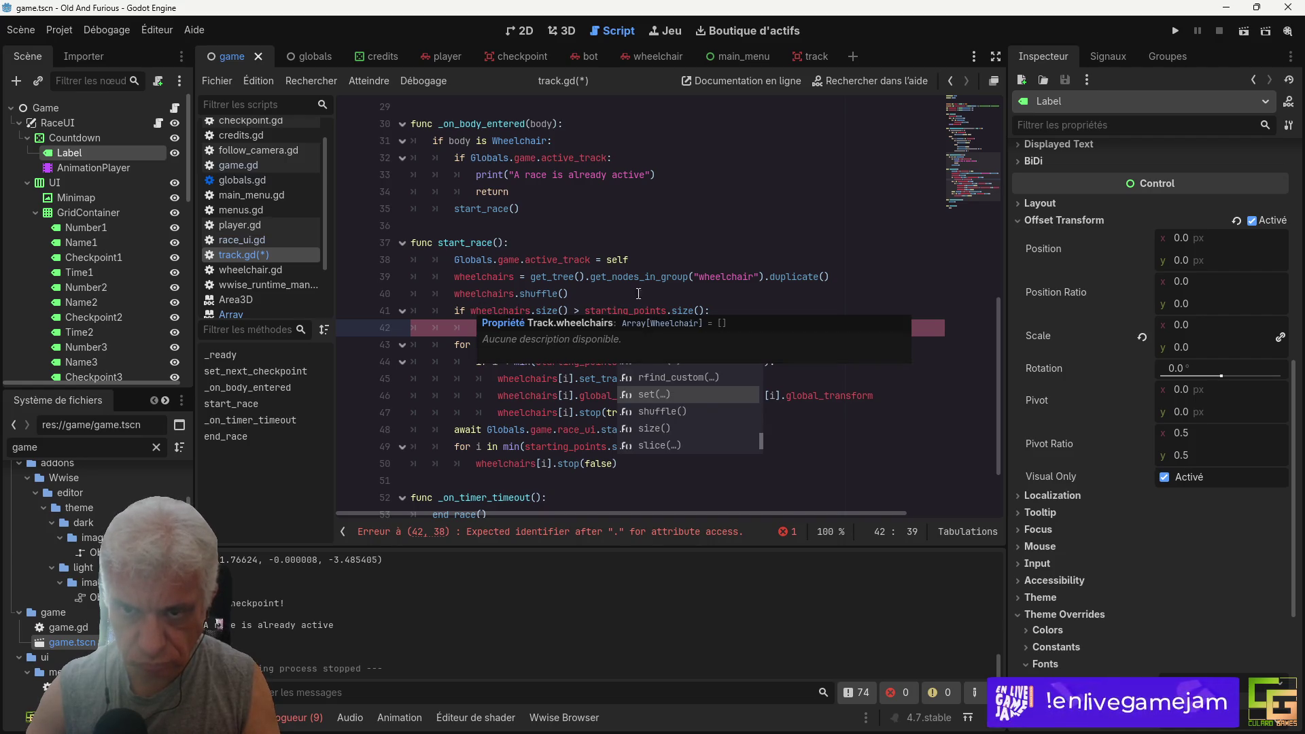
pyautogui.click(242, 315)
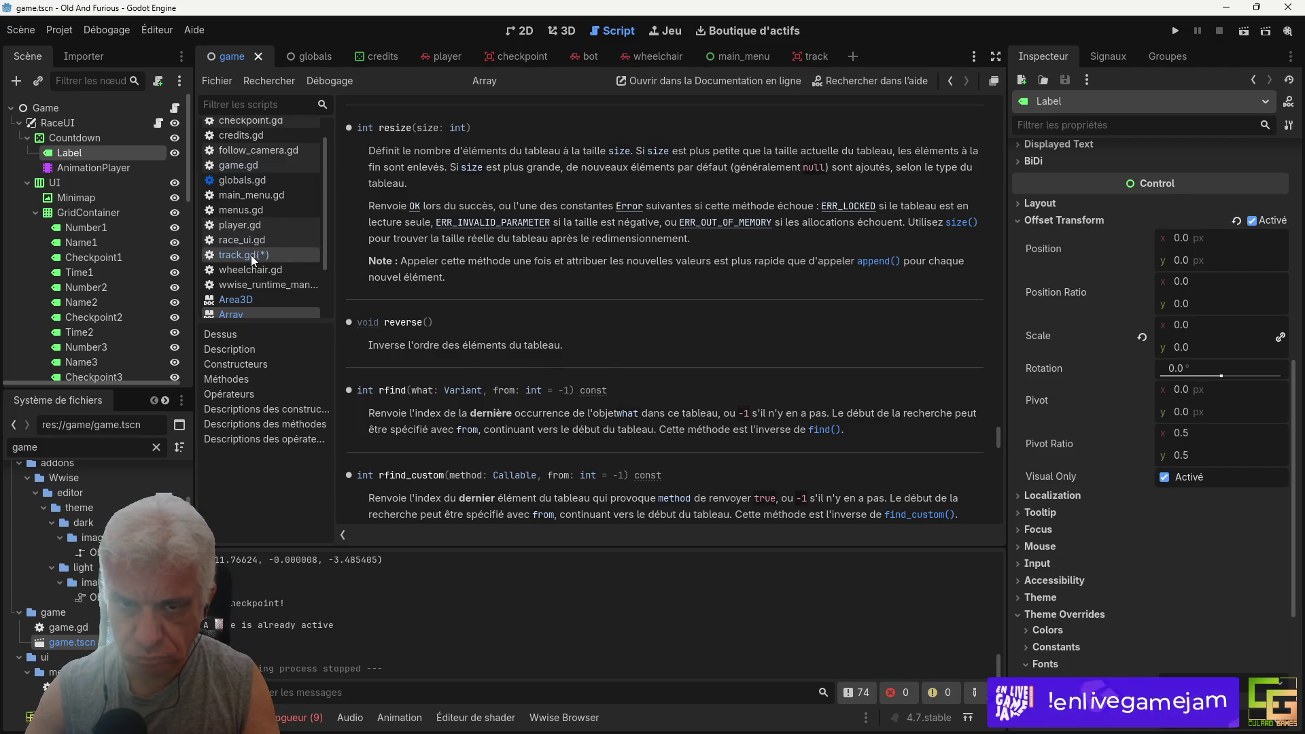
pyautogui.click(249, 256)
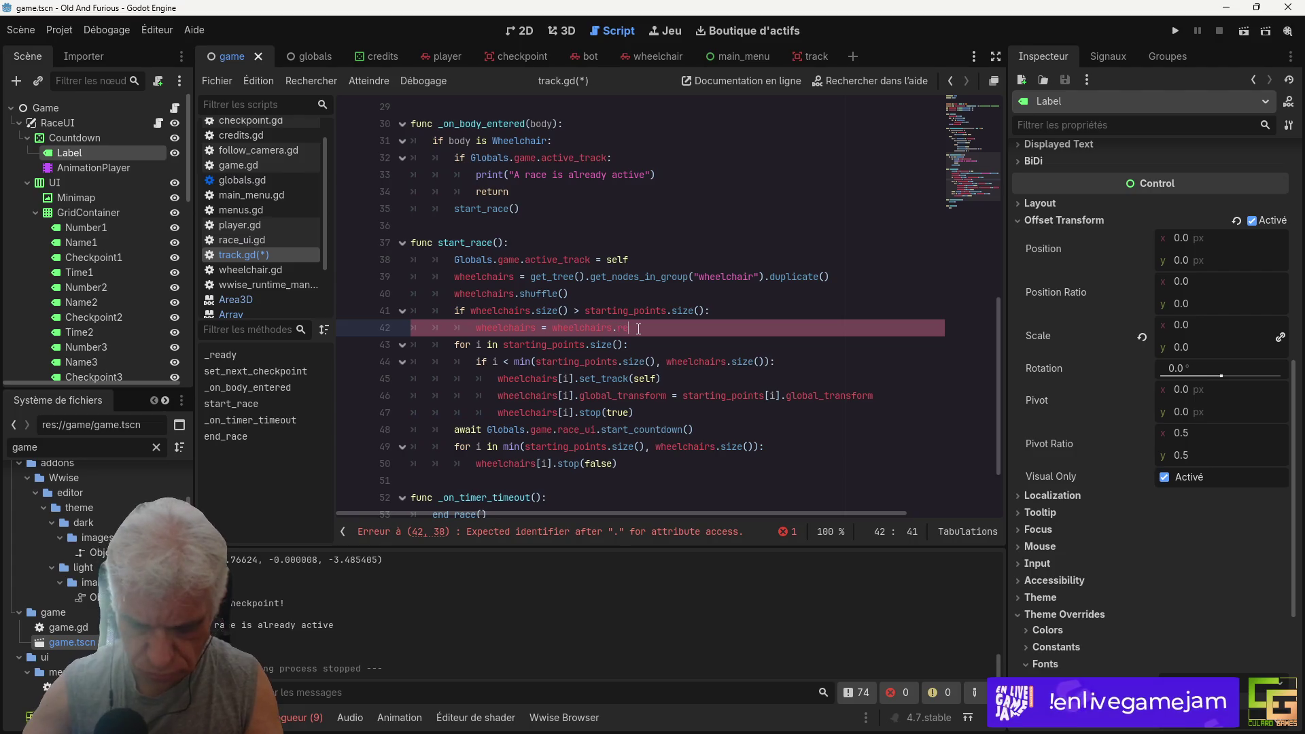
# Step: Make line 41 call resize with starting_points.size() as its argument
pyautogui.write('resize(')
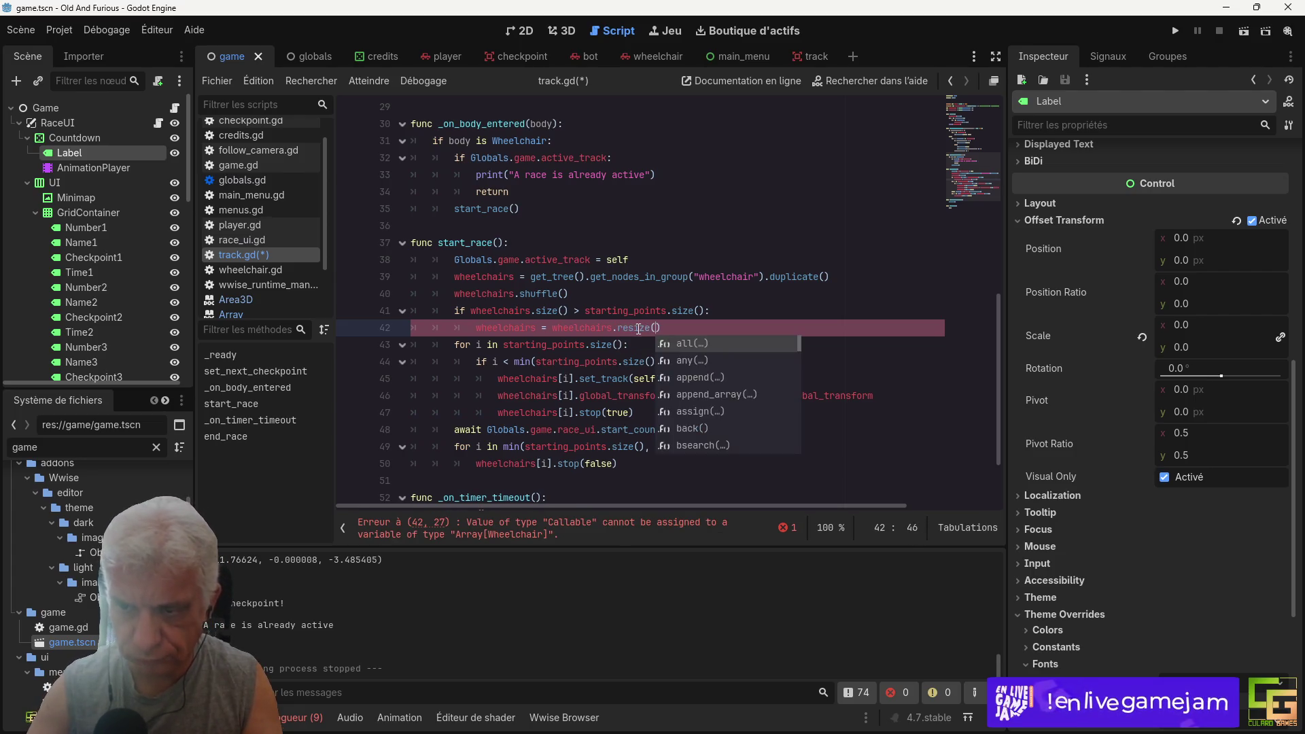
pyautogui.press('Return')
pyautogui.moveTo(587, 311); pyautogui.dragTo(704, 310)
pyautogui.hotkey('ctrl', 'c')
pyautogui.click(654, 327)
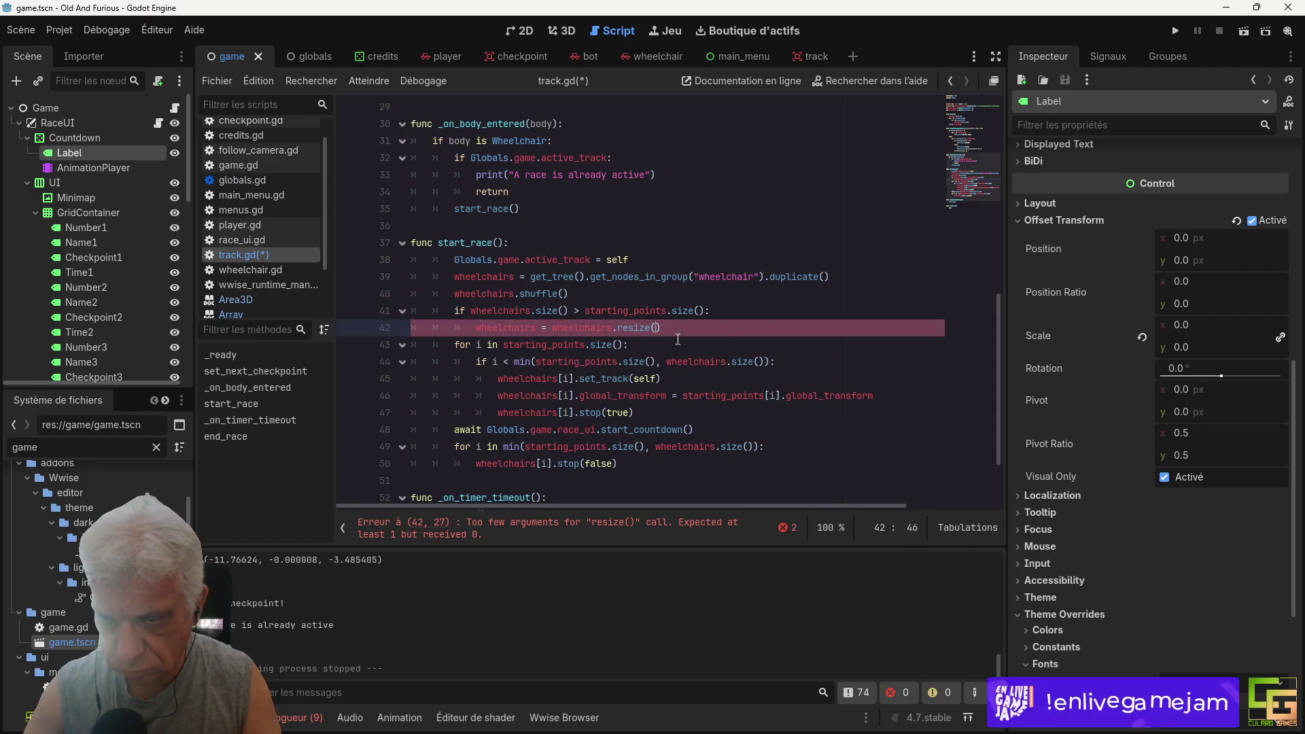
pyautogui.hotkey('ctrl', 'v')
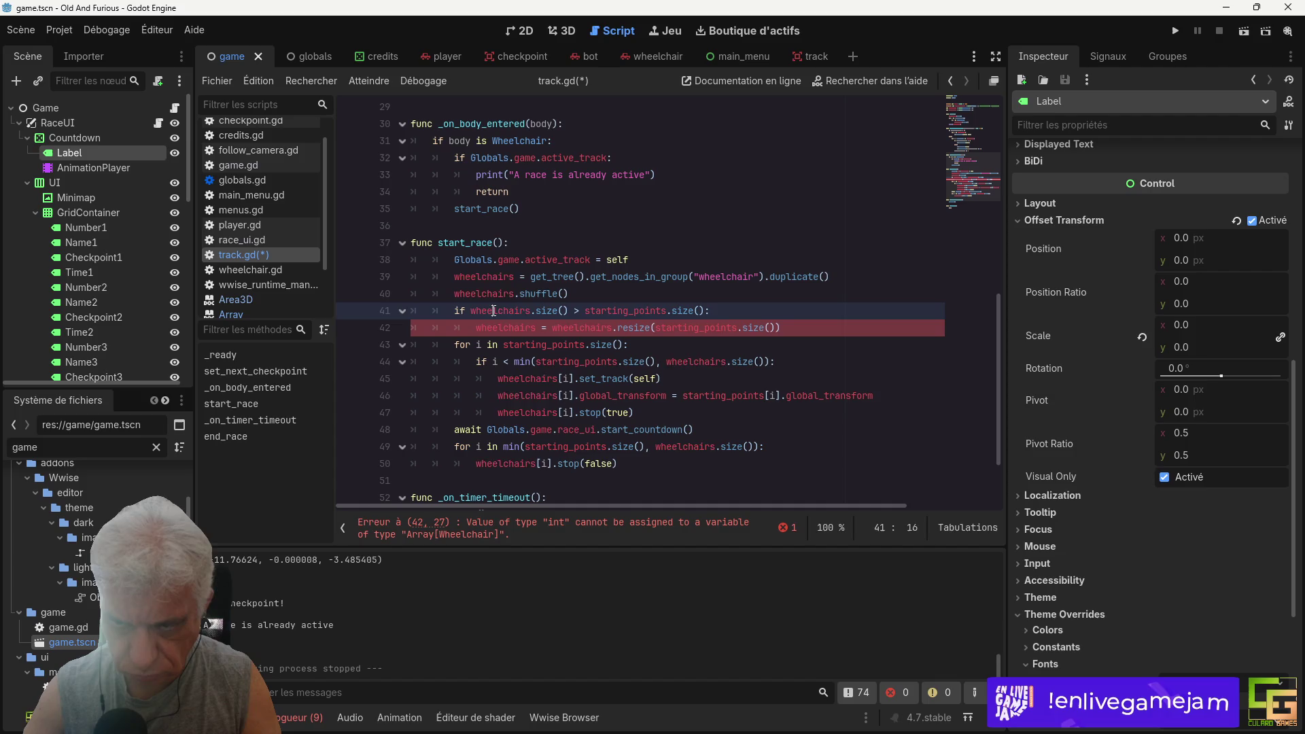
# Step: Make the loop on line 43 iterate over wheelchairs.size() instead of starting_points
pyautogui.doubleClick(506, 328)
pyautogui.hotkey('ctrl', 'c')
pyautogui.doubleClick(544, 345)
pyautogui.hotkey('ctrl', 'v')
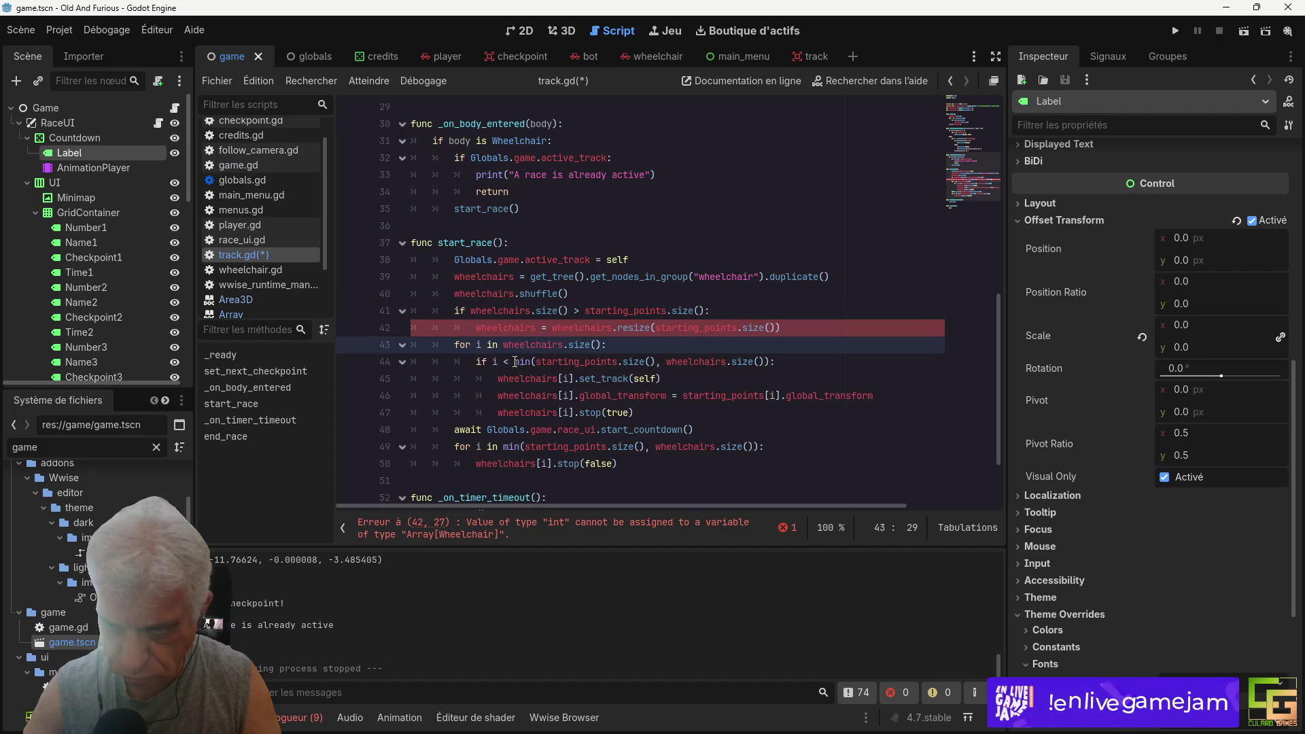
# Step: Unindent the three wheelchair setup lines and delete the min-range check line
pyautogui.moveTo(522, 378); pyautogui.dragTo(619, 413)
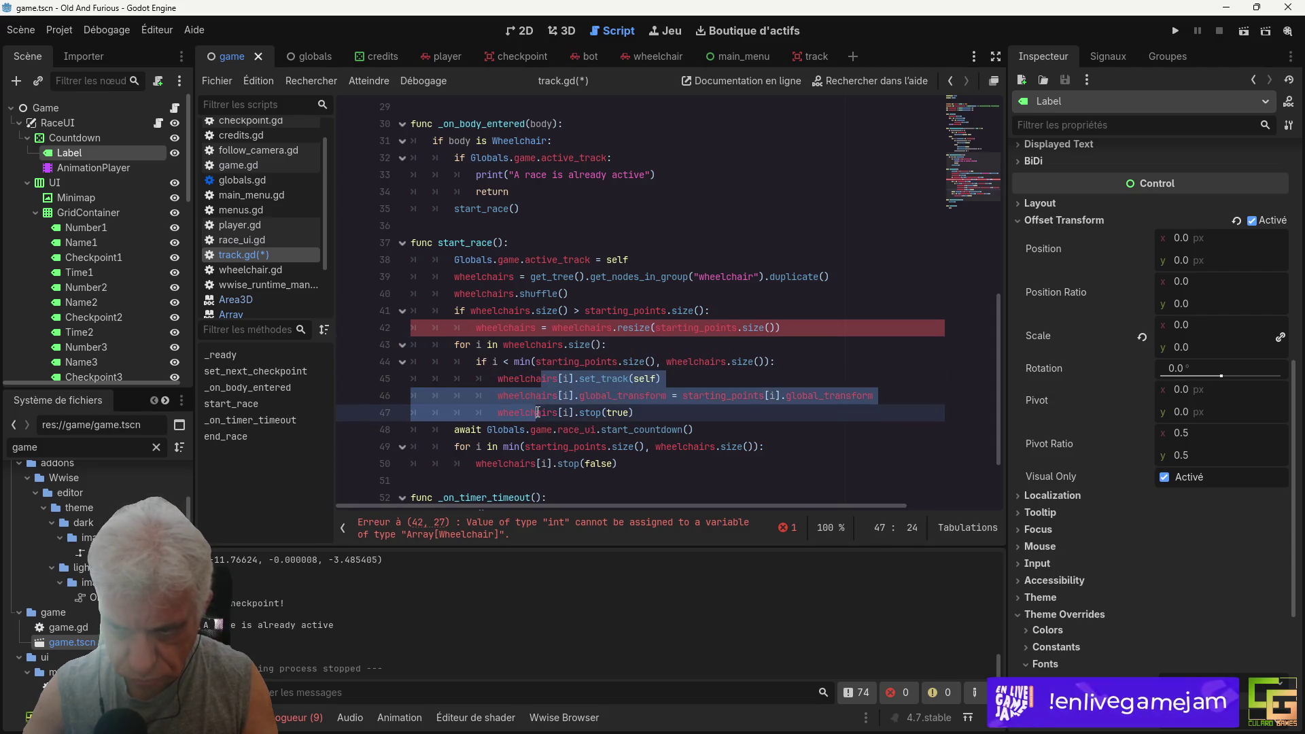
pyautogui.hotkey('shift', 'Tab')
pyautogui.click(611, 357)
pyautogui.tripleClick(612, 357)
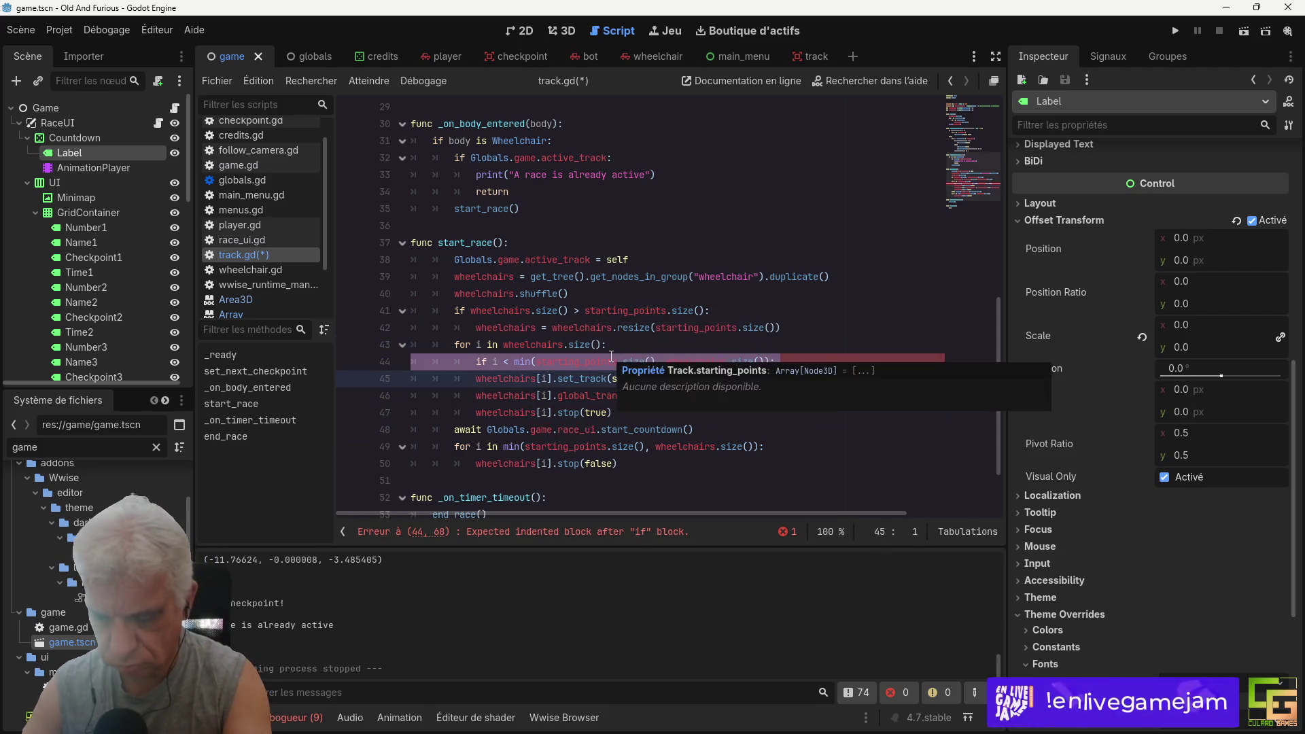
pyautogui.press('BackSpace')
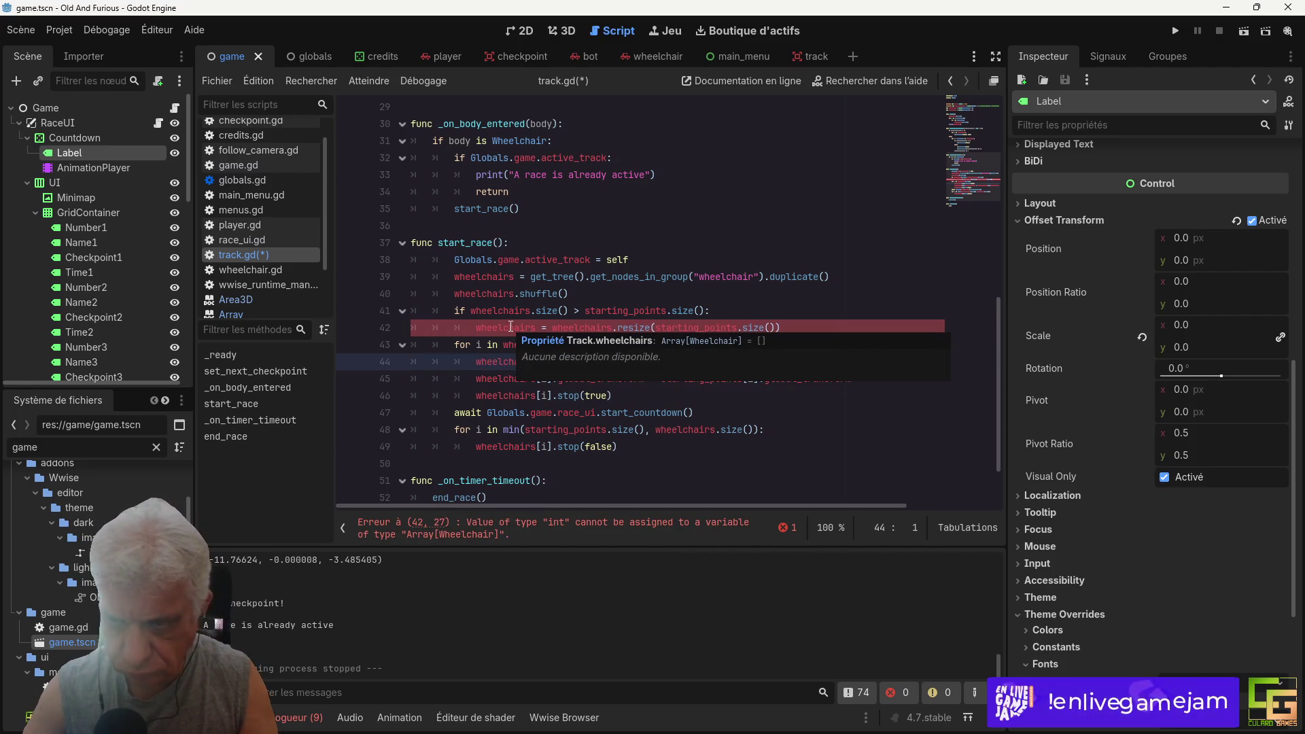
# Step: Remove the 'wheelchairs = ' assignment so the resize happens in place
pyautogui.click(778, 328)
pyautogui.press('Up')
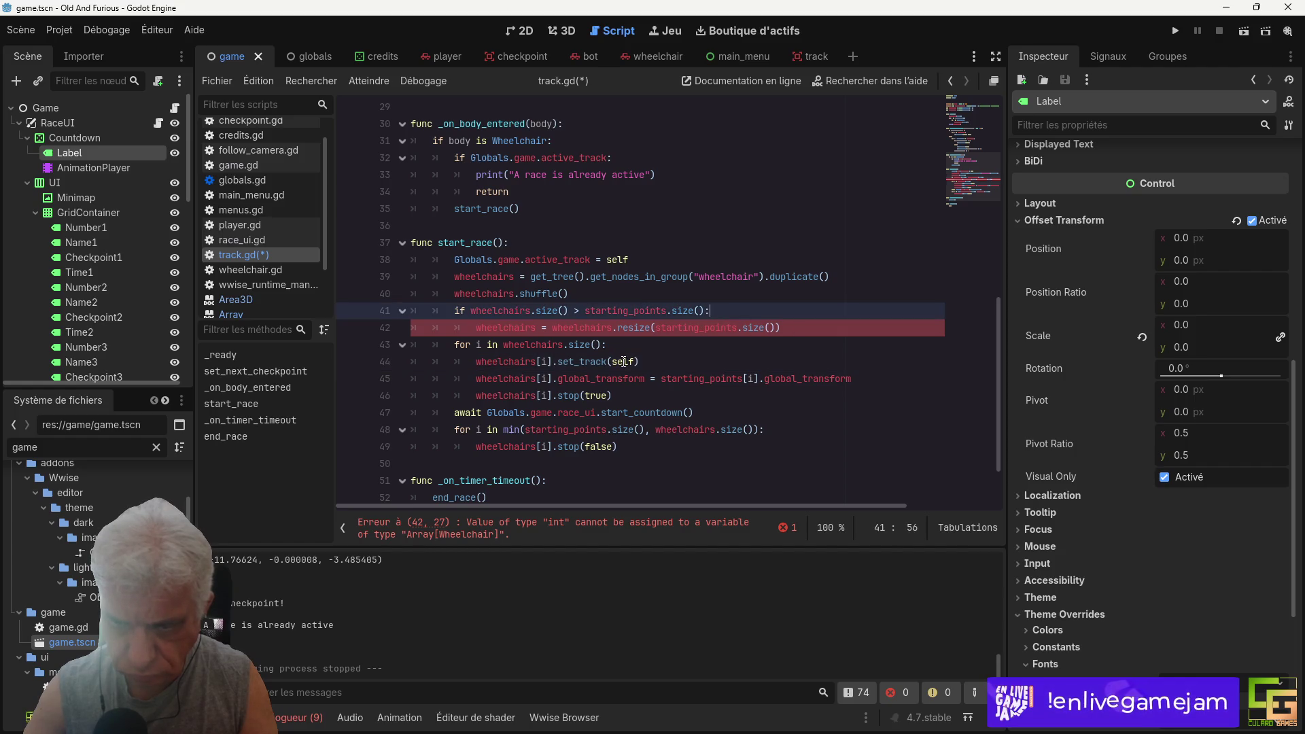
pyautogui.moveTo(551, 327); pyautogui.dragTo(476, 328)
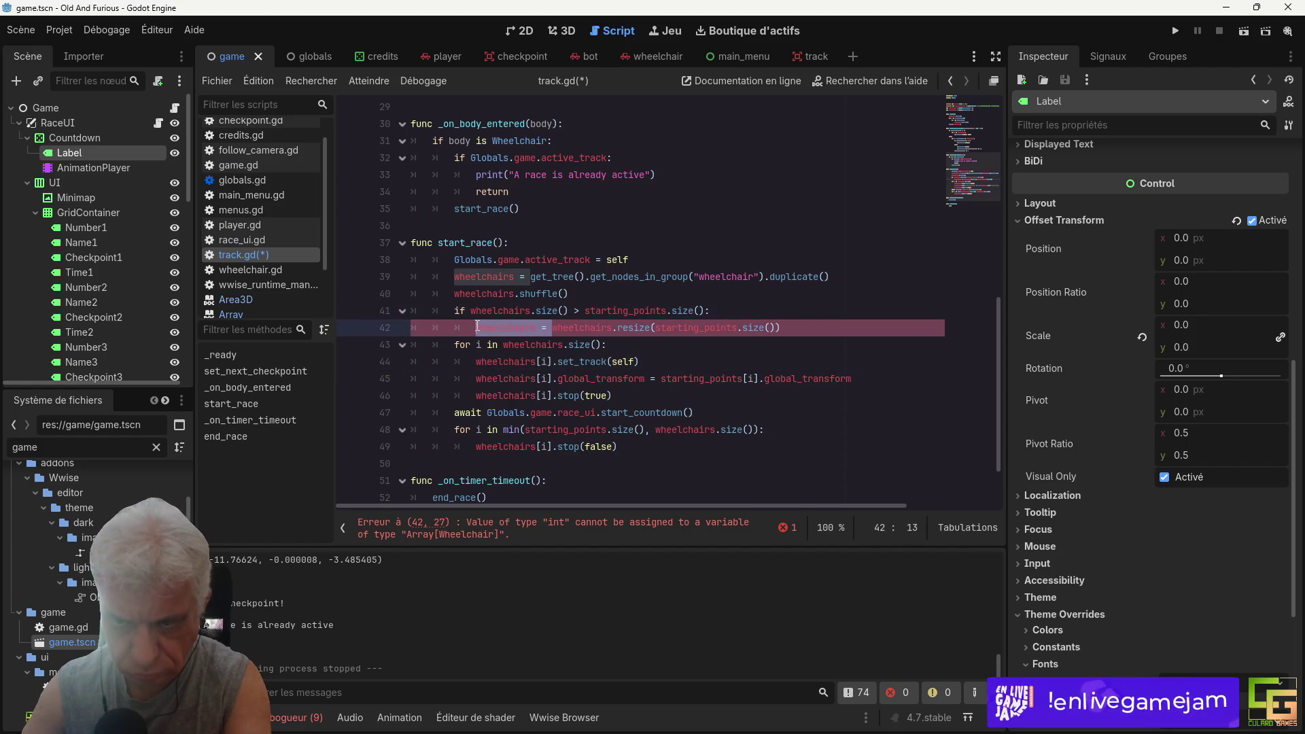
pyautogui.press('BackSpace')
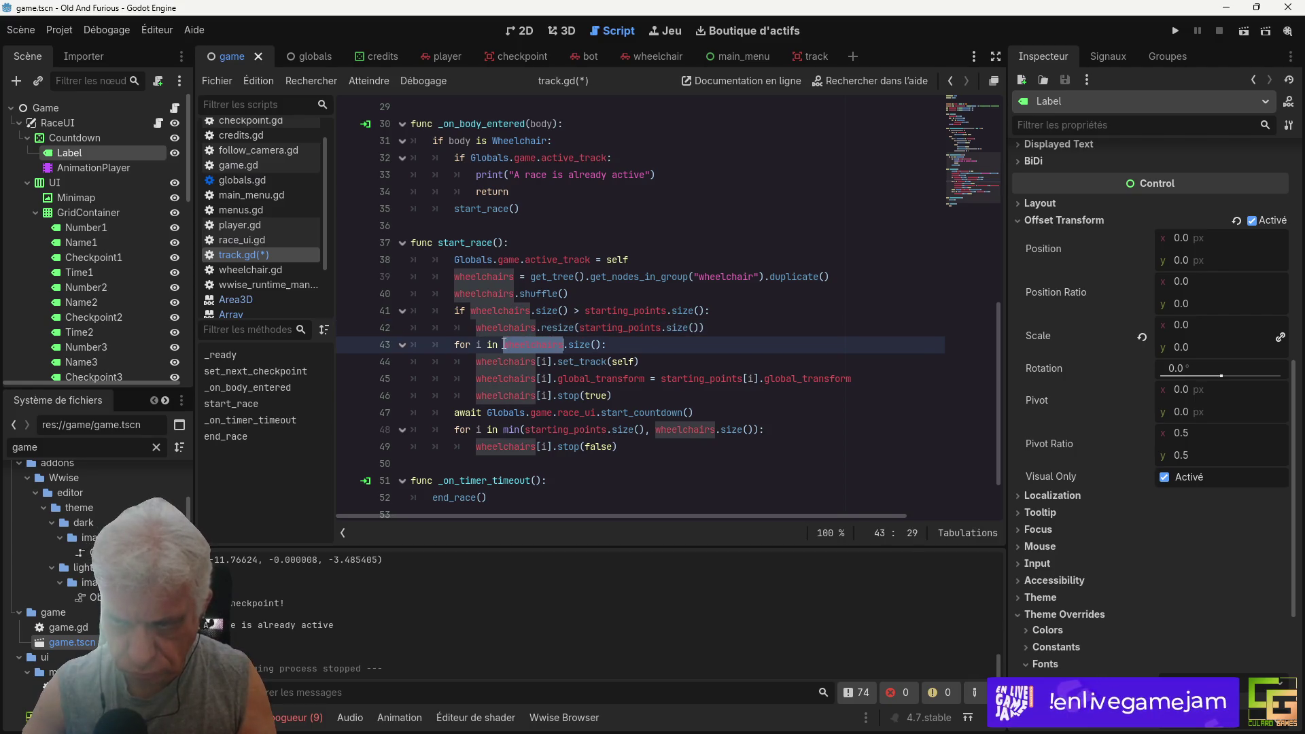
# Step: Rewrite the last loop as 'for w : Wheelchair in wheelchairs', then save and run the game
pyautogui.click(542, 329)
pyautogui.moveTo(505, 345); pyautogui.dragTo(601, 344)
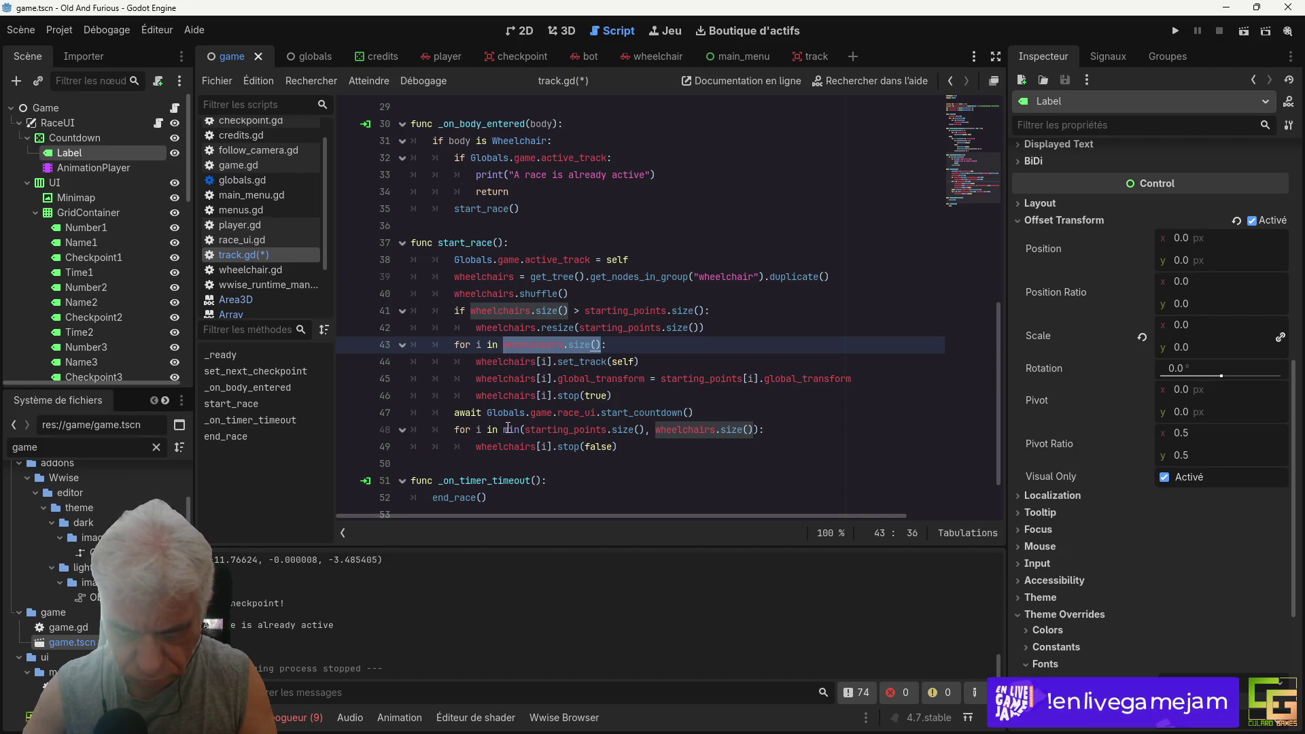
pyautogui.moveTo(504, 430); pyautogui.dragTo(760, 431)
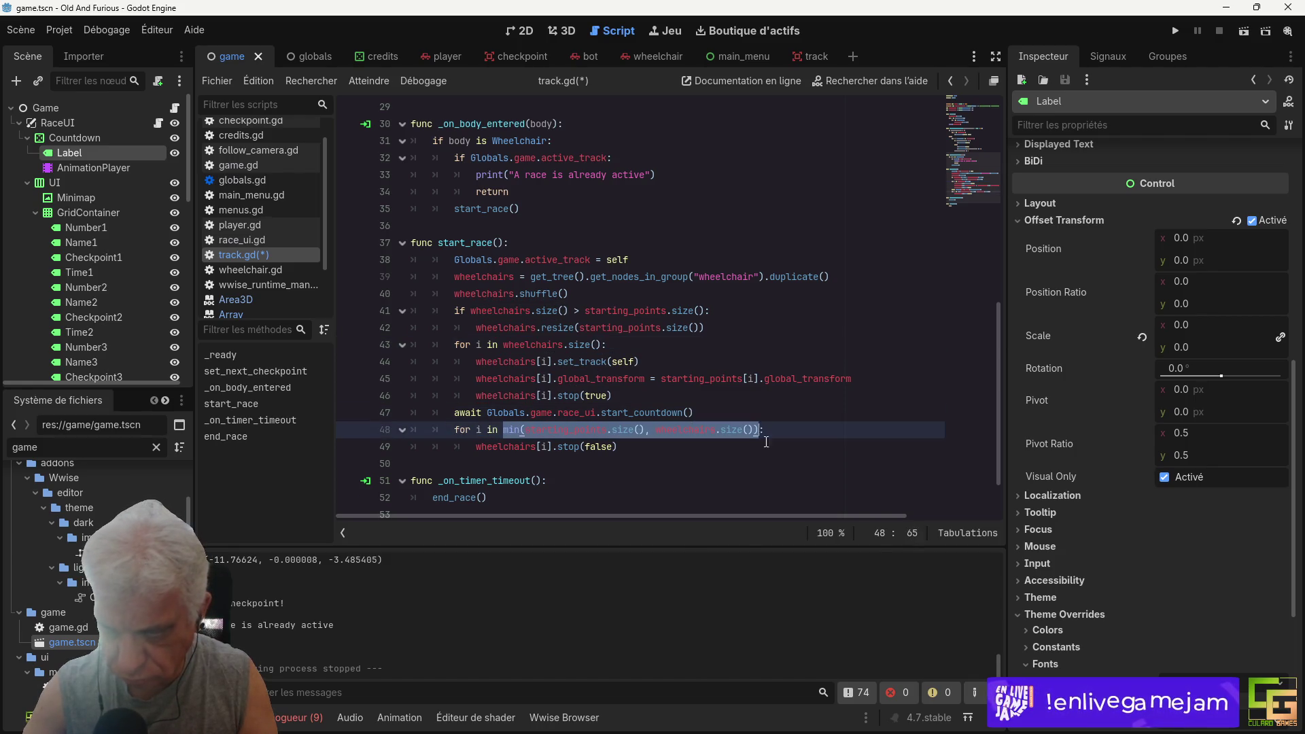
pyautogui.hotkey('ctrl', 'v')
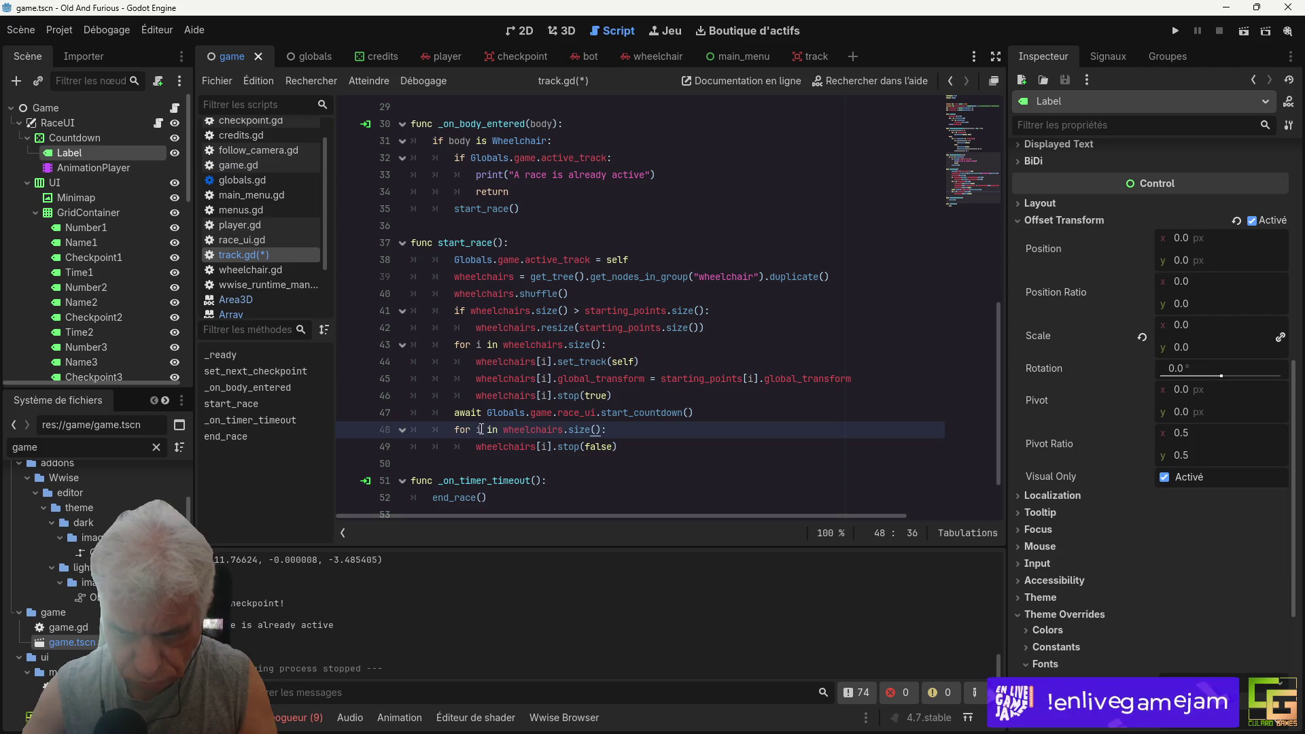
pyautogui.click(481, 430)
pyautogui.write('w')
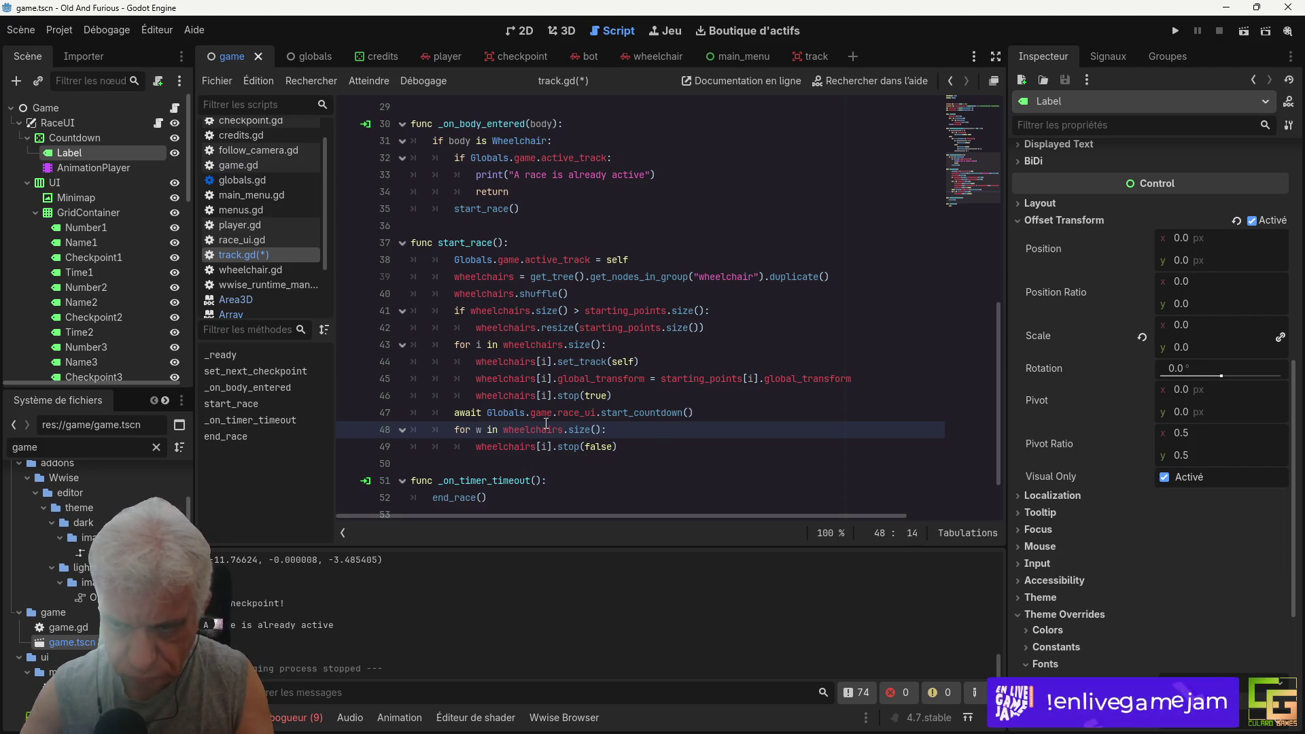
pyautogui.moveTo(566, 429); pyautogui.dragTo(470, 447)
pyautogui.press('BackSpace')
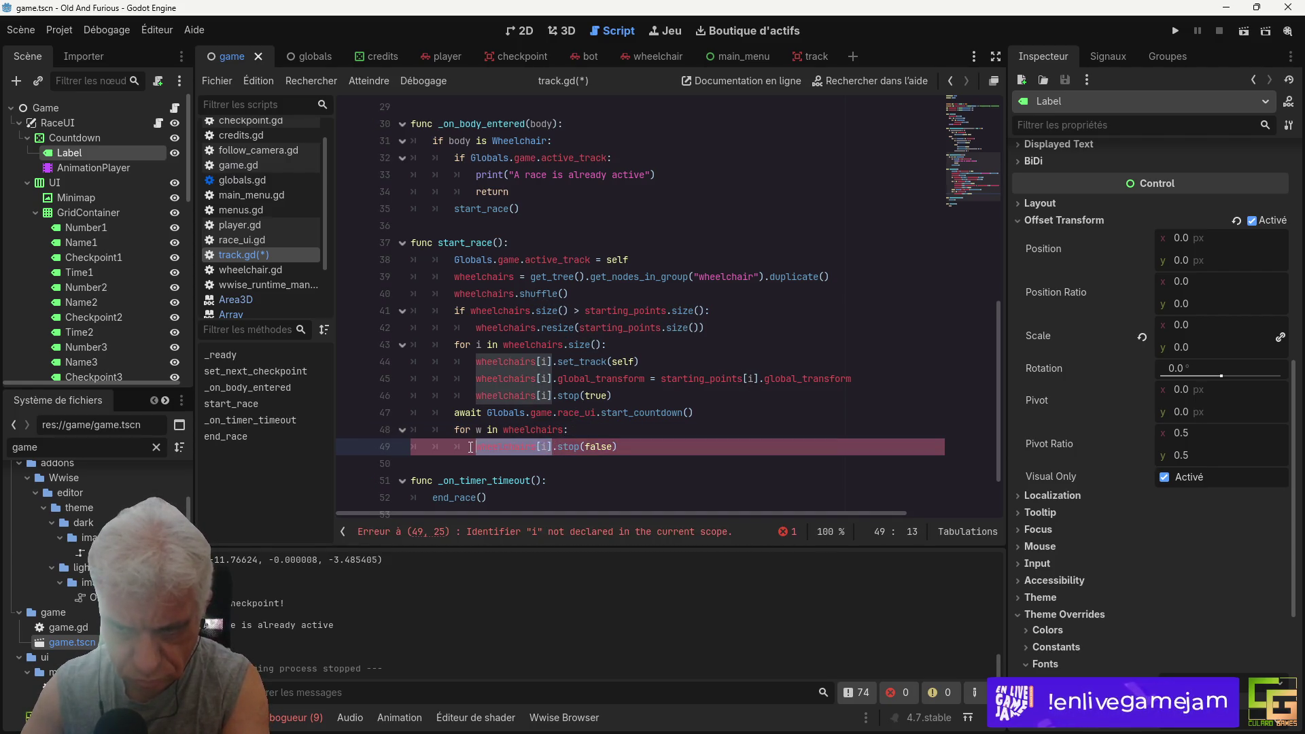
pyautogui.write('w')
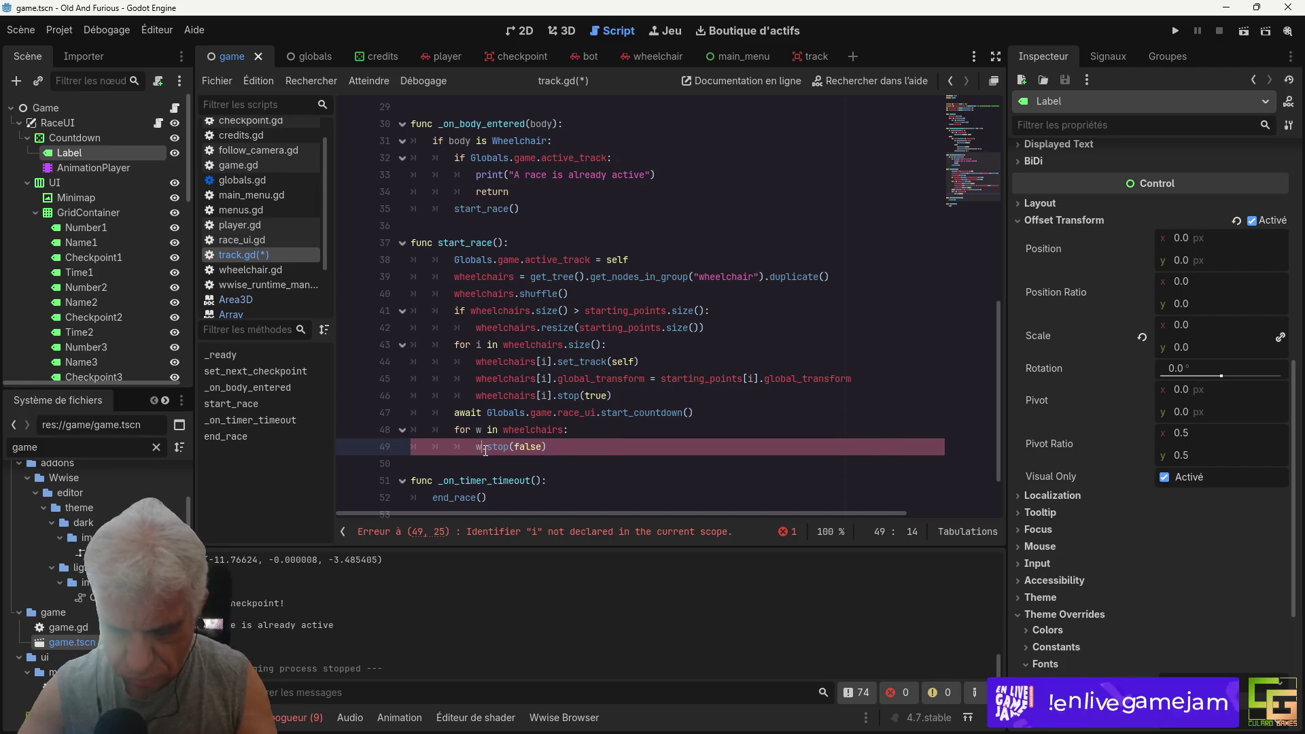
pyautogui.click(489, 432)
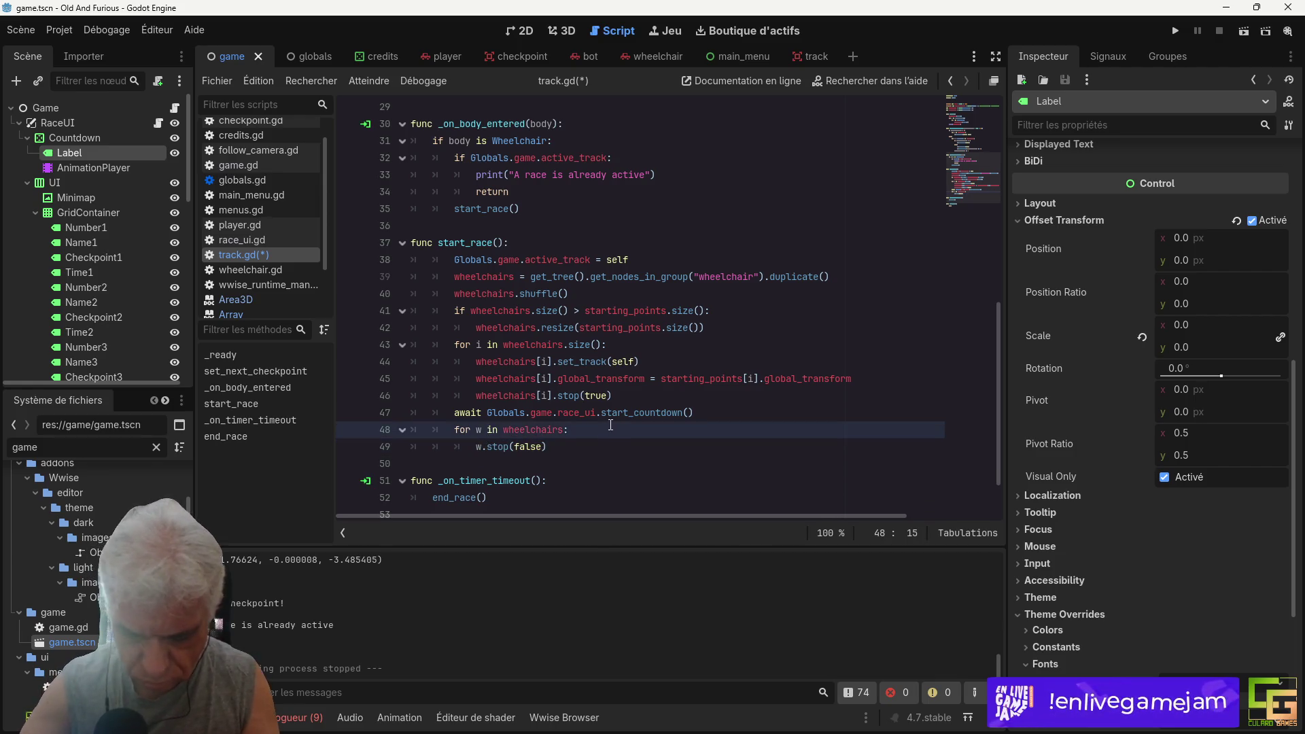
pyautogui.write(': Whee')
pyautogui.write('lchair')
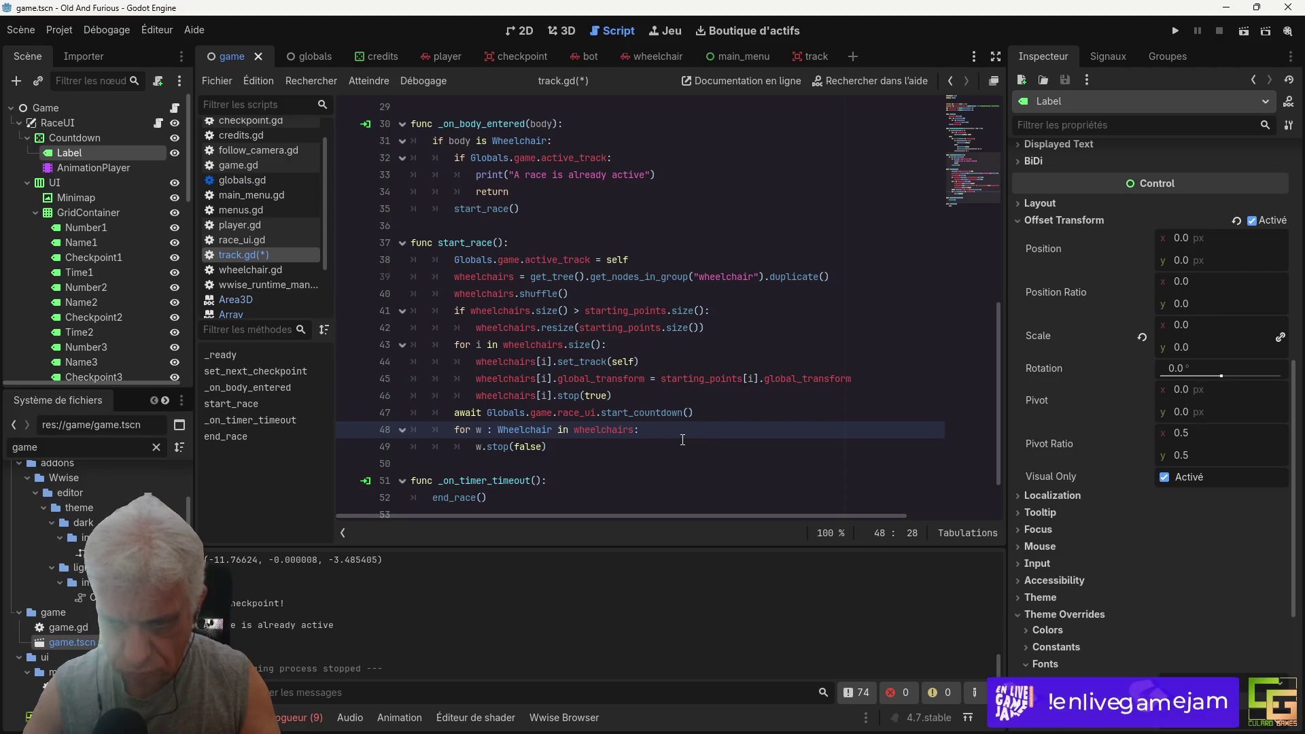
pyautogui.hotkey('ctrl', 's')
pyautogui.click(1177, 34)
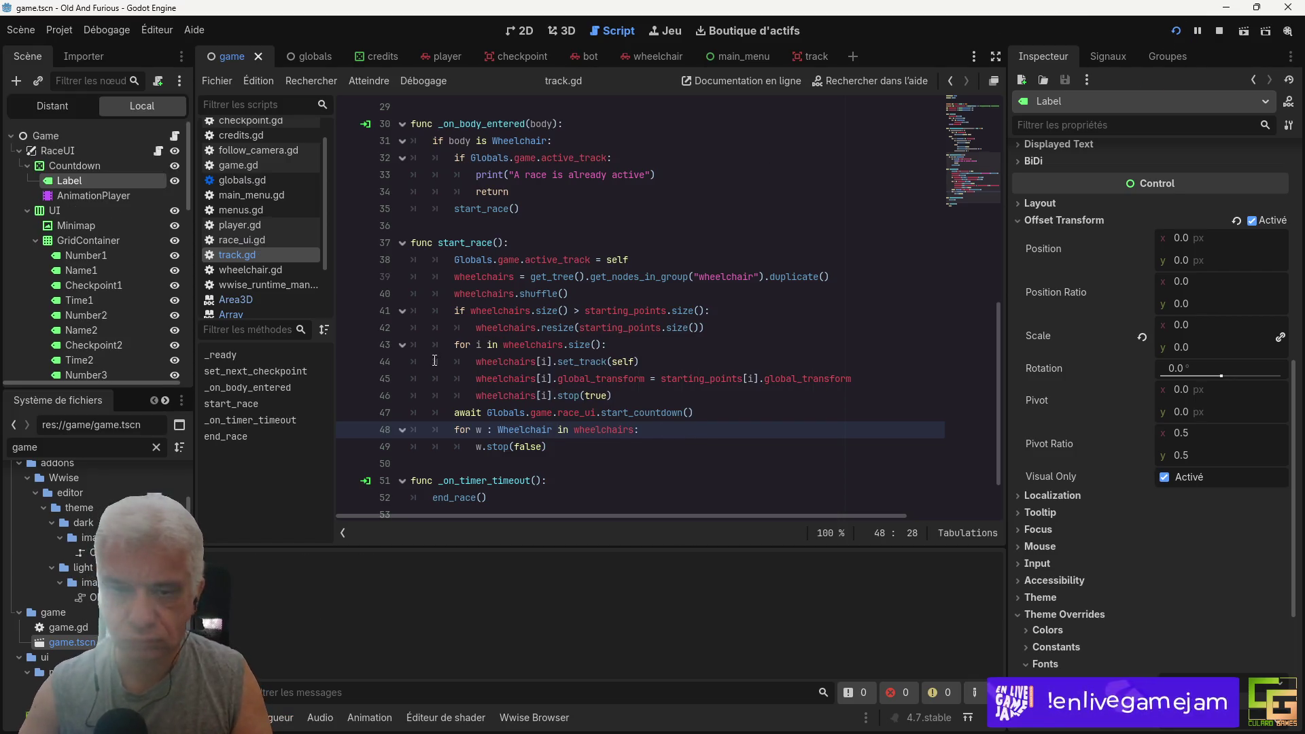
# Step: Drive the car forward and right until the debugger halts, then select wheelchairs on line 39
pyautogui.press('Up')
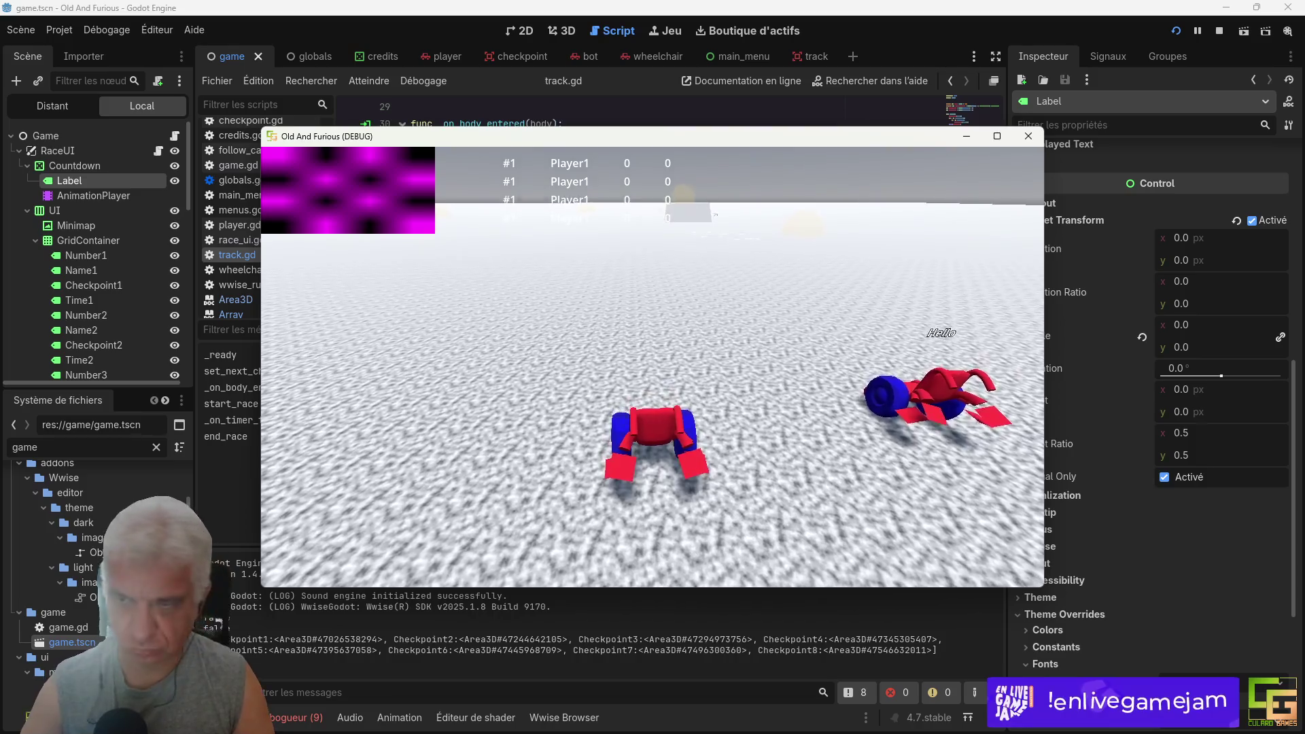
pyautogui.press('Right')
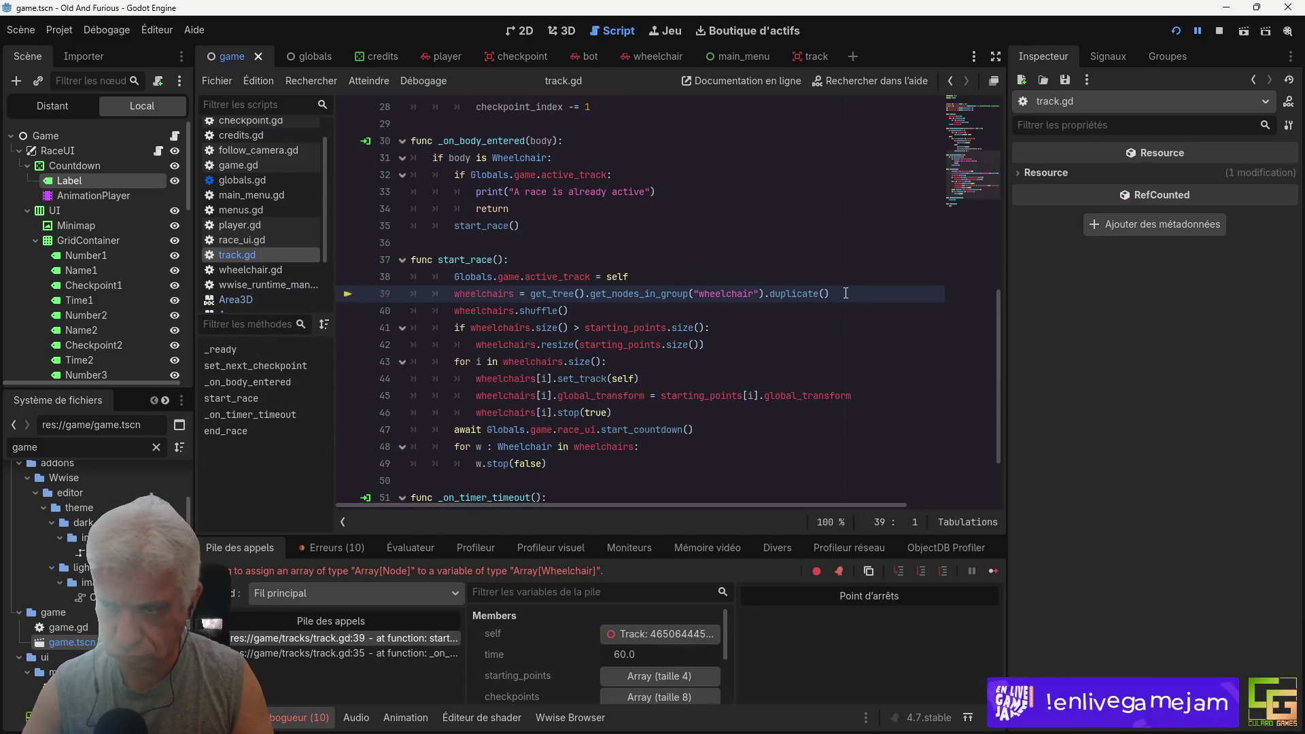
pyautogui.doubleClick(495, 295)
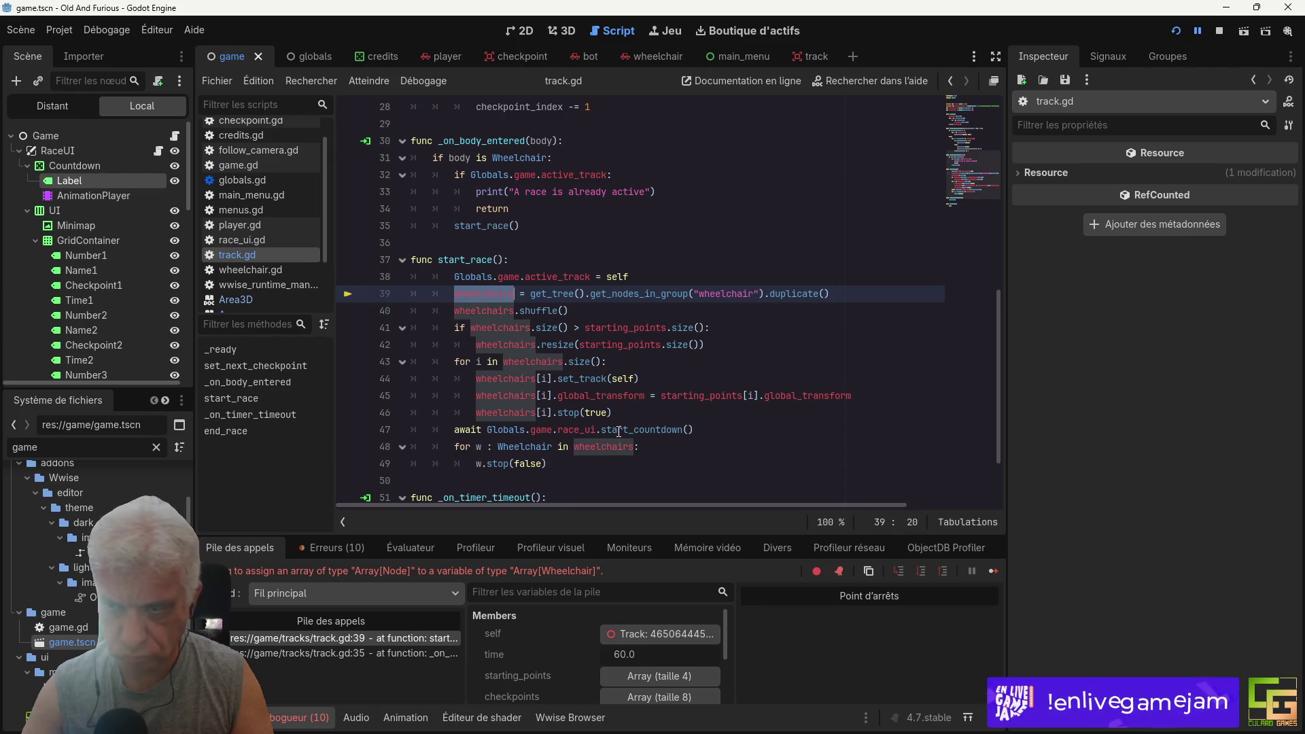
pyautogui.moveTo(647, 294)
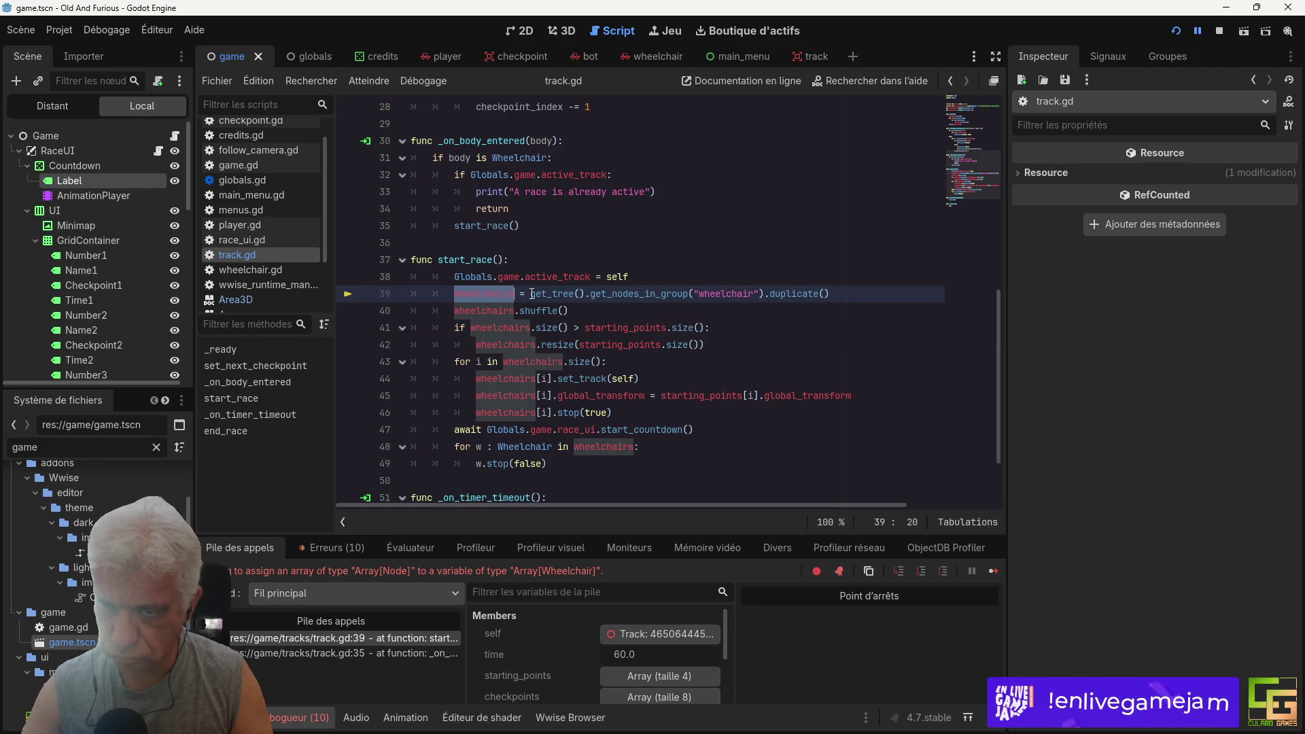
pyautogui.click(521, 293)
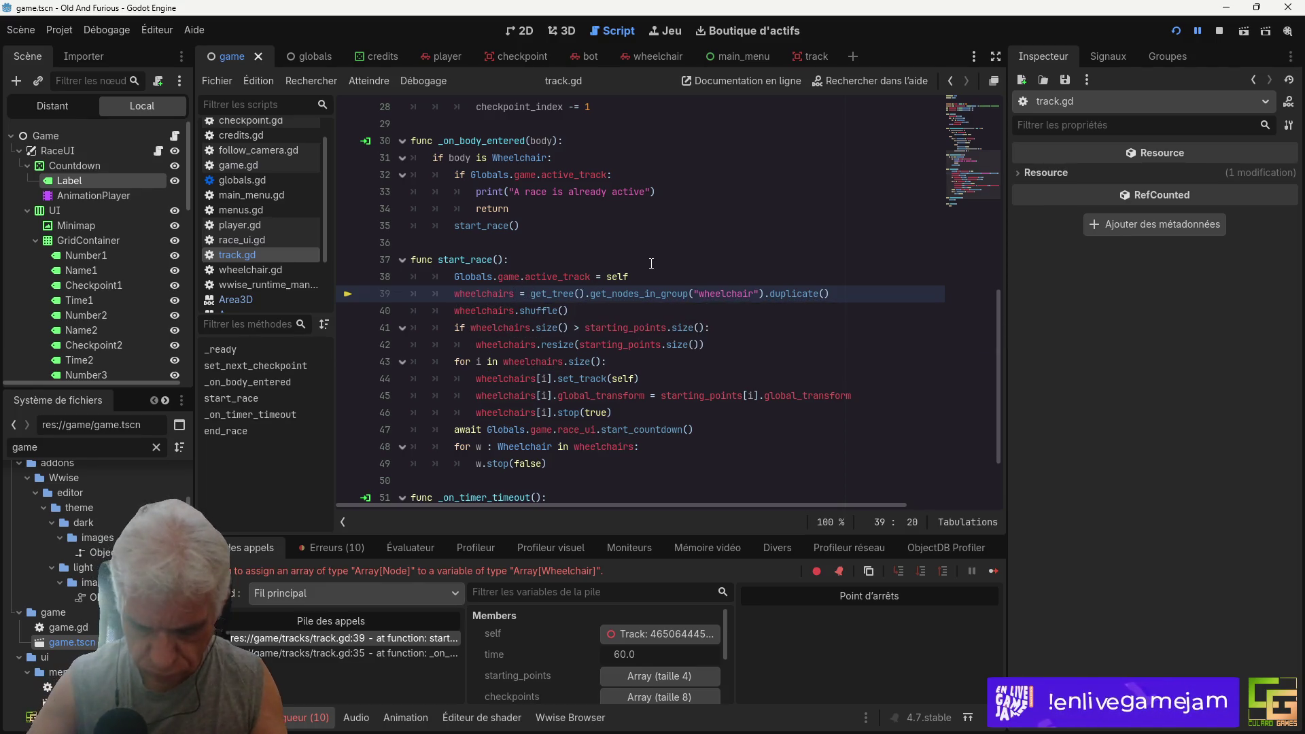
# Step: Call wheelchairs.clear() and loop 'for w in' the wheelchair group, dropping .duplicate()
pyautogui.write('.clear()')
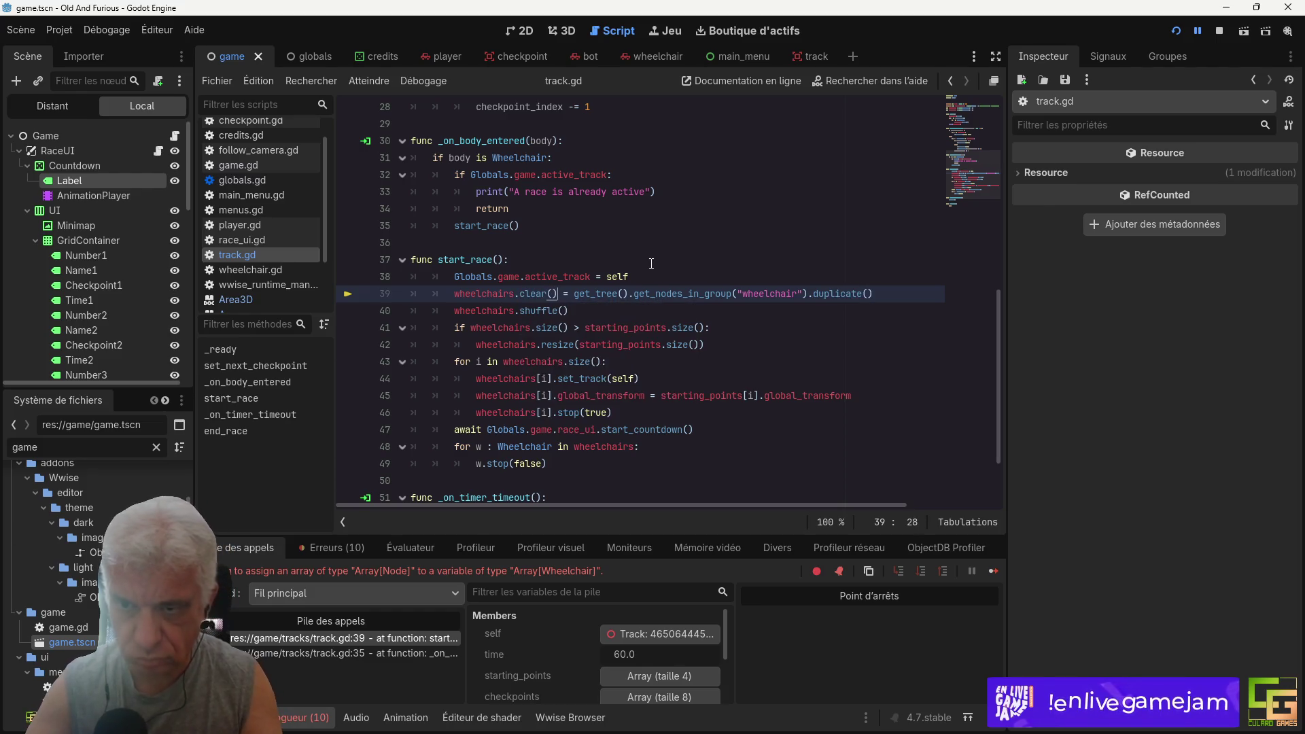
pyautogui.press('Return')
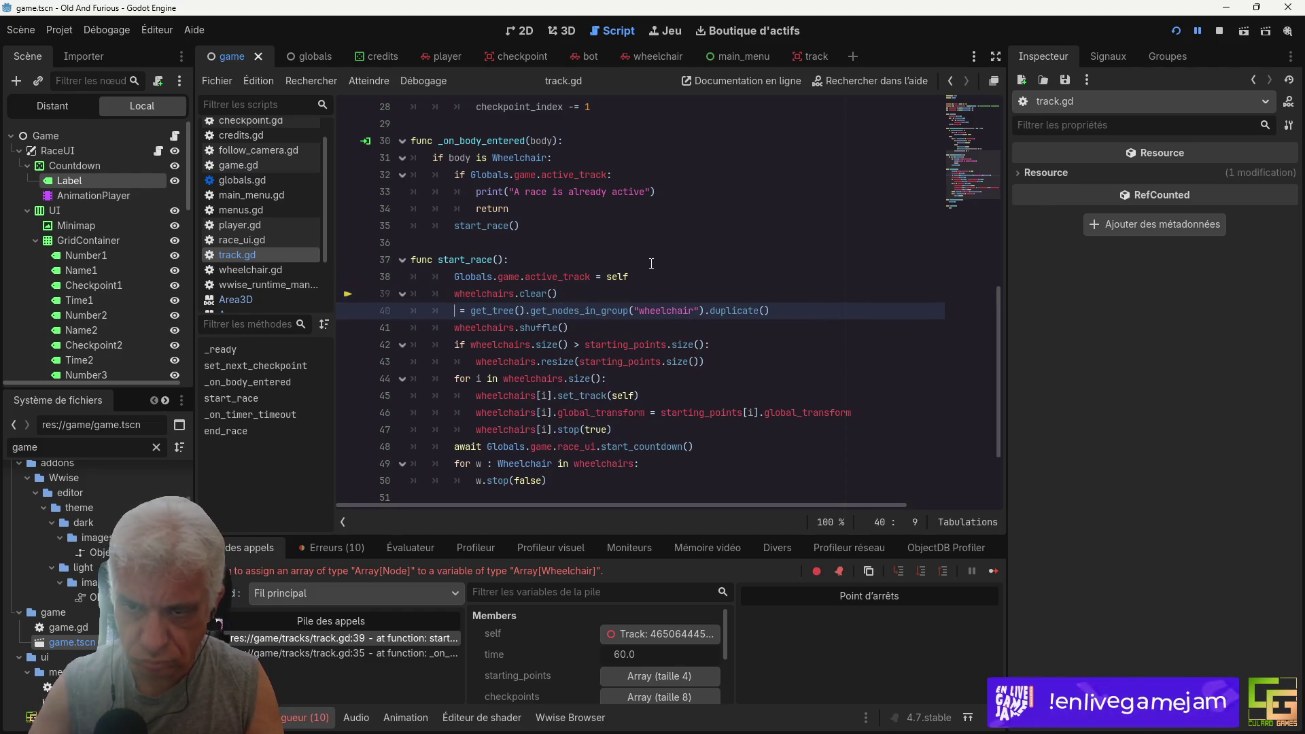
pyautogui.write('for')
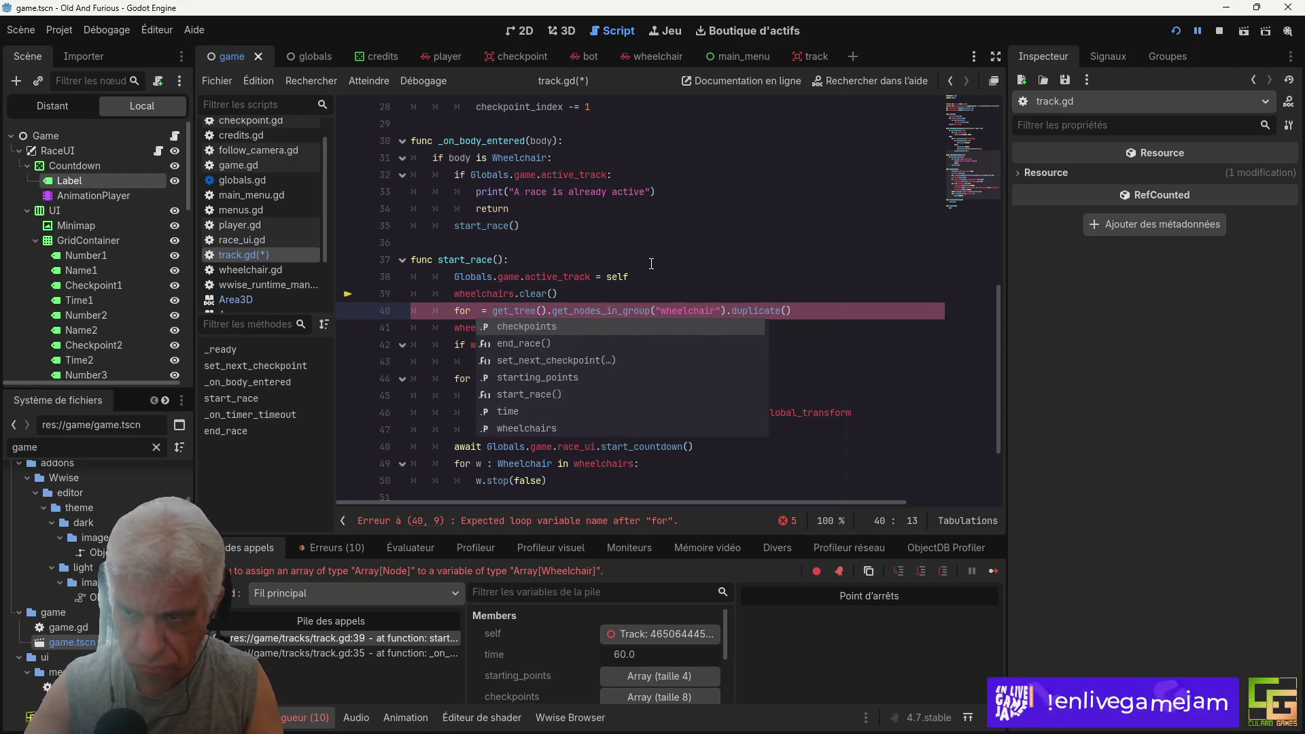
pyautogui.write(' w in')
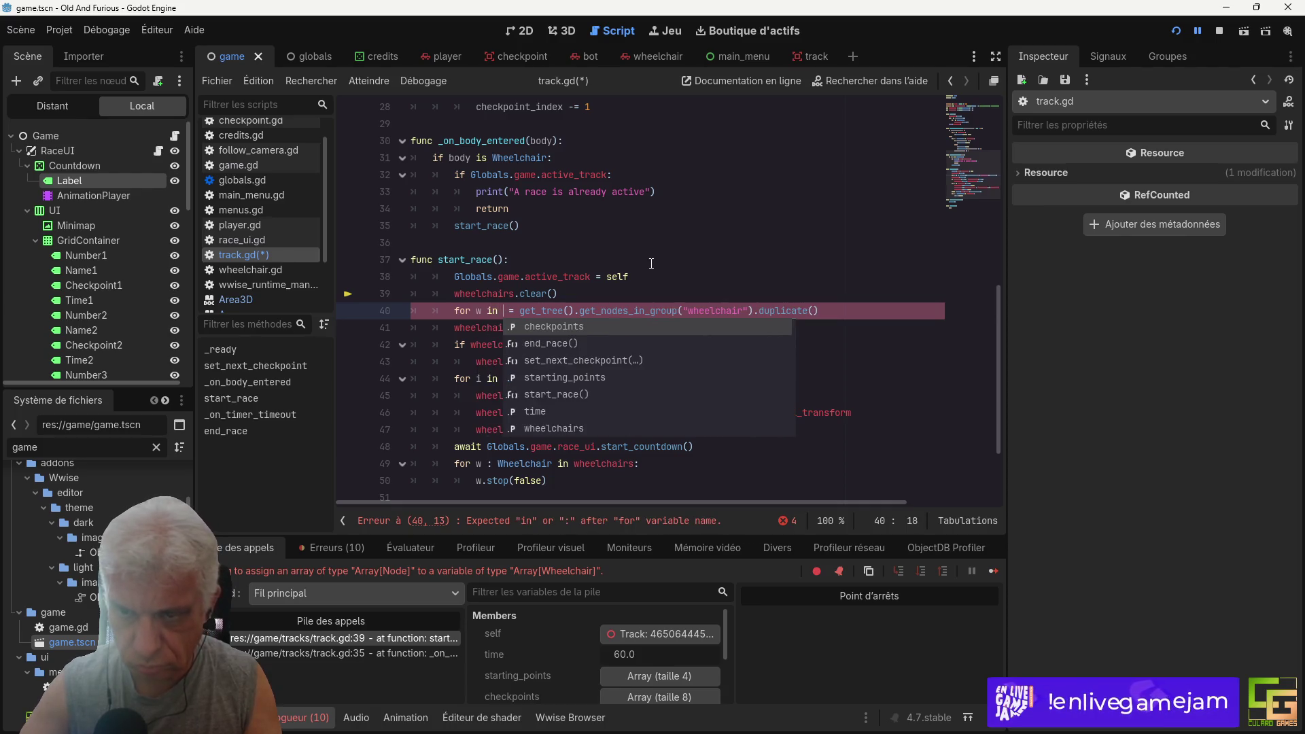
pyautogui.press('BackSpace')
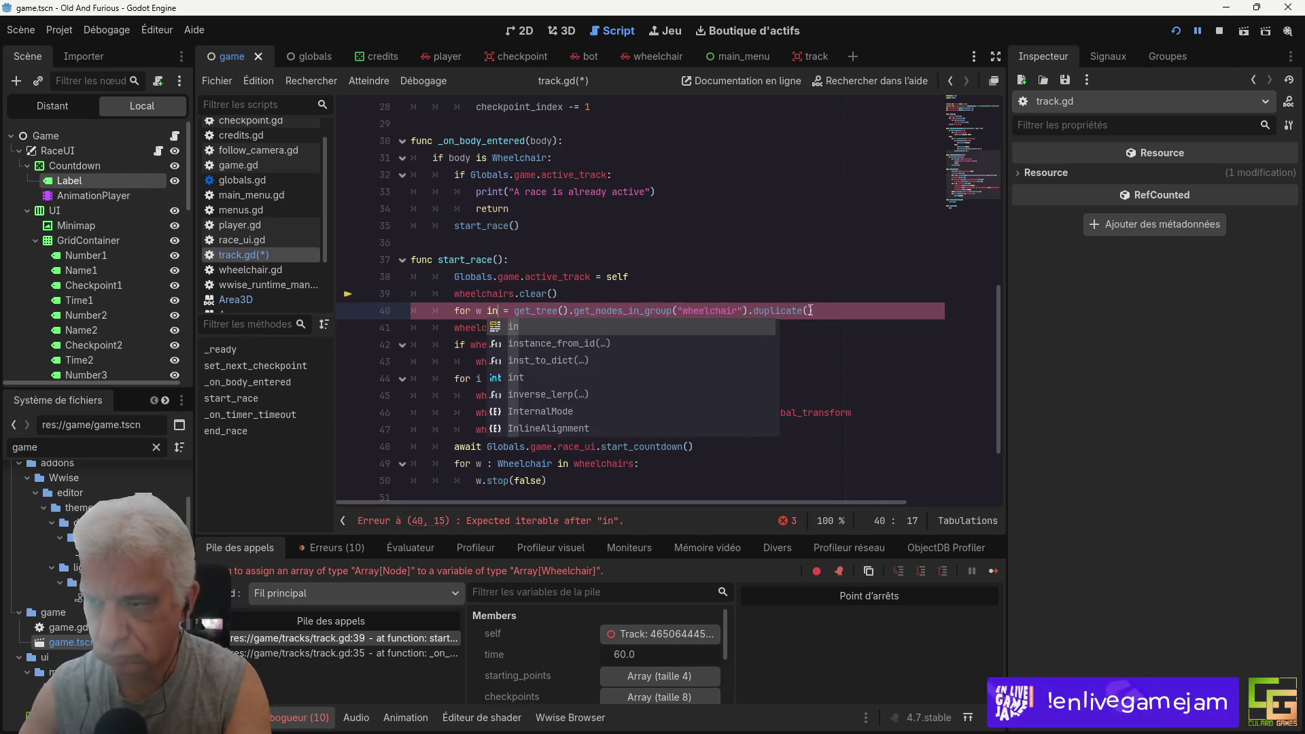
pyautogui.click(811, 310)
pyautogui.press('BackSpace')
pyautogui.press('BackSpace')
pyautogui.press('BackSpace')
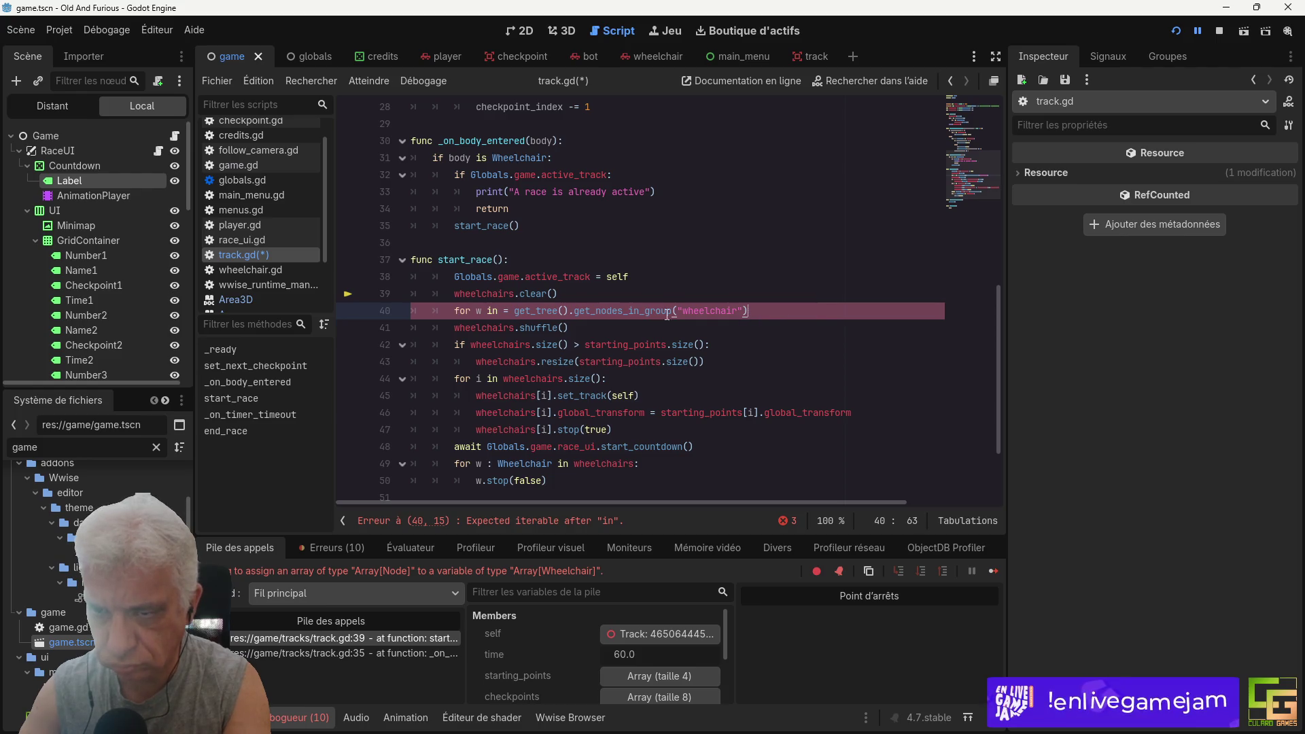
pyautogui.press('BackSpace')
pyautogui.press('BackSpace')
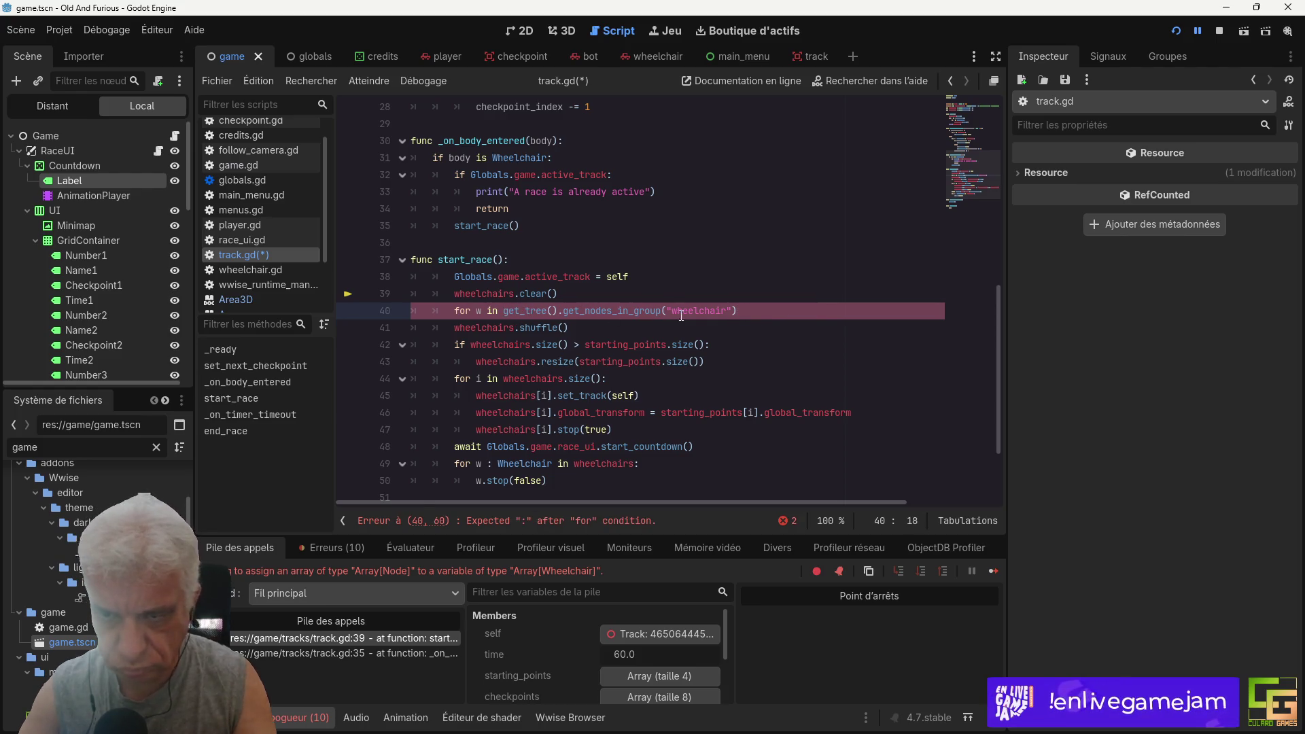
pyautogui.press('Return')
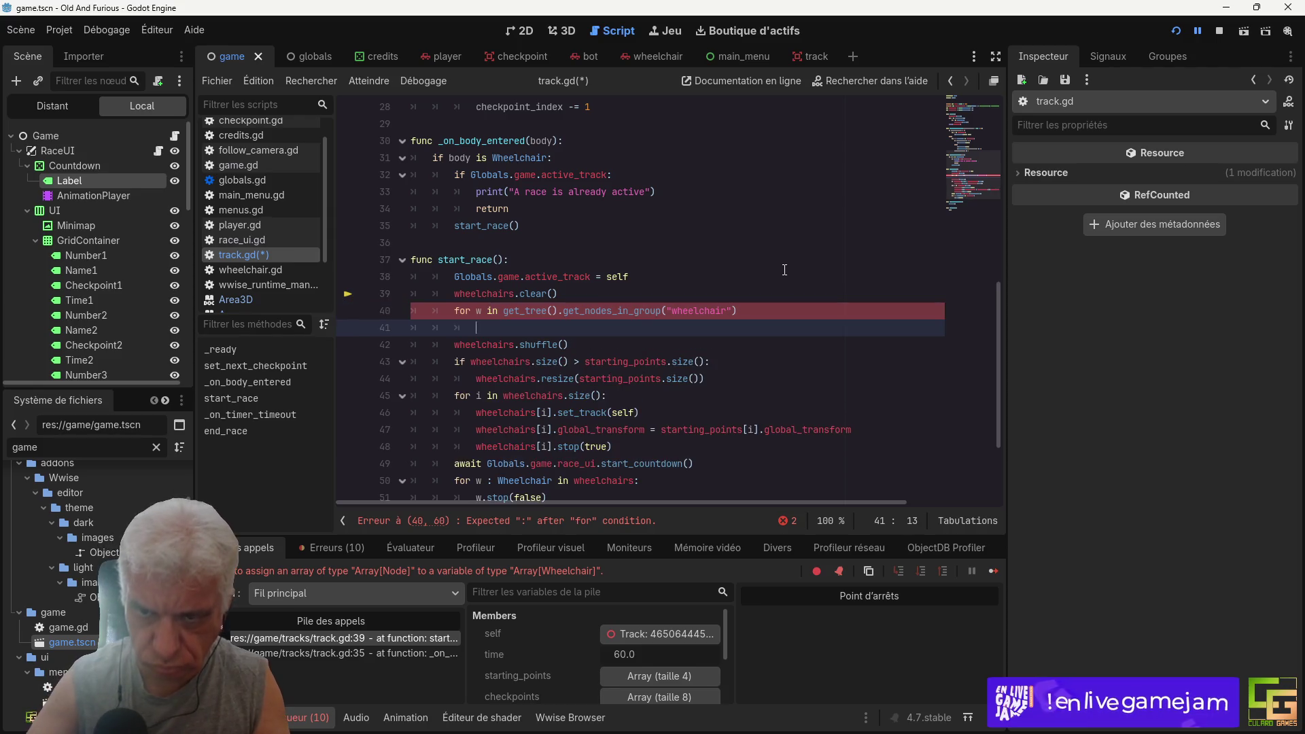
# Step: Inside the loop add 'if w is Wheelchair: wheelchairs.append(w)', end the for line with ':', and save
pyautogui.write('ifw is ')
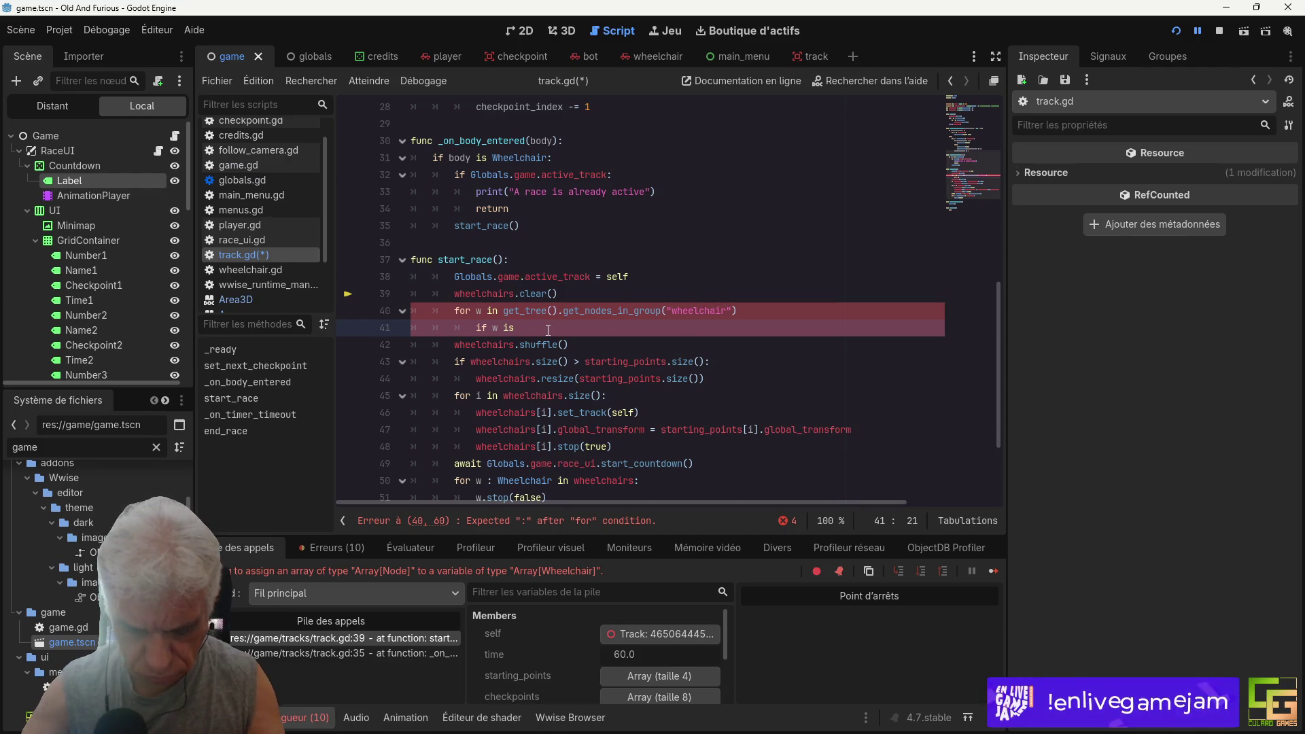
pyautogui.write('Wh')
pyautogui.press('Return')
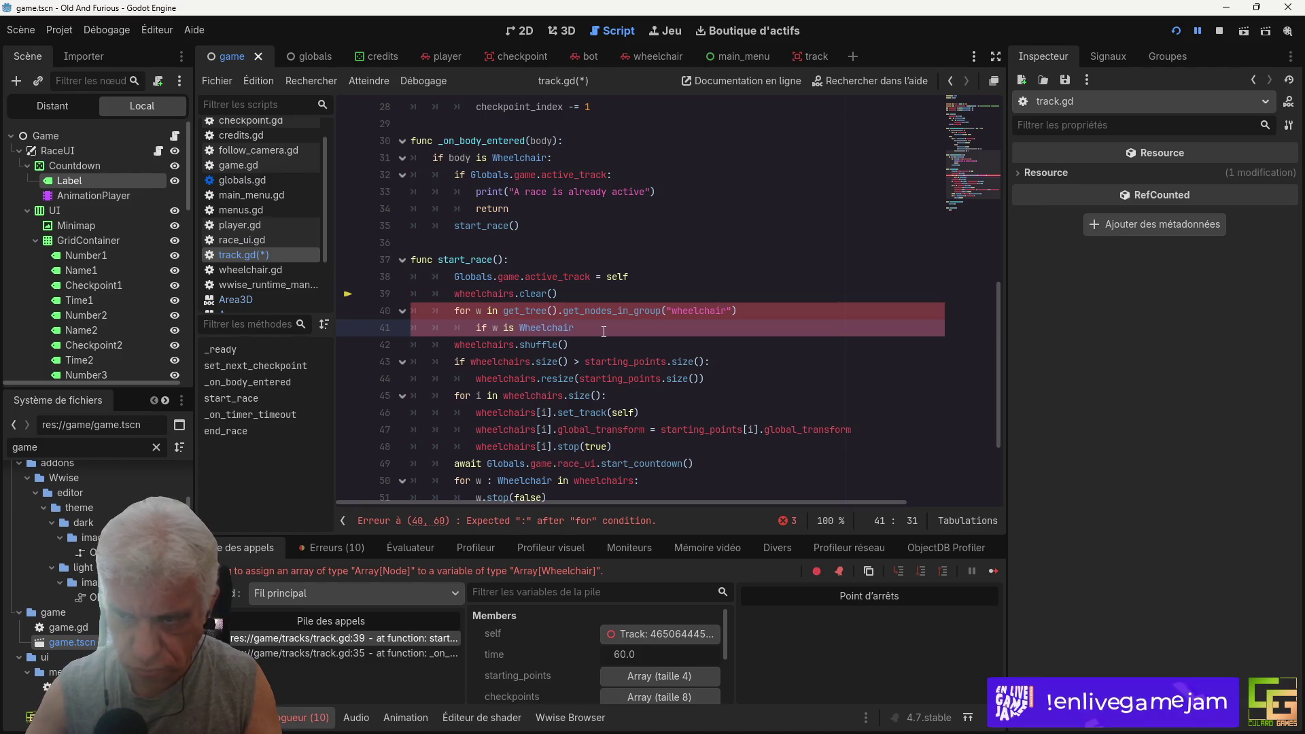
pyautogui.write(':')
pyautogui.press('Return')
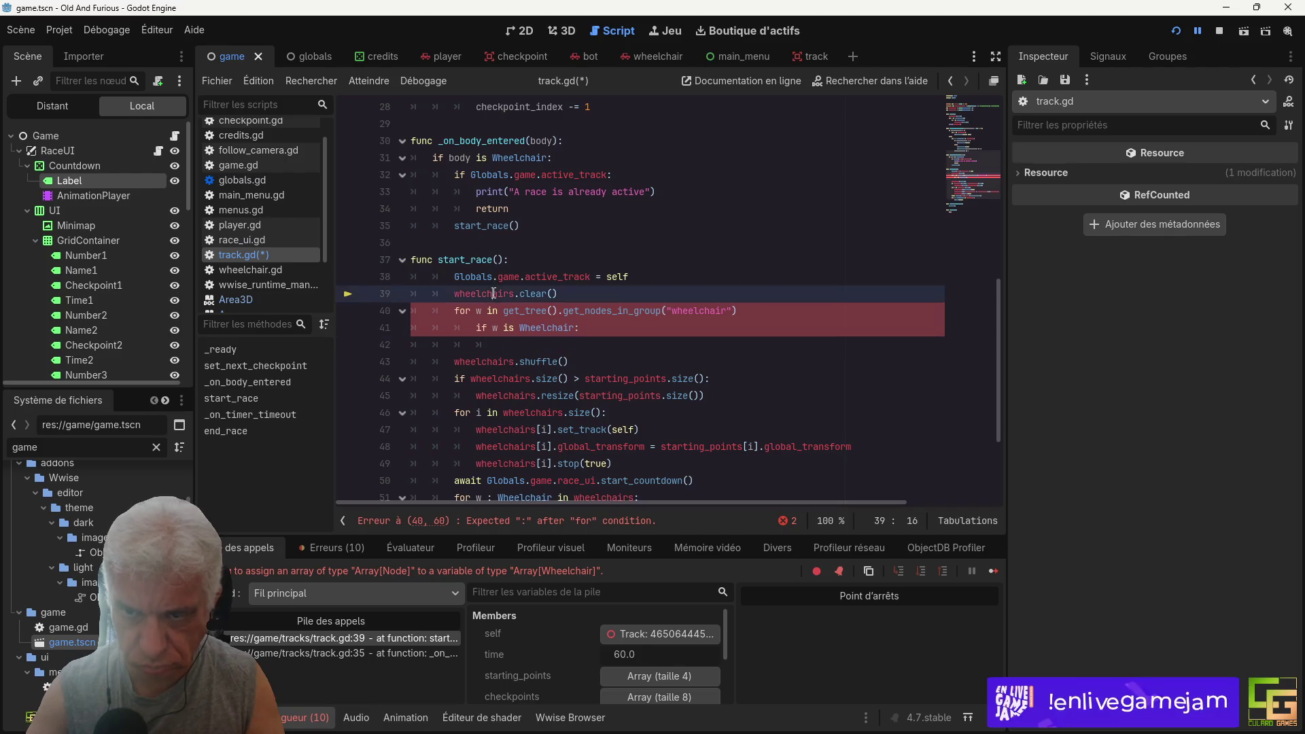
pyautogui.write('wheelchairs')
pyautogui.write('.appen')
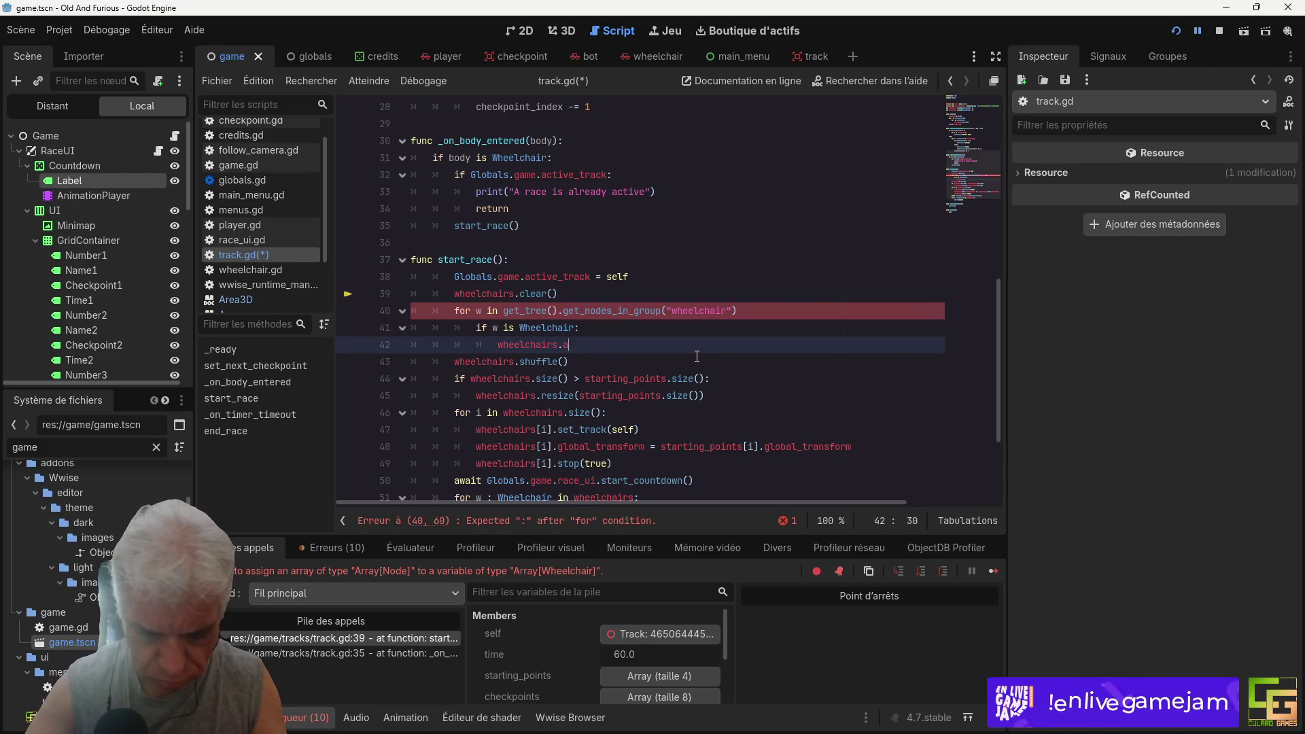
pyautogui.write('d w<')
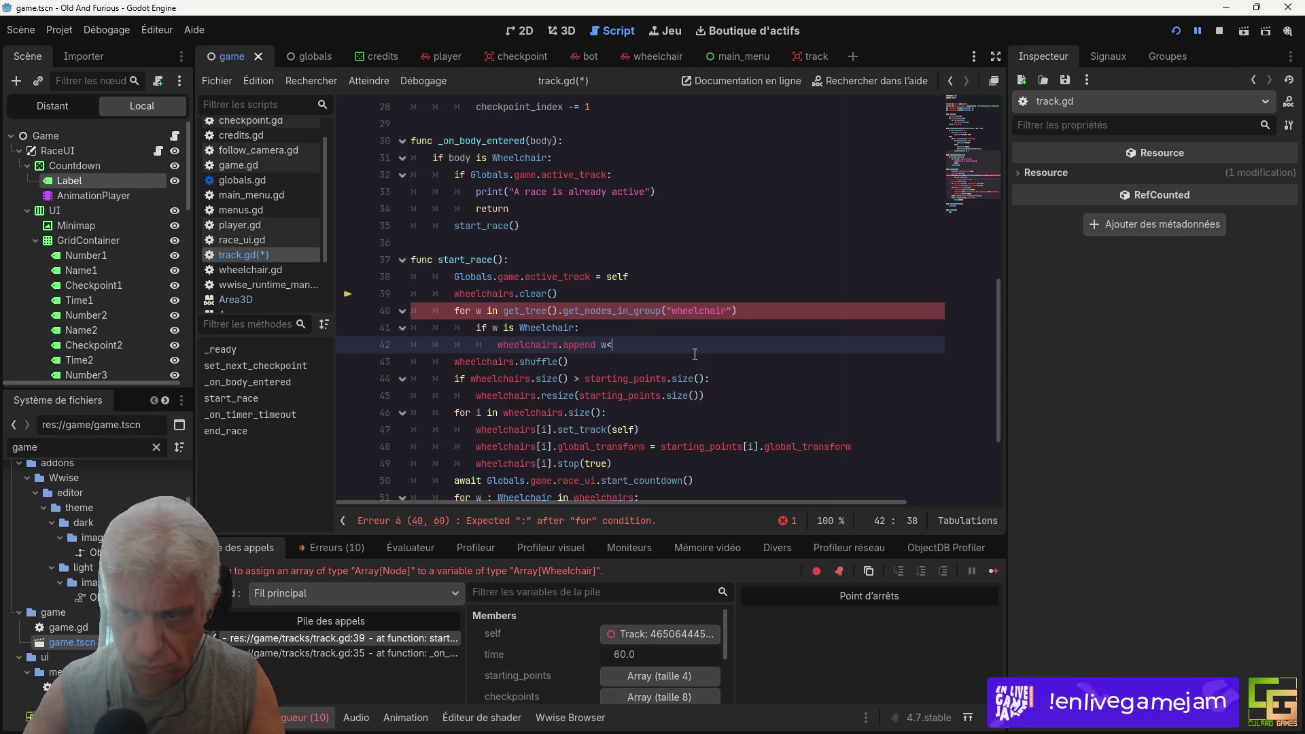
pyautogui.press('BackSpace')
pyautogui.press('BackSpace')
pyautogui.press('BackSpace')
pyautogui.write('(w')
pyautogui.hotkey('ctrl', 's')
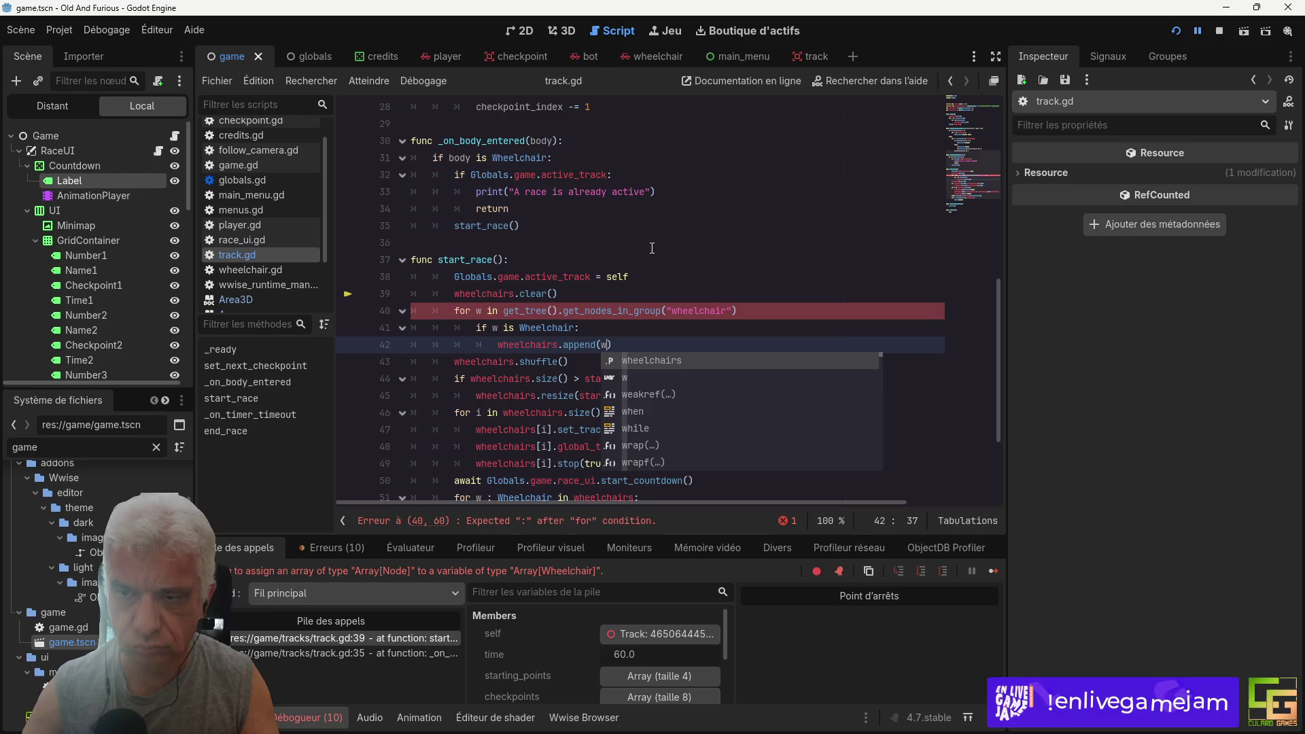
pyautogui.click(748, 303)
pyautogui.write(':')
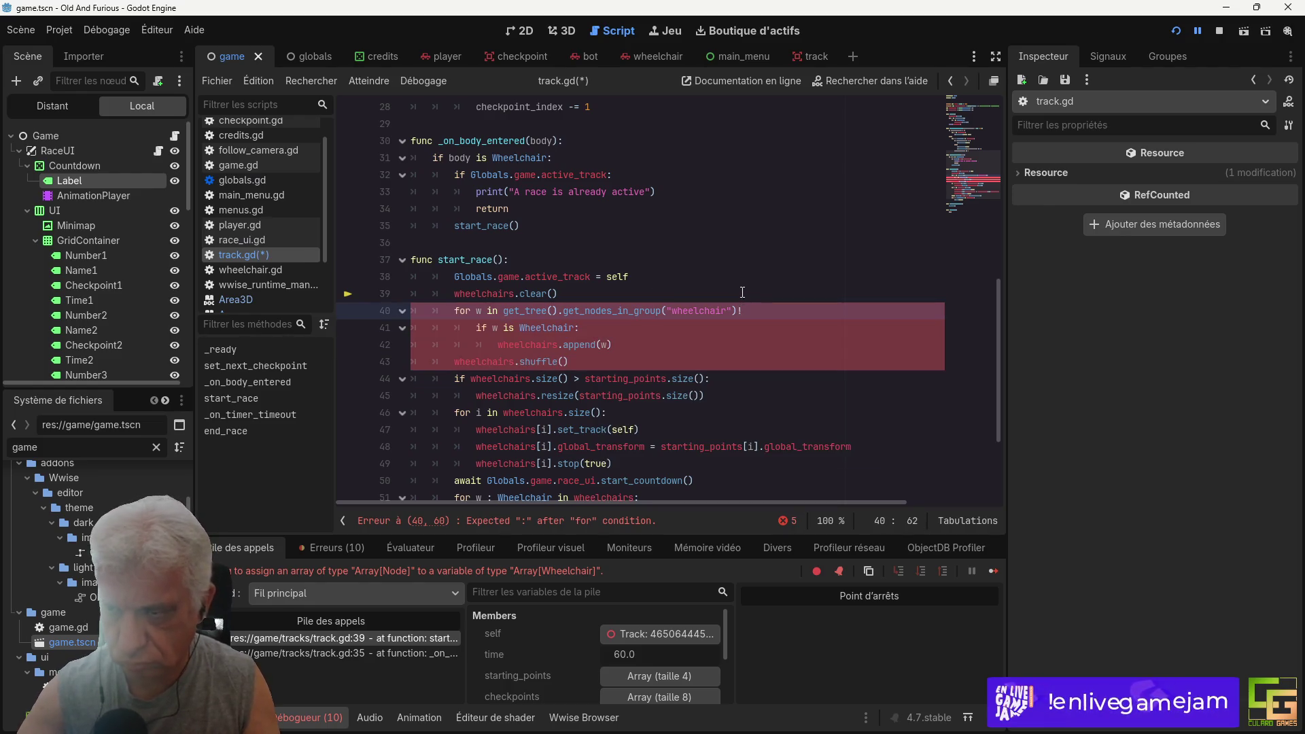
pyautogui.hotkey('ctrl', 's')
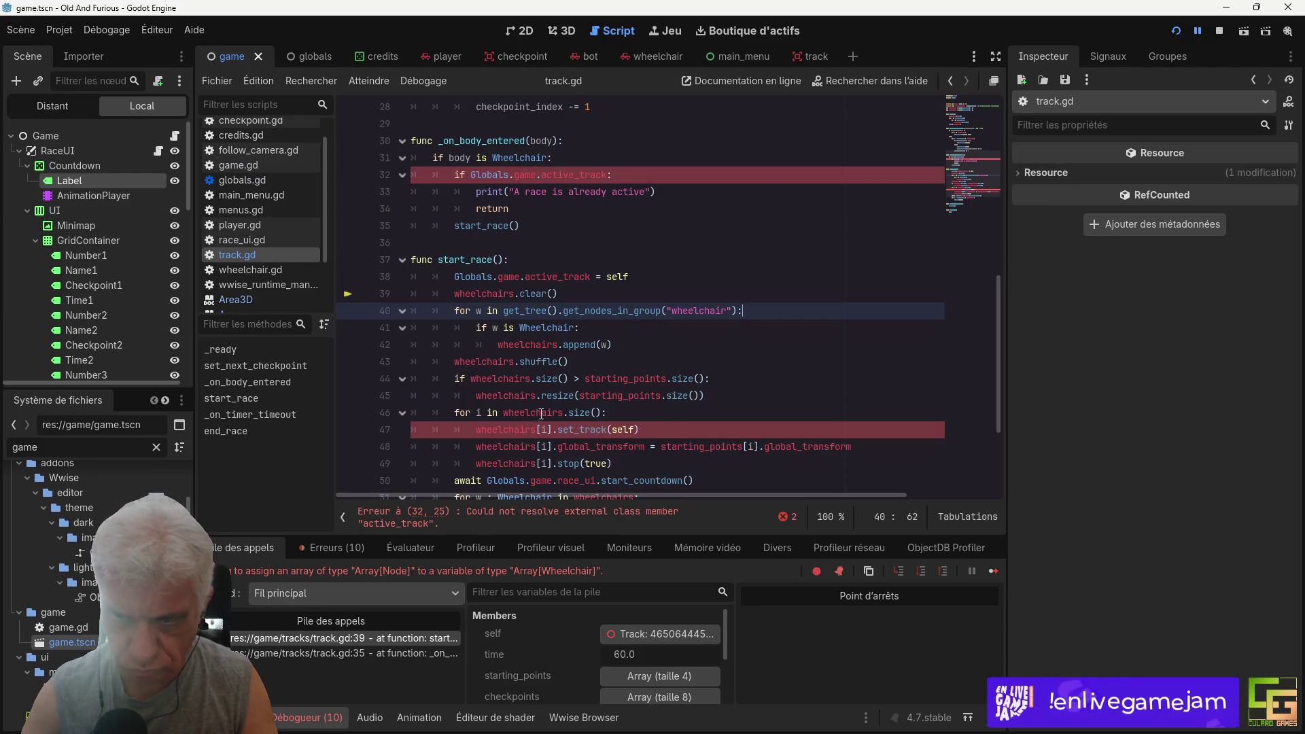
# Step: Review wheelchair.gd, then return to track.gd and save again
pyautogui.scroll(3)
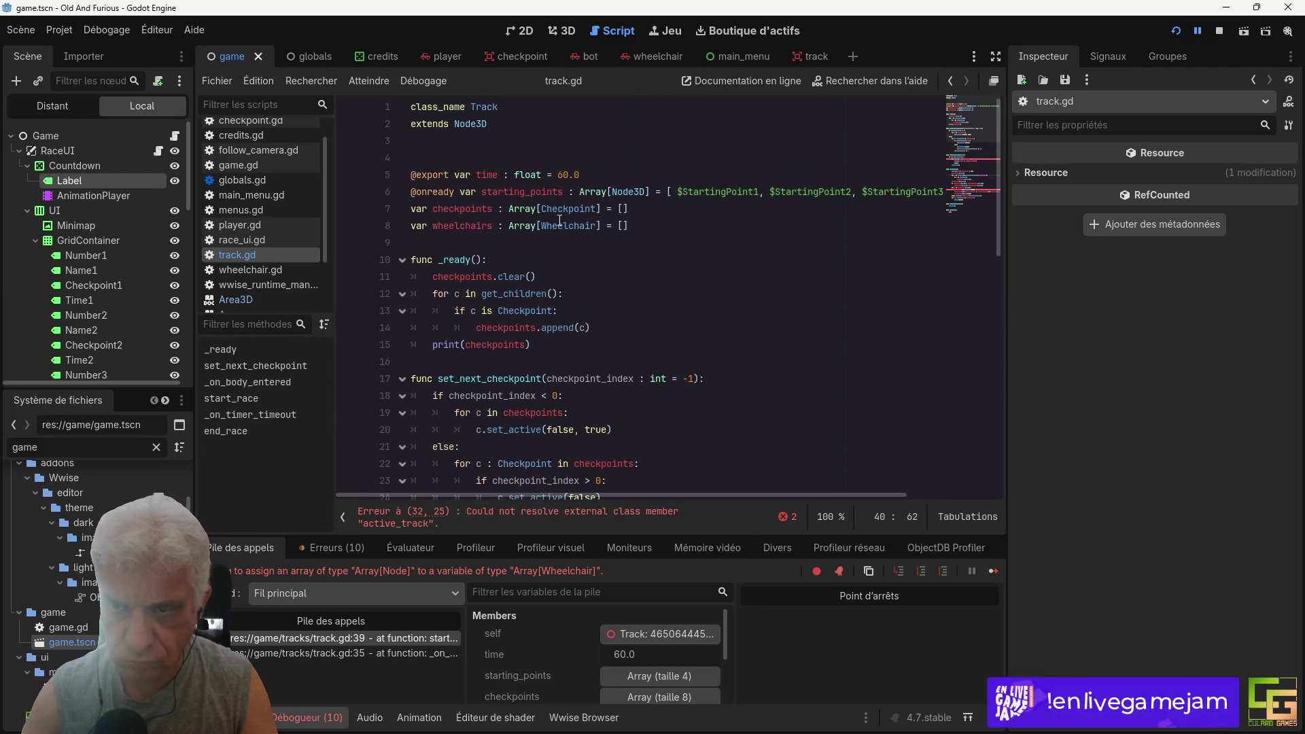
pyautogui.scroll(-3)
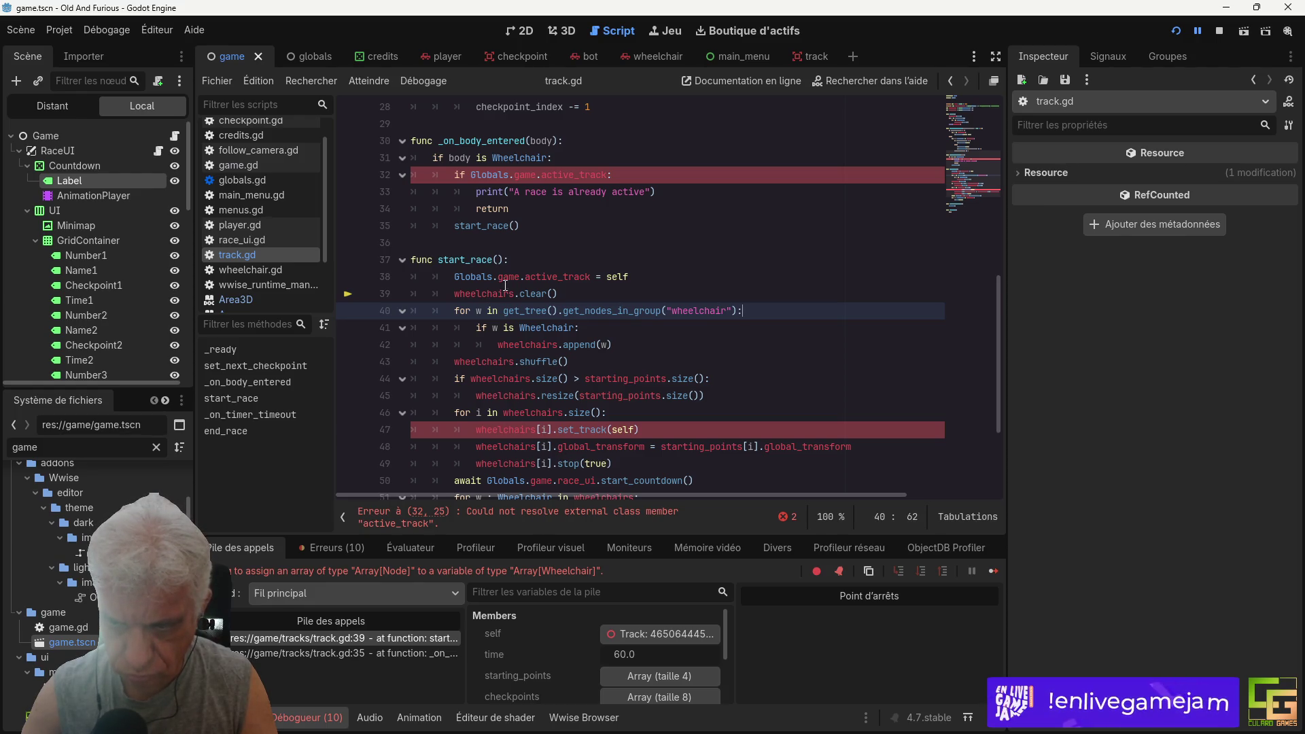
pyautogui.scroll(-3)
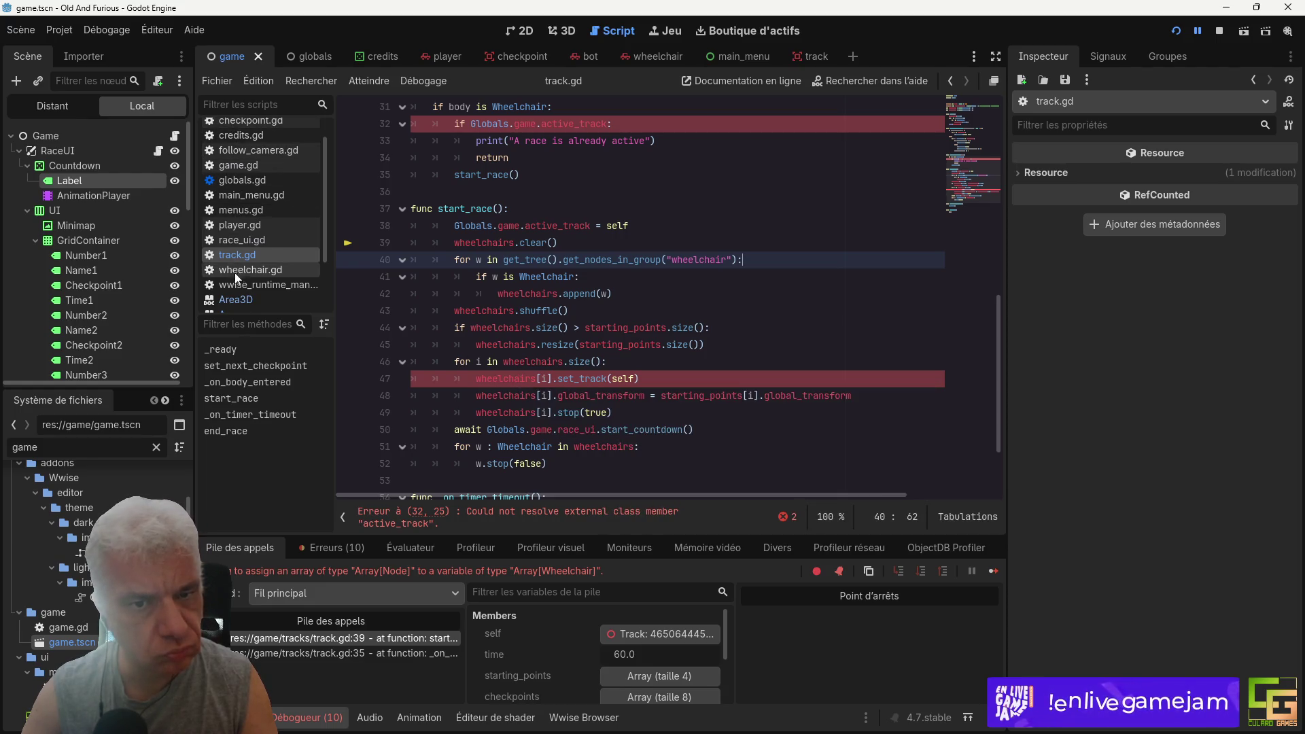
pyautogui.click(241, 270)
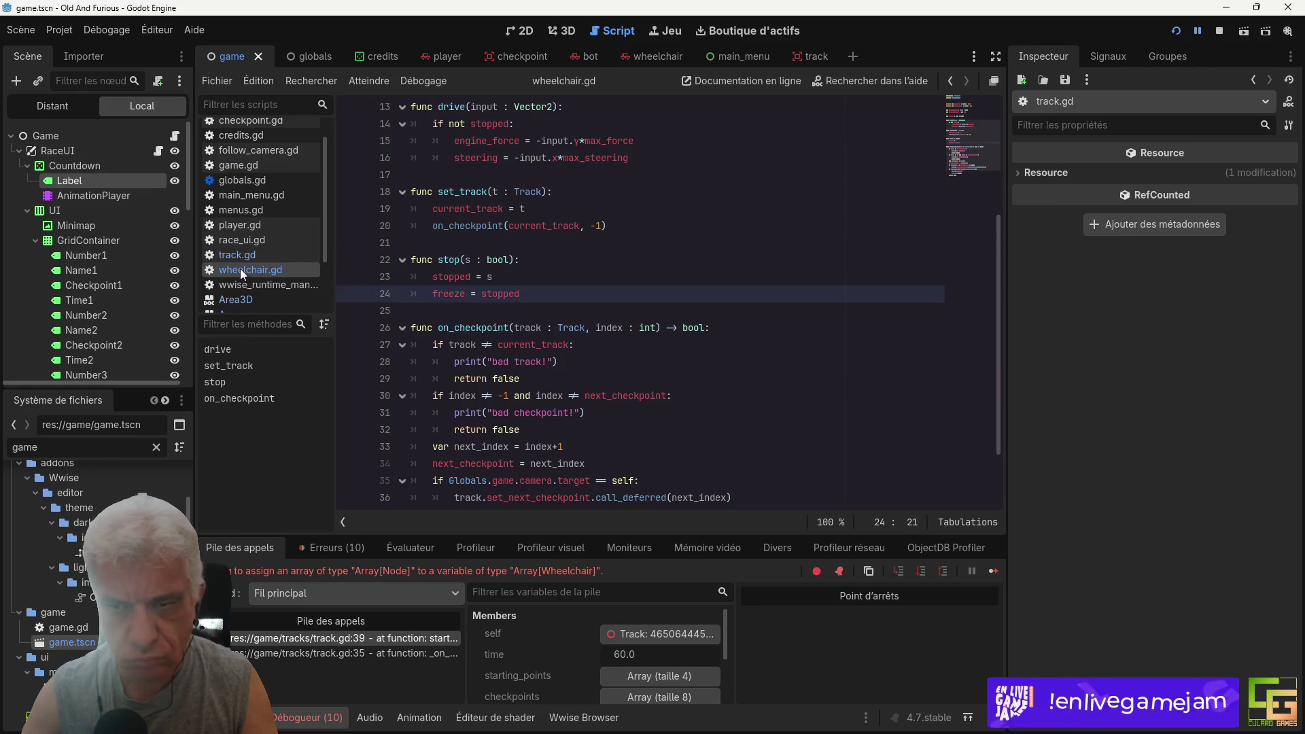
pyautogui.scroll(3)
pyautogui.scroll(-3)
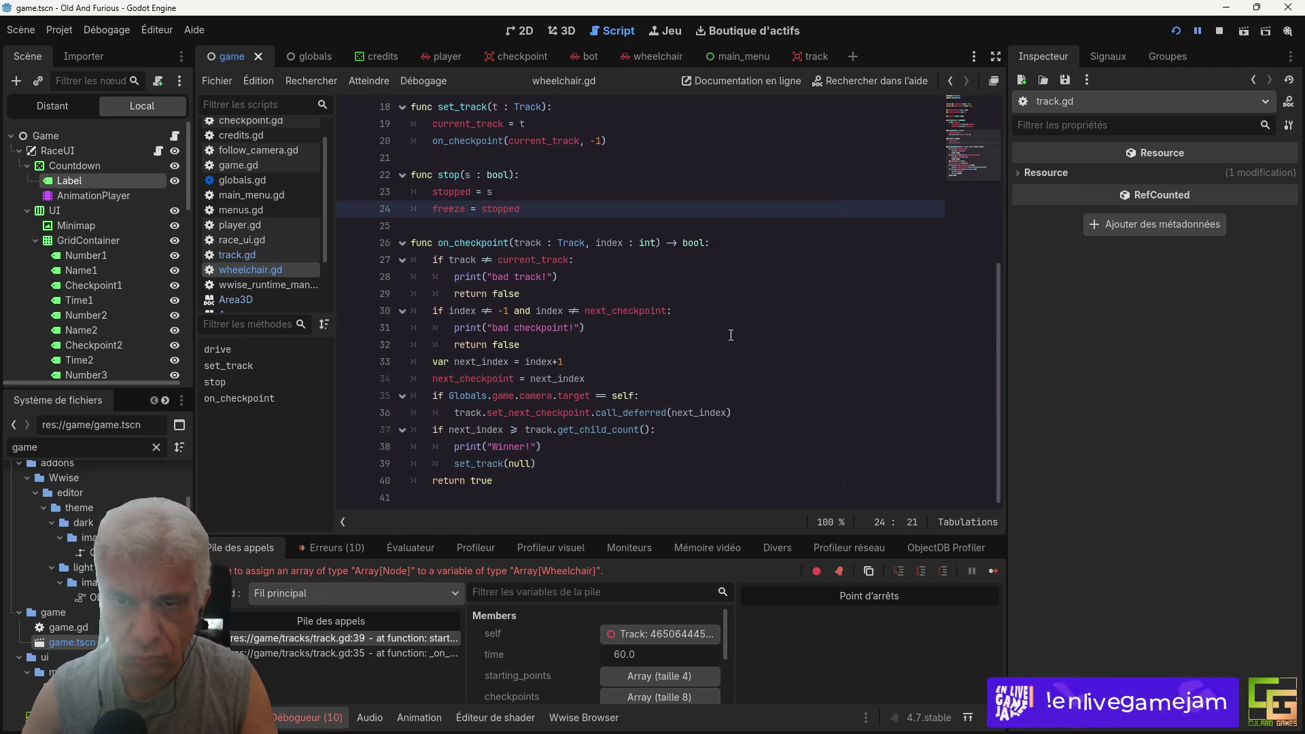
pyautogui.scroll(3)
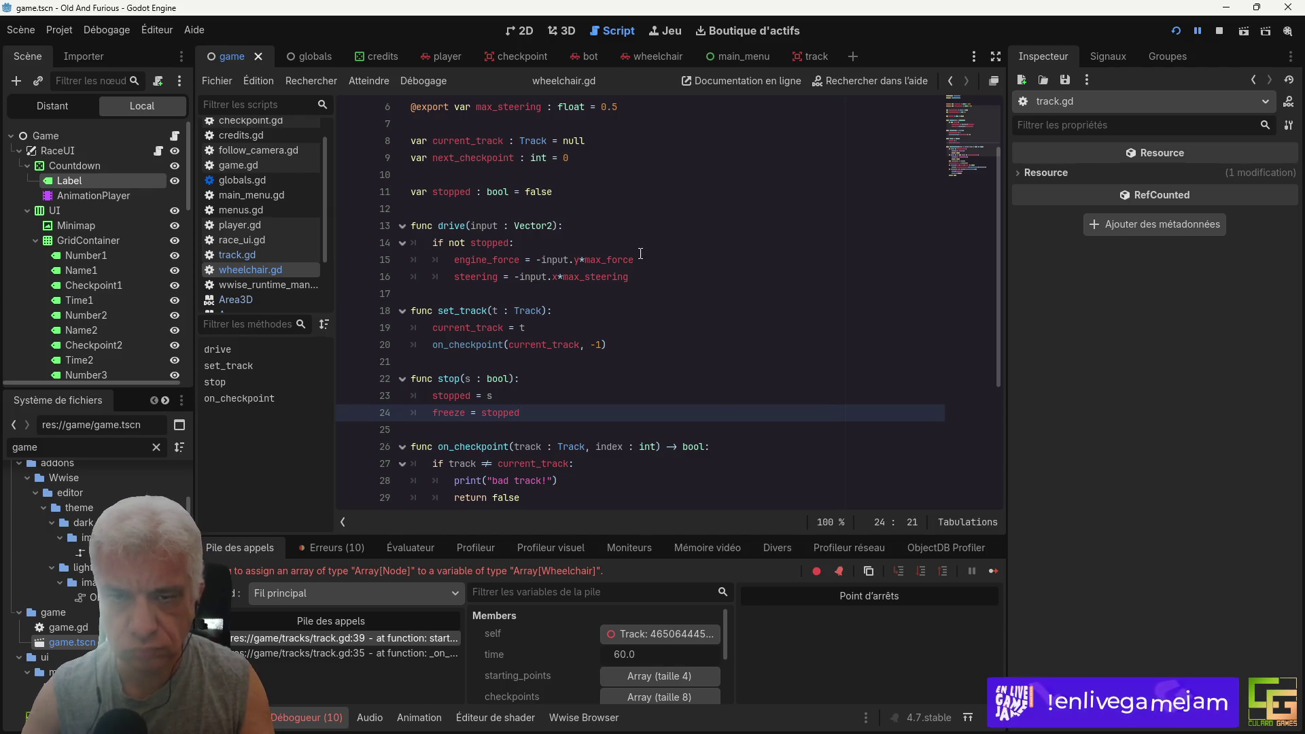
pyautogui.click(254, 258)
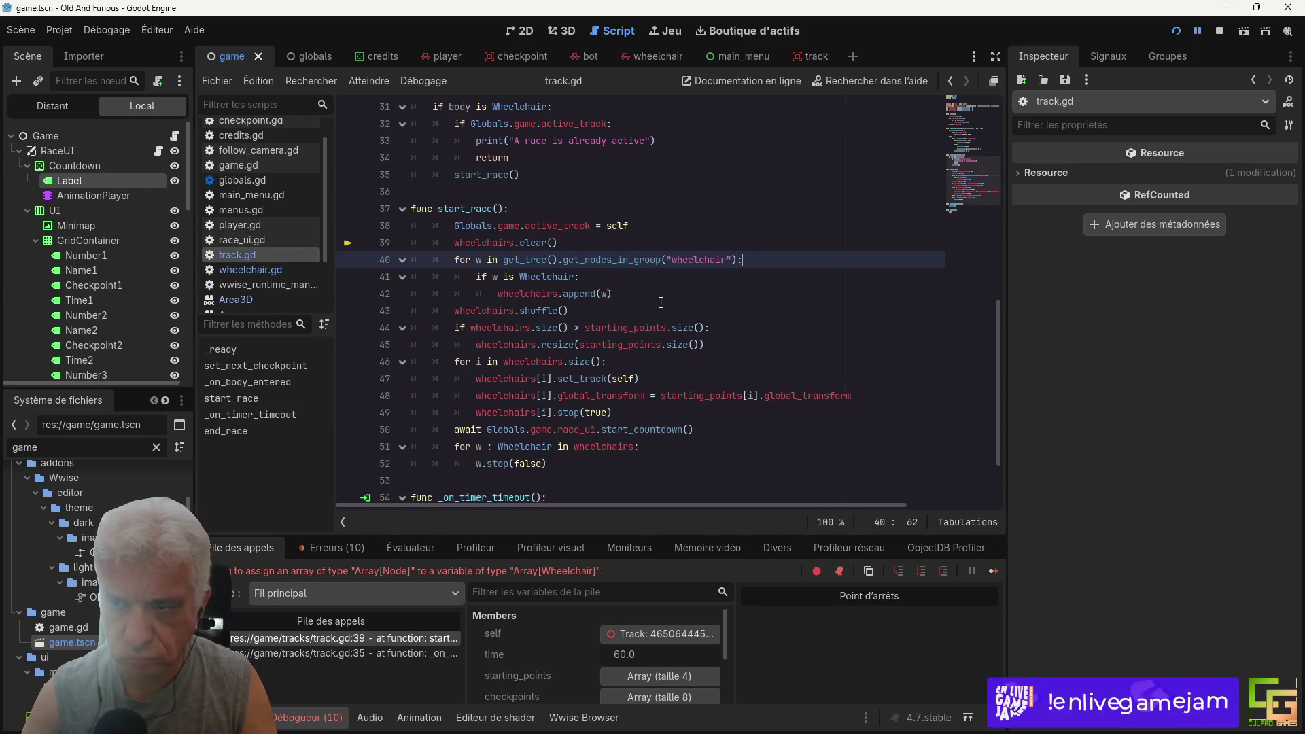
pyautogui.click(663, 329)
pyautogui.hotkey('ctrl', 's')
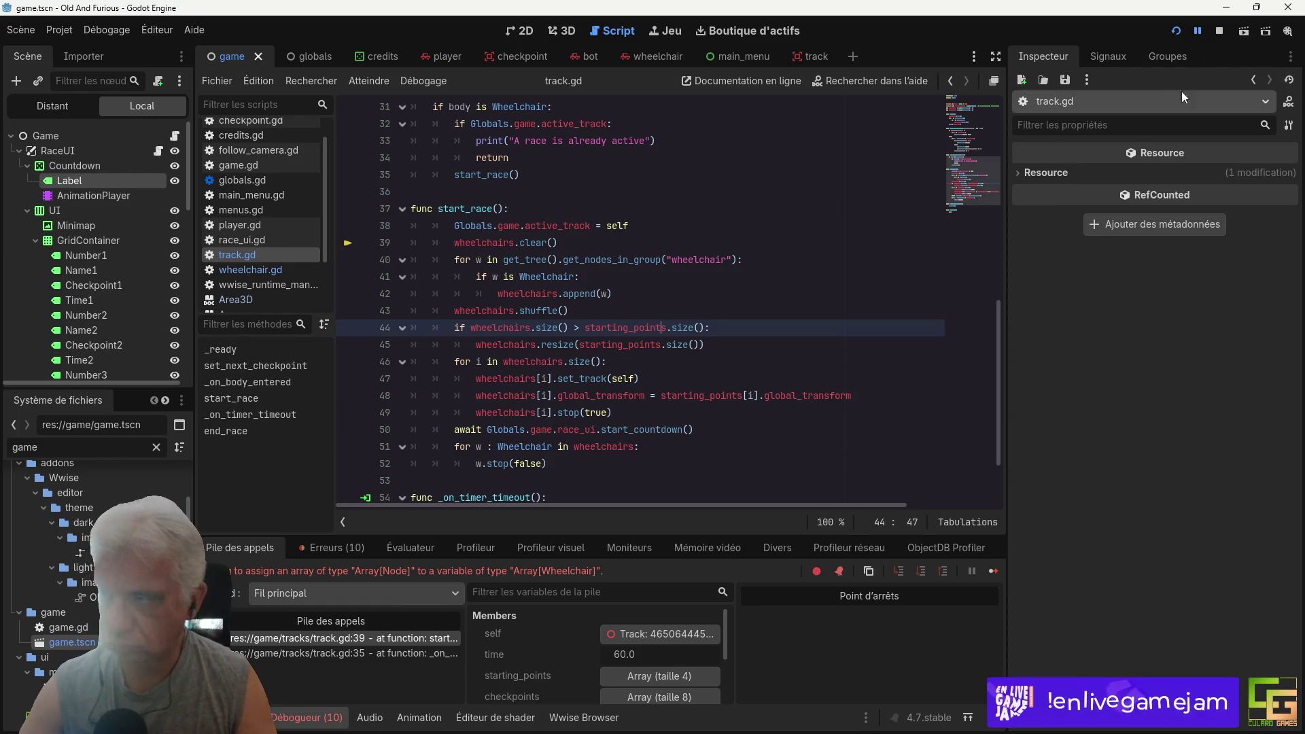
pyautogui.click(1174, 35)
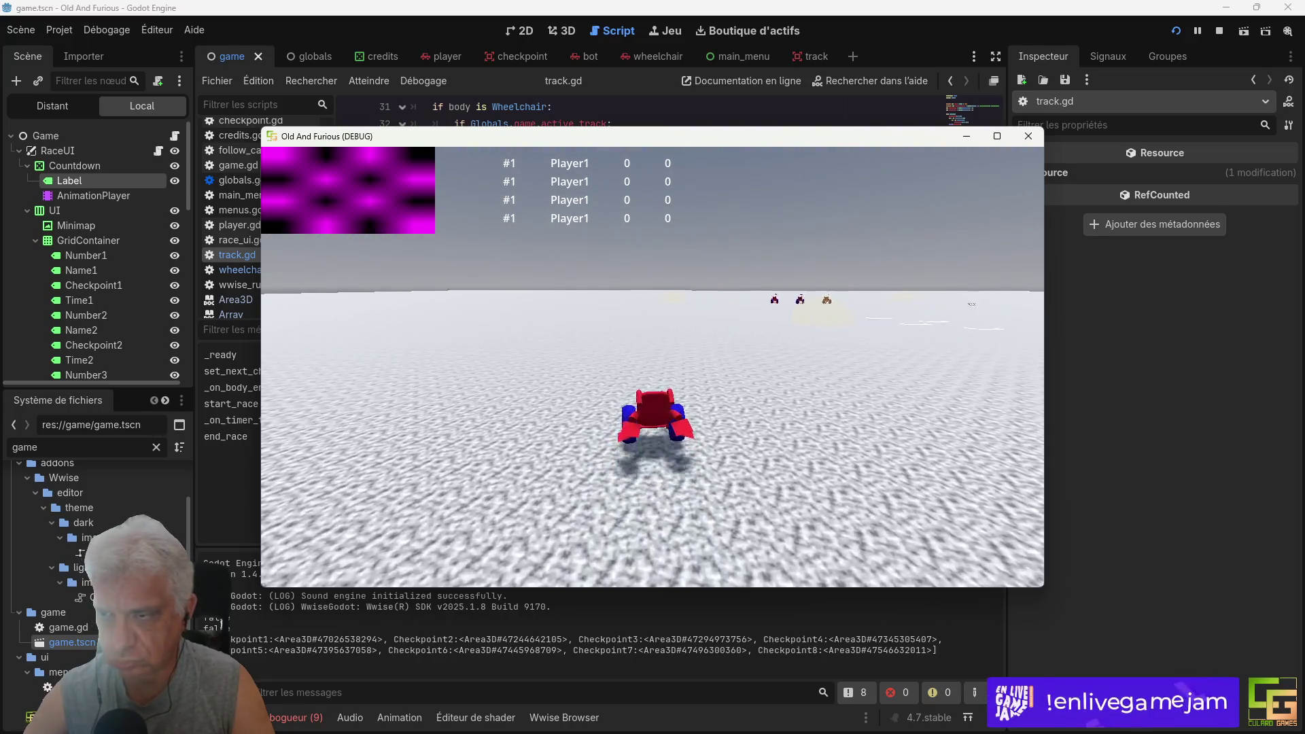
pyautogui.press('Right')
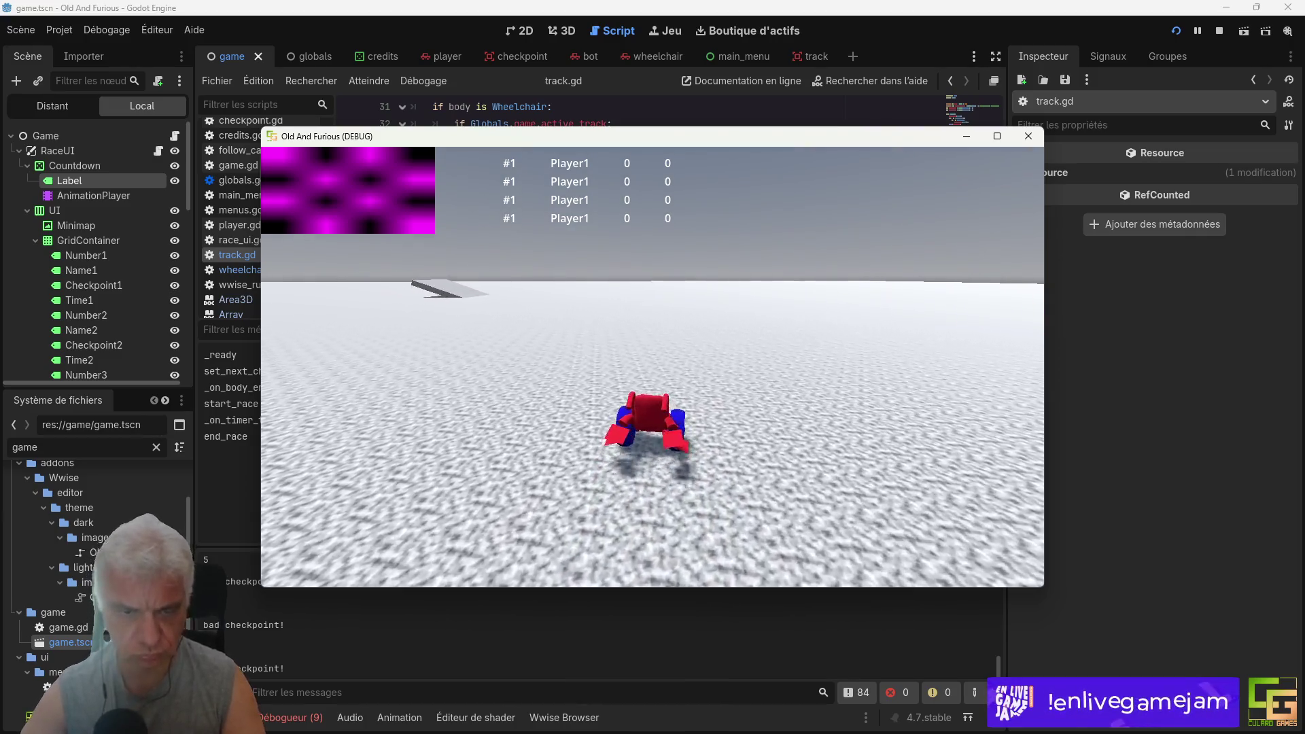
pyautogui.click(1219, 30)
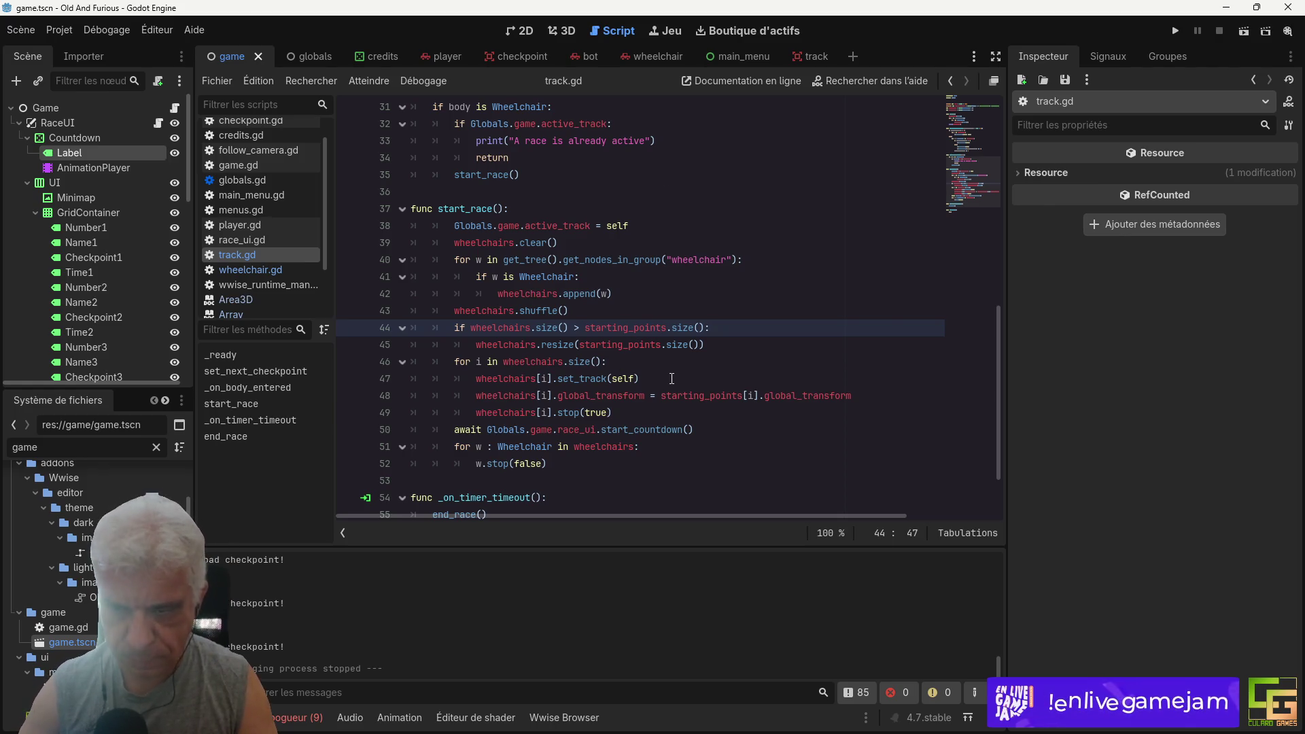
# Step: Review wheelchair.gd and the time variable line in track.gd, then save
pyautogui.click(250, 269)
pyautogui.scroll(-3)
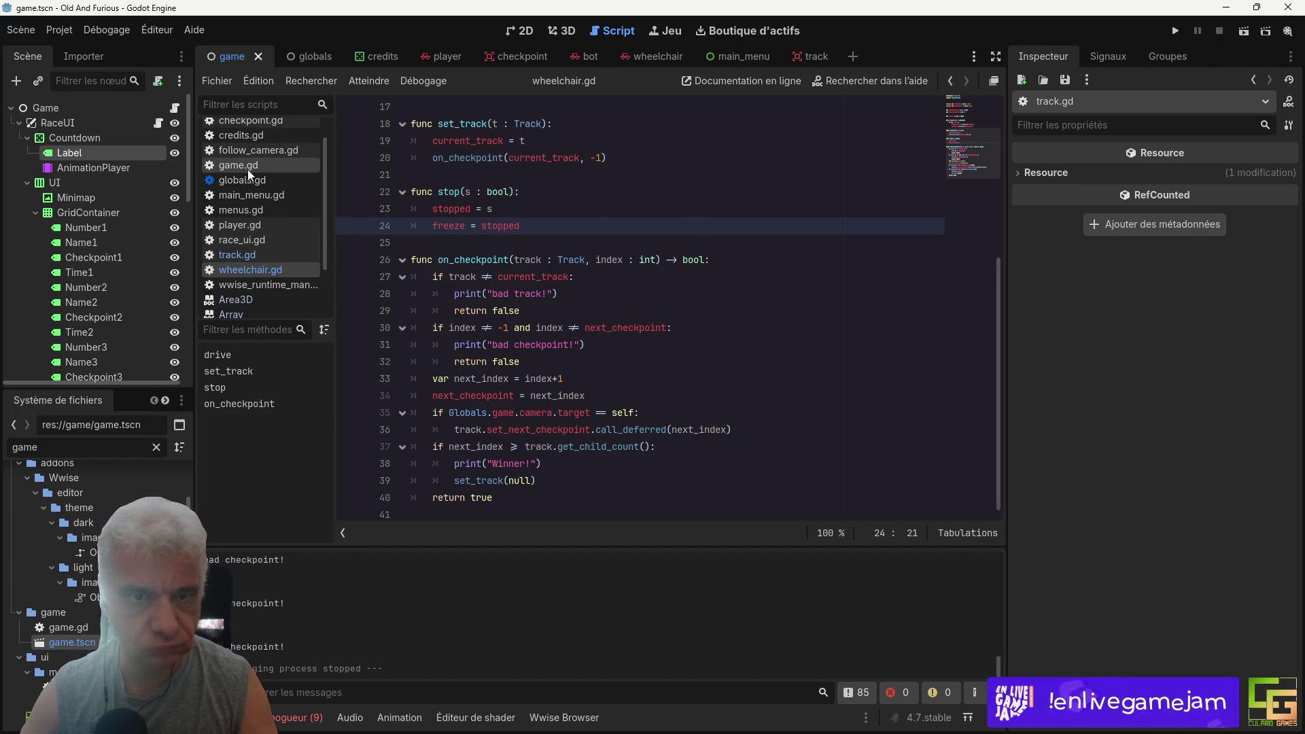
pyautogui.click(238, 255)
pyautogui.scroll(3)
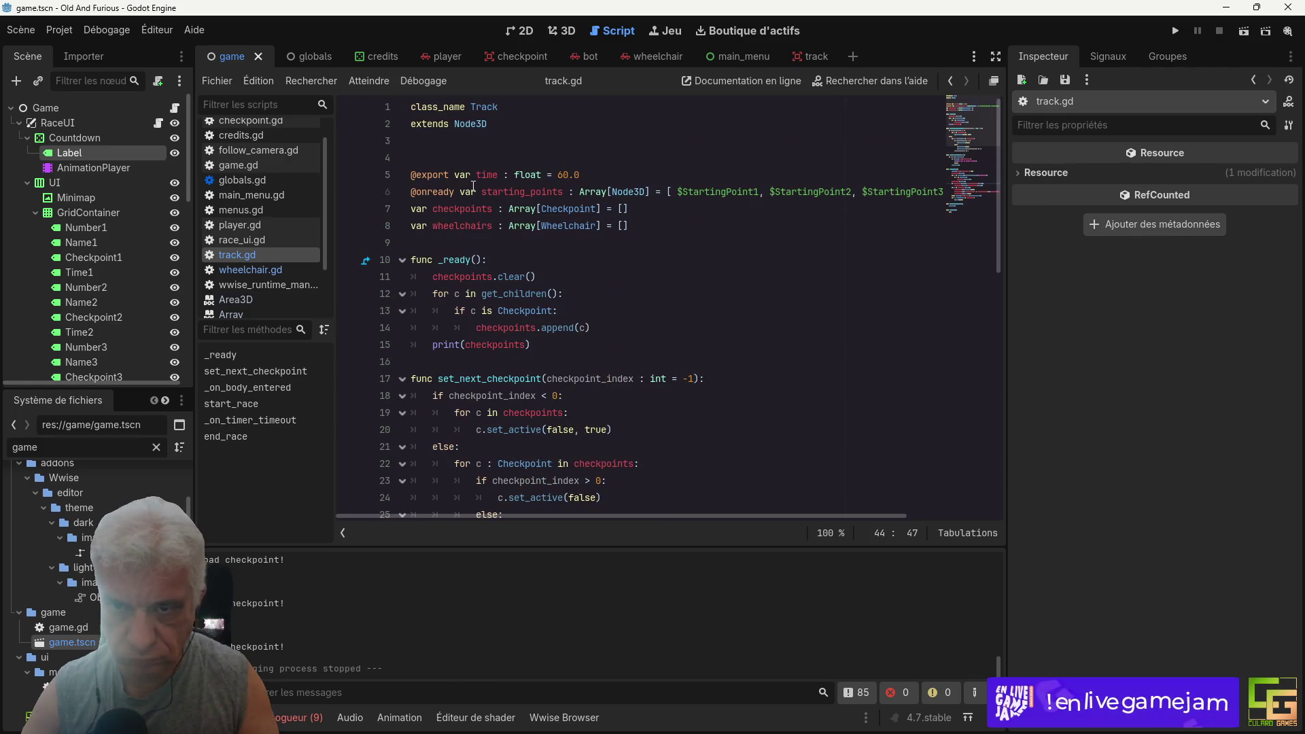
pyautogui.tripleClick(468, 172)
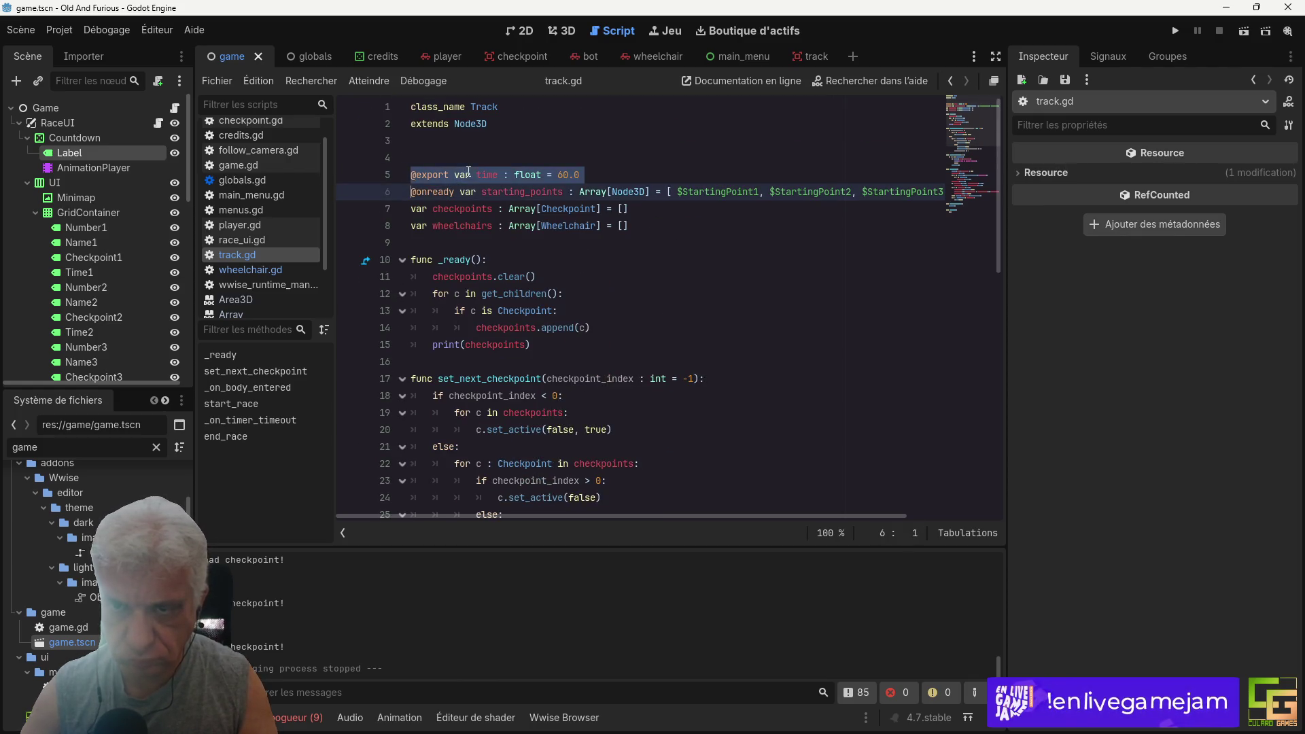
pyautogui.click(576, 172)
pyautogui.hotkey('ctrl', 's')
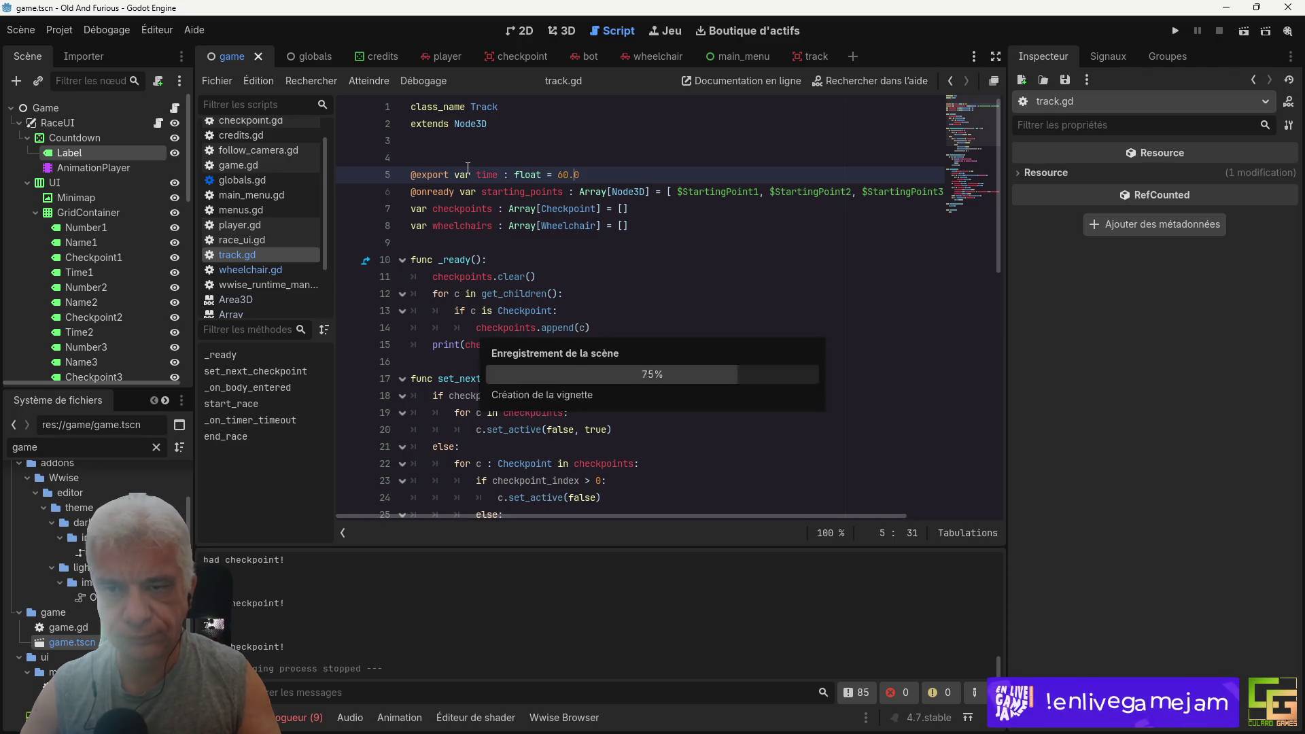
# Step: Switch to the track scene showing StartingPoint1–4 and the Time node
pyautogui.scroll(-3)
pyautogui.scroll(-3)
pyautogui.scroll(-3)
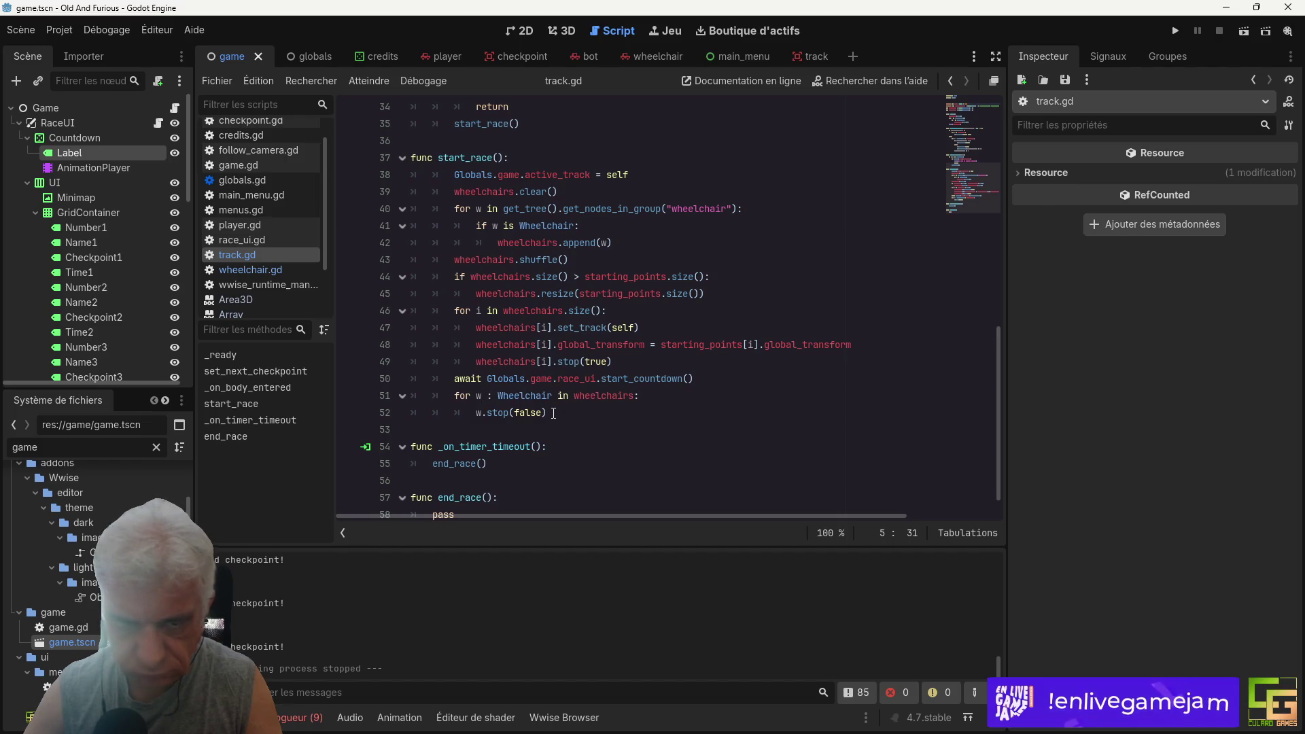
pyautogui.scroll(-3)
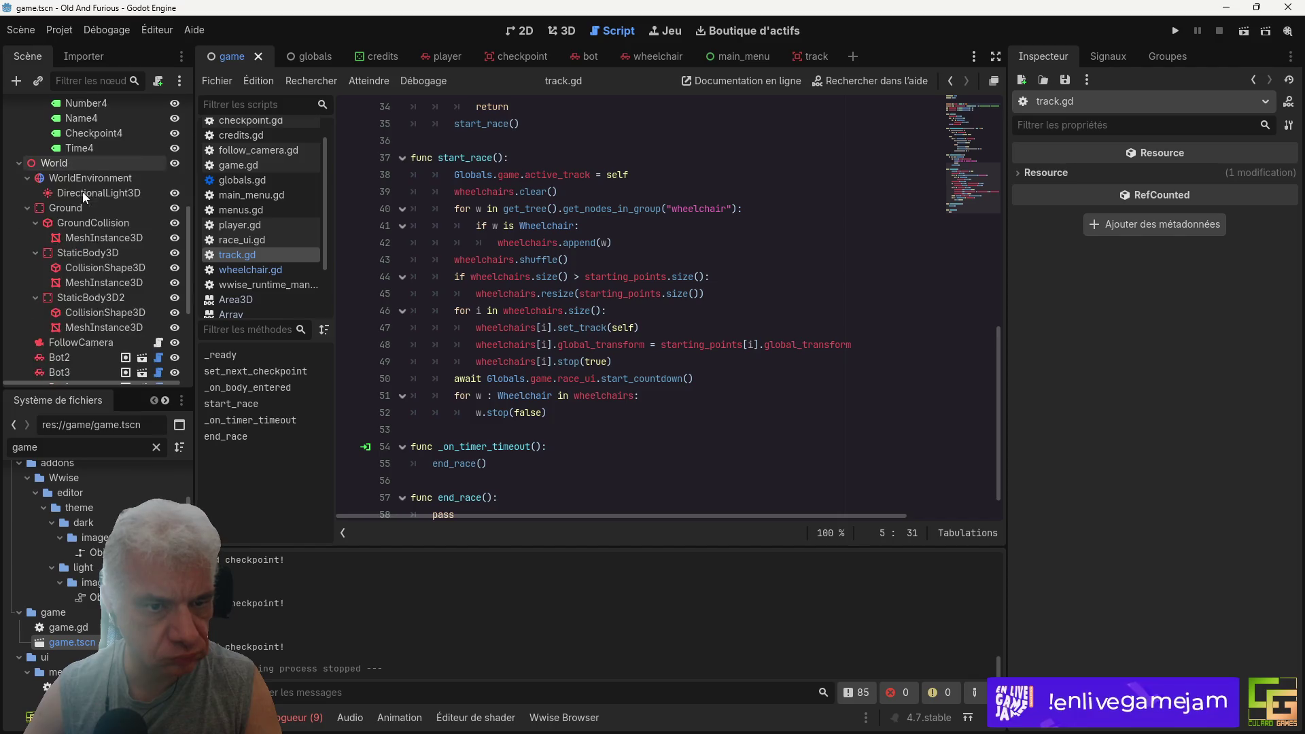
pyautogui.scroll(-3)
pyautogui.scroll(3)
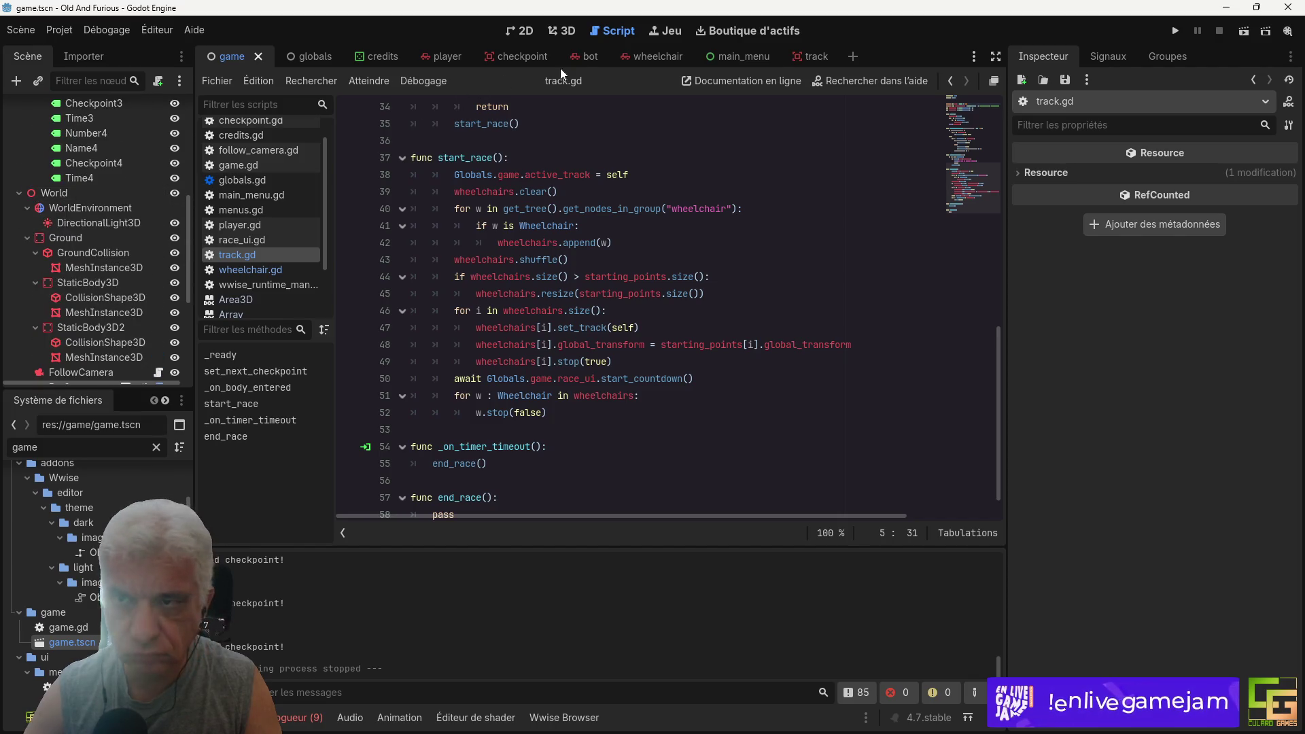
pyautogui.click(795, 57)
# Step: Return to track.gd and locate the start_race function
pyautogui.scroll(3)
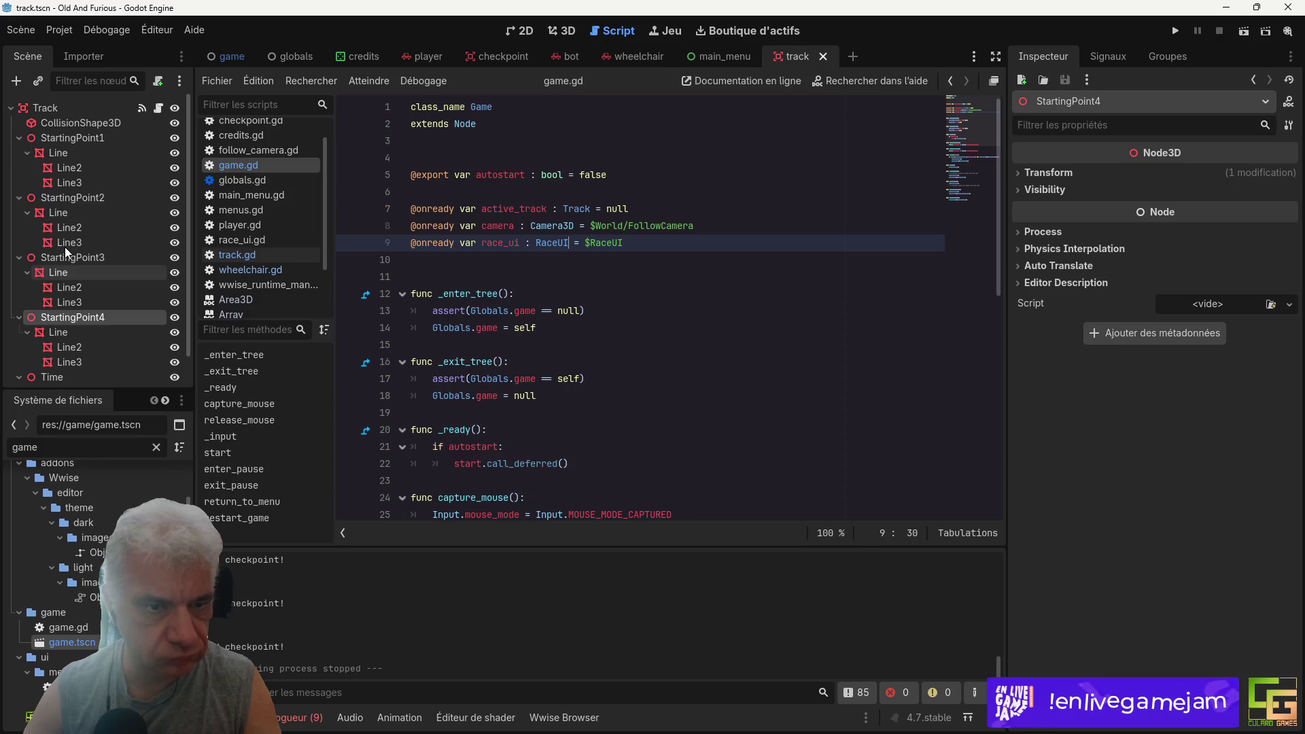
pyautogui.scroll(-3)
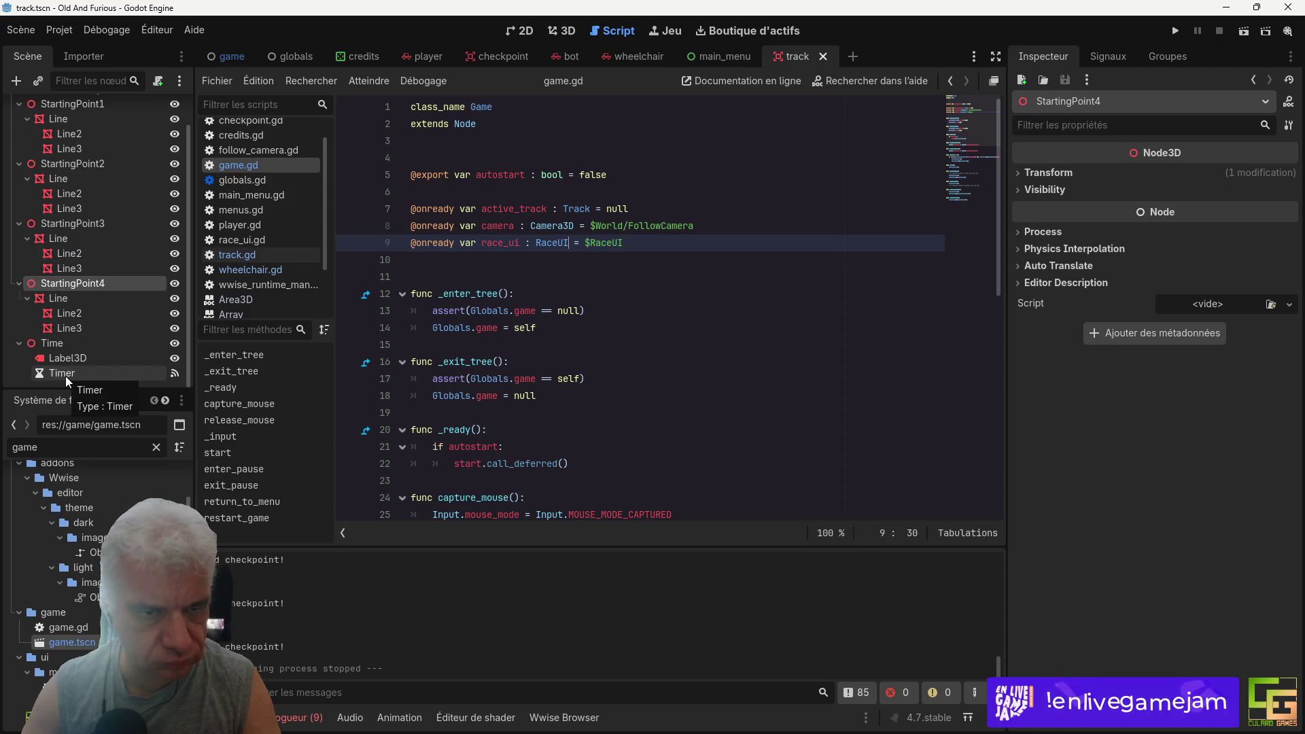
pyautogui.scroll(-3)
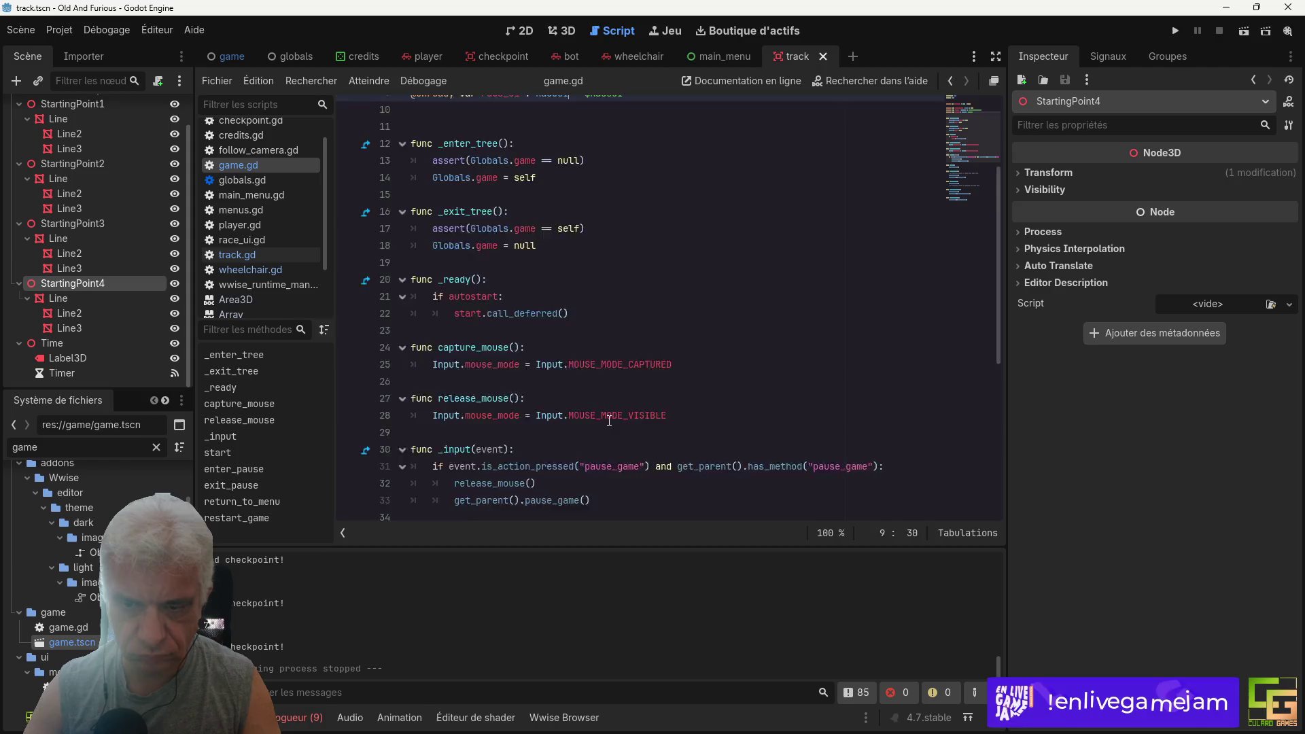
pyautogui.scroll(3)
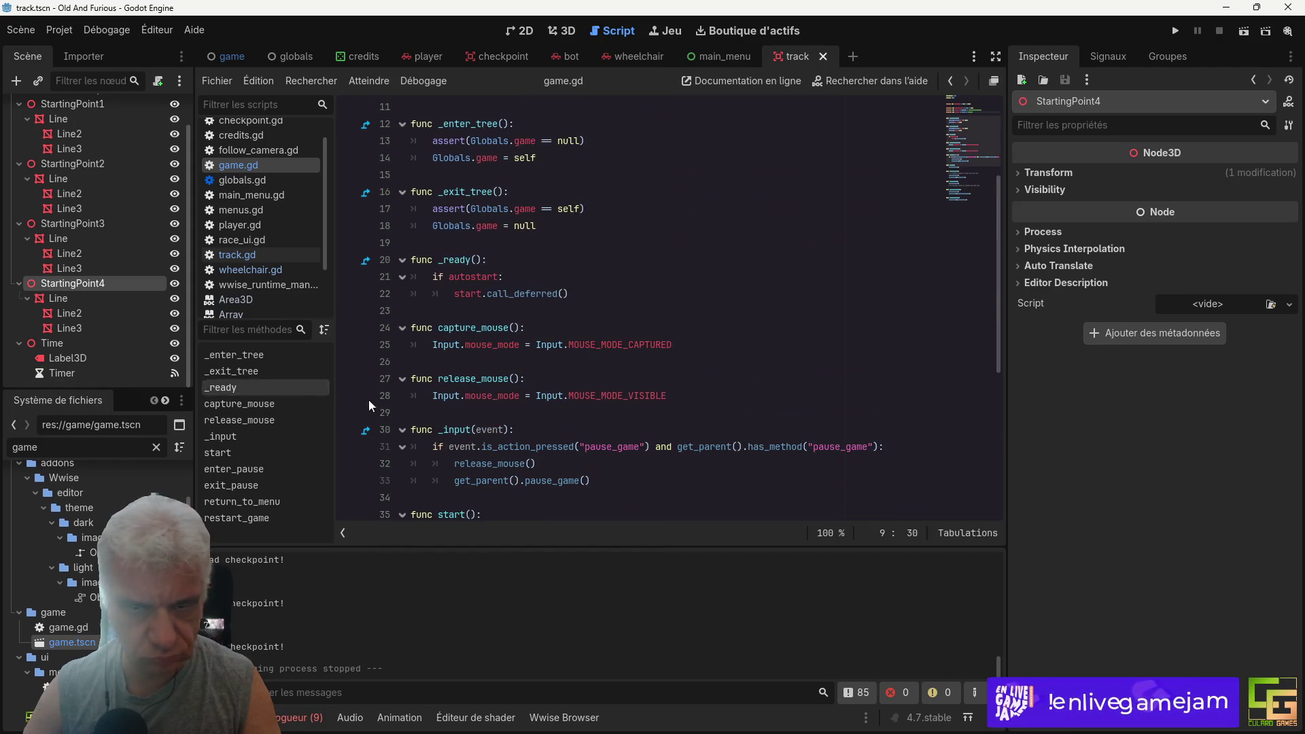
pyautogui.click(238, 254)
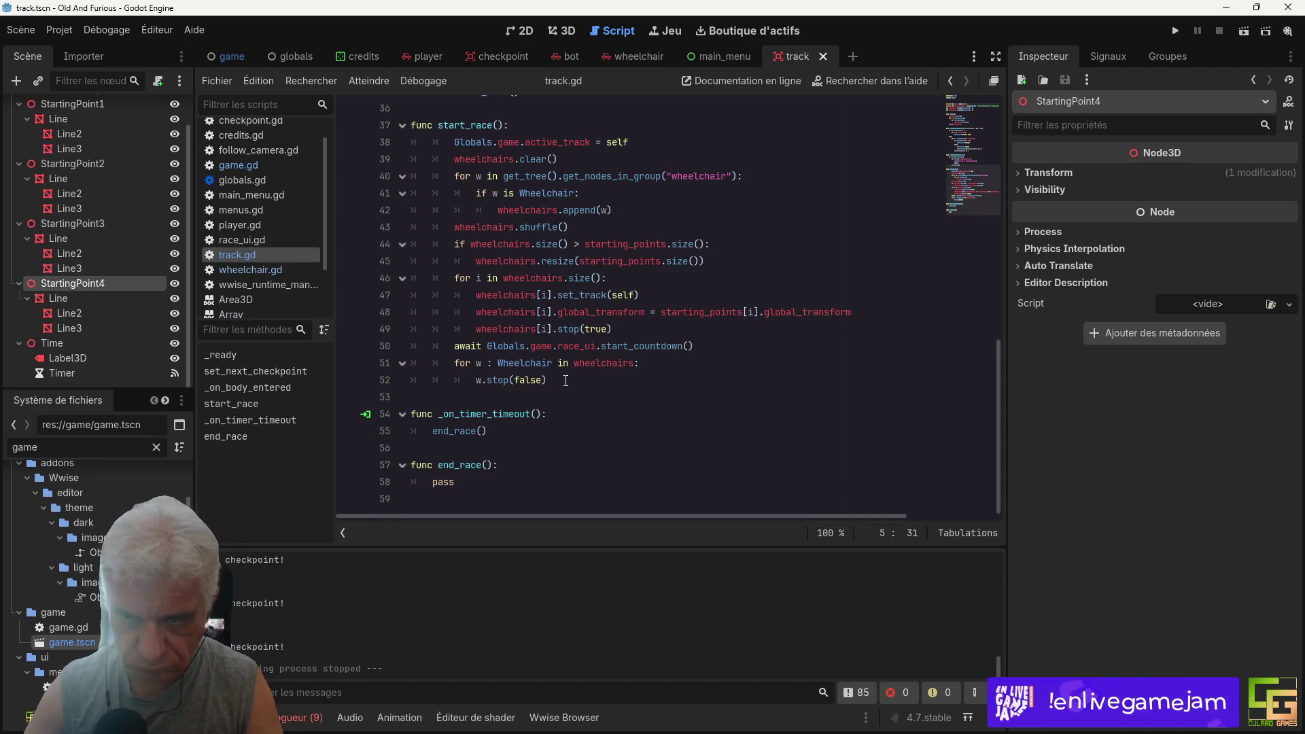
pyautogui.scroll(3)
pyautogui.scroll(-3)
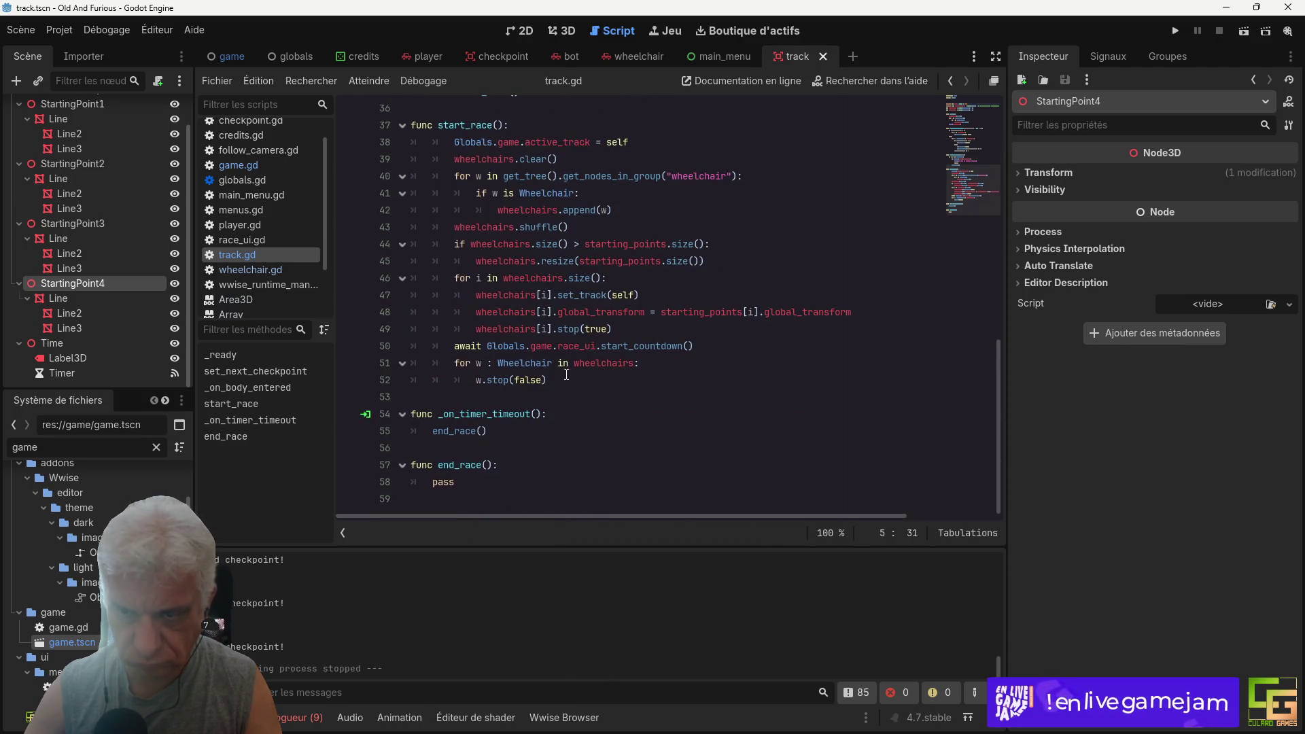
# Step: Add $Time/Timer.start(time) after the stop(false) line and save
pyautogui.click(556, 378)
pyautogui.press('Return')
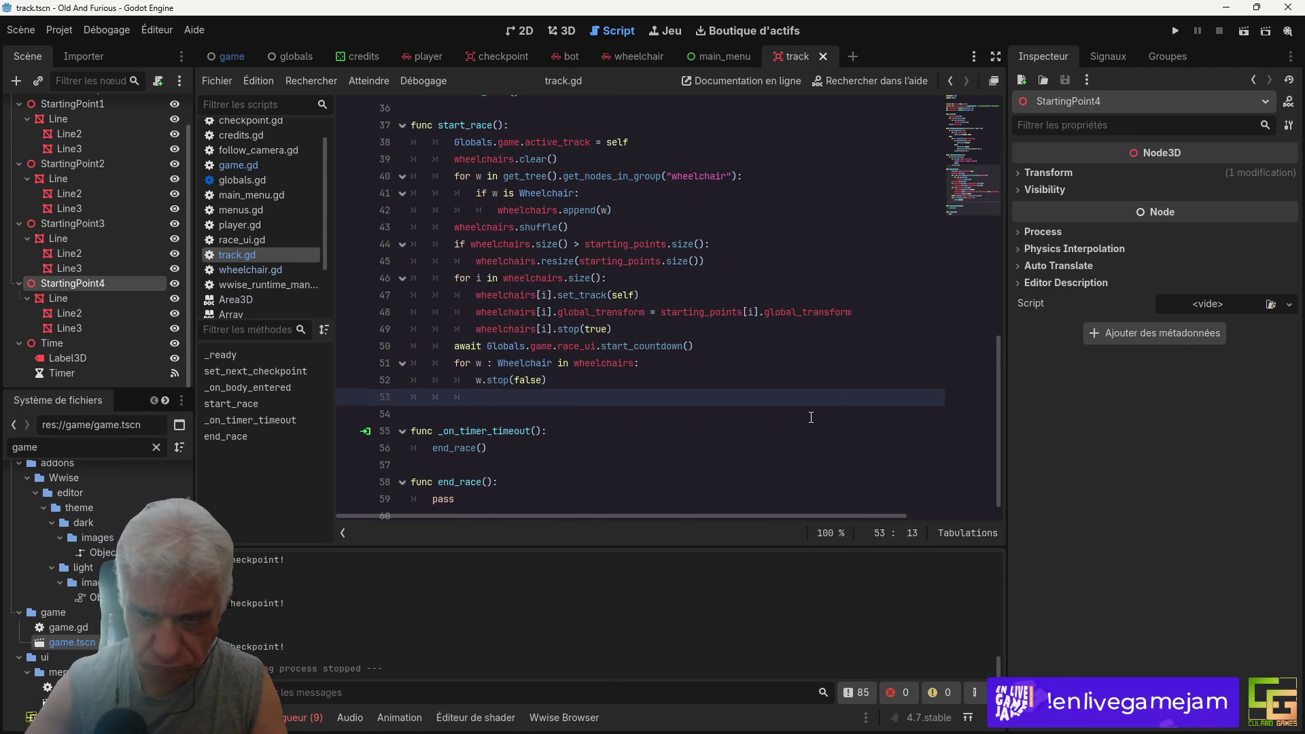
pyautogui.write('$time/Timer')
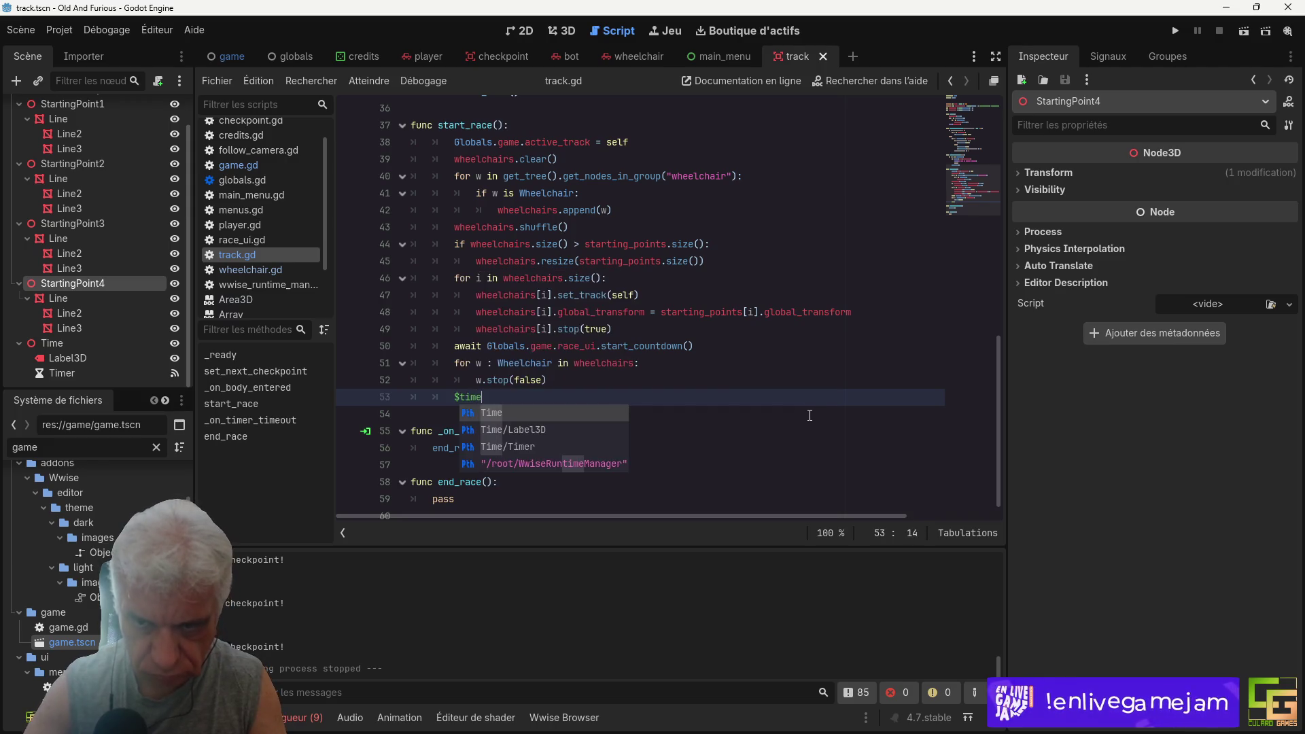
pyautogui.click(521, 448)
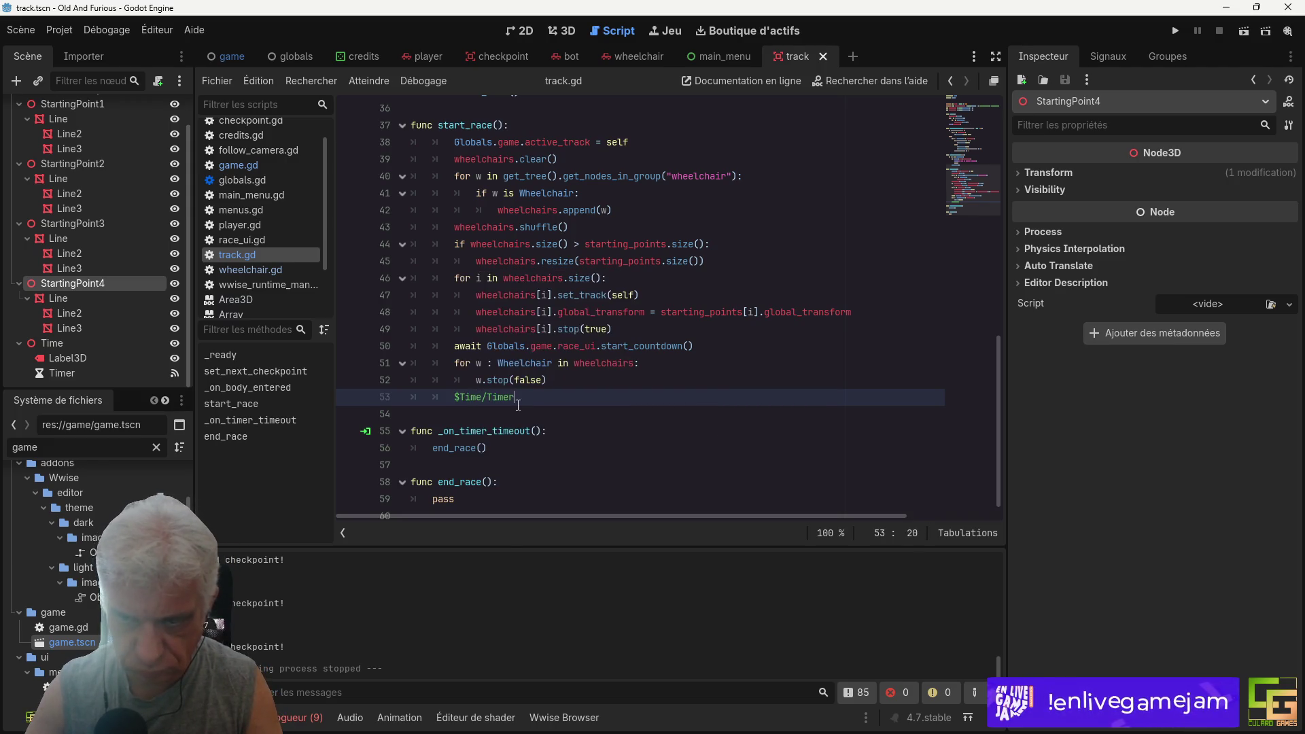
pyautogui.scroll(3)
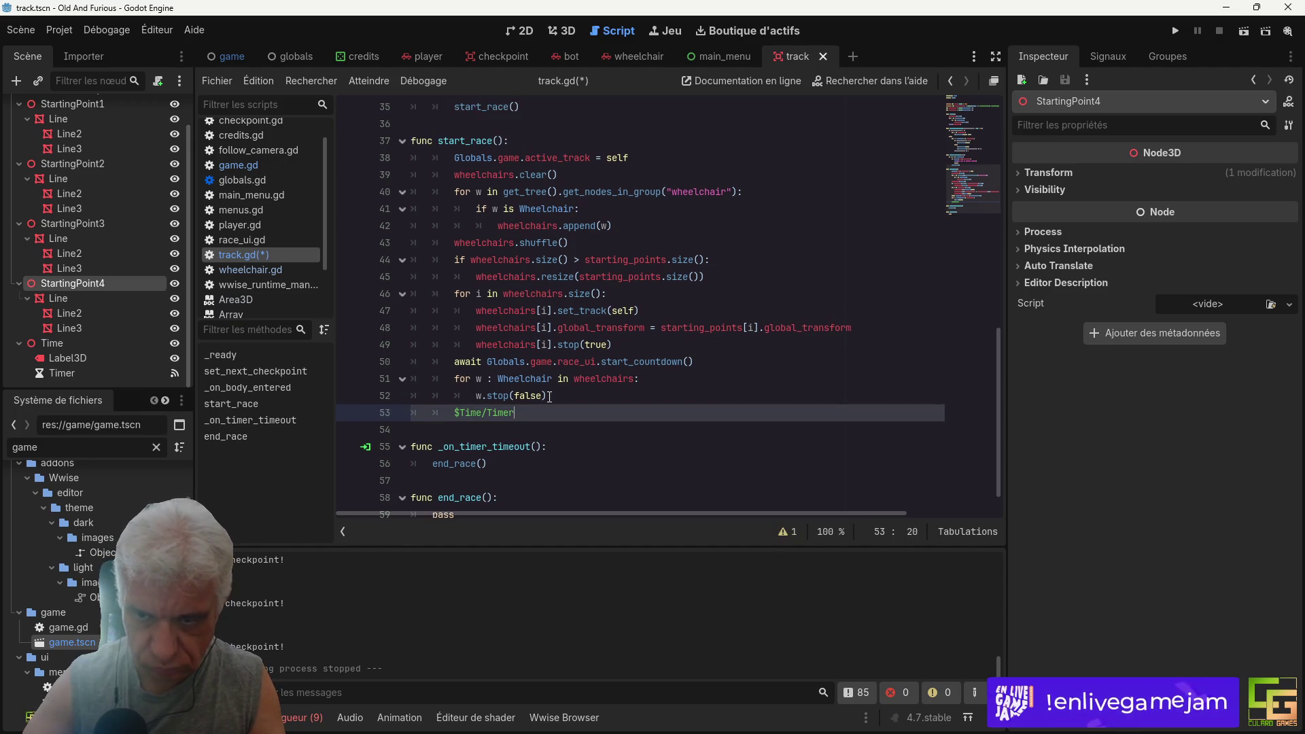
pyautogui.write('.start(')
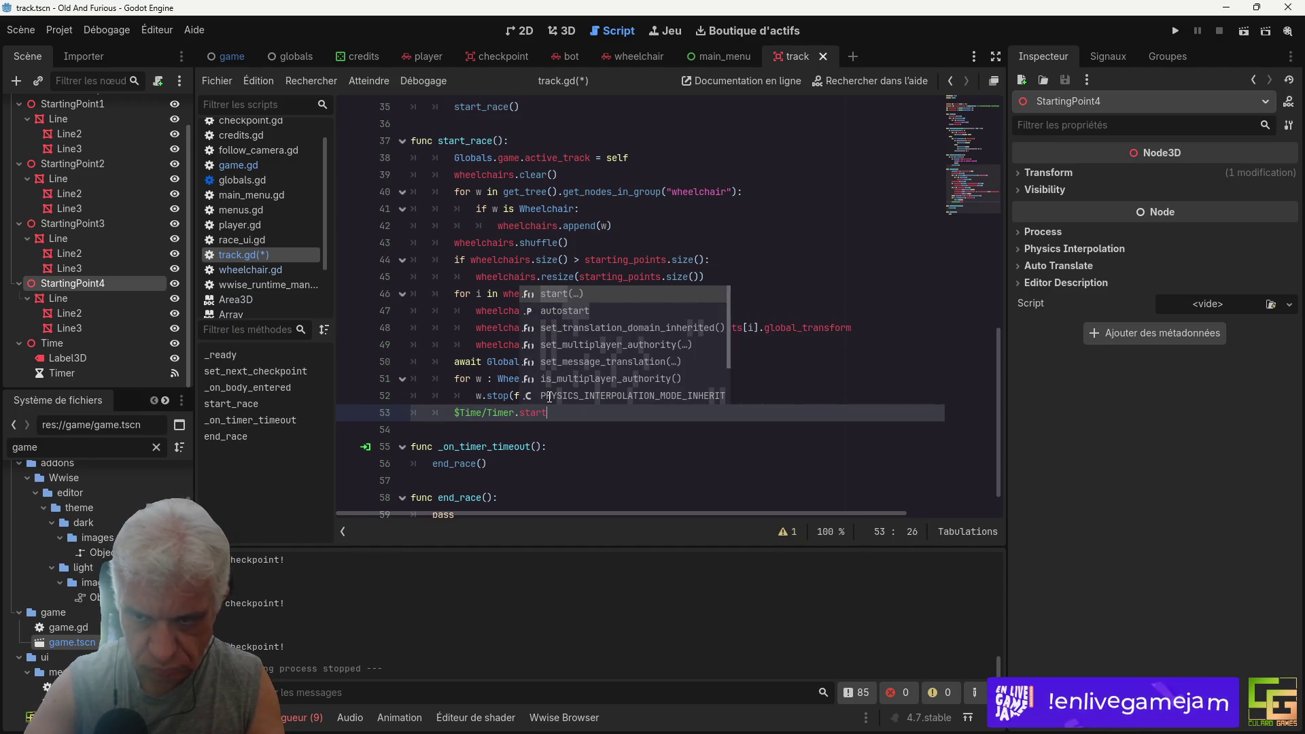
pyautogui.press('Return')
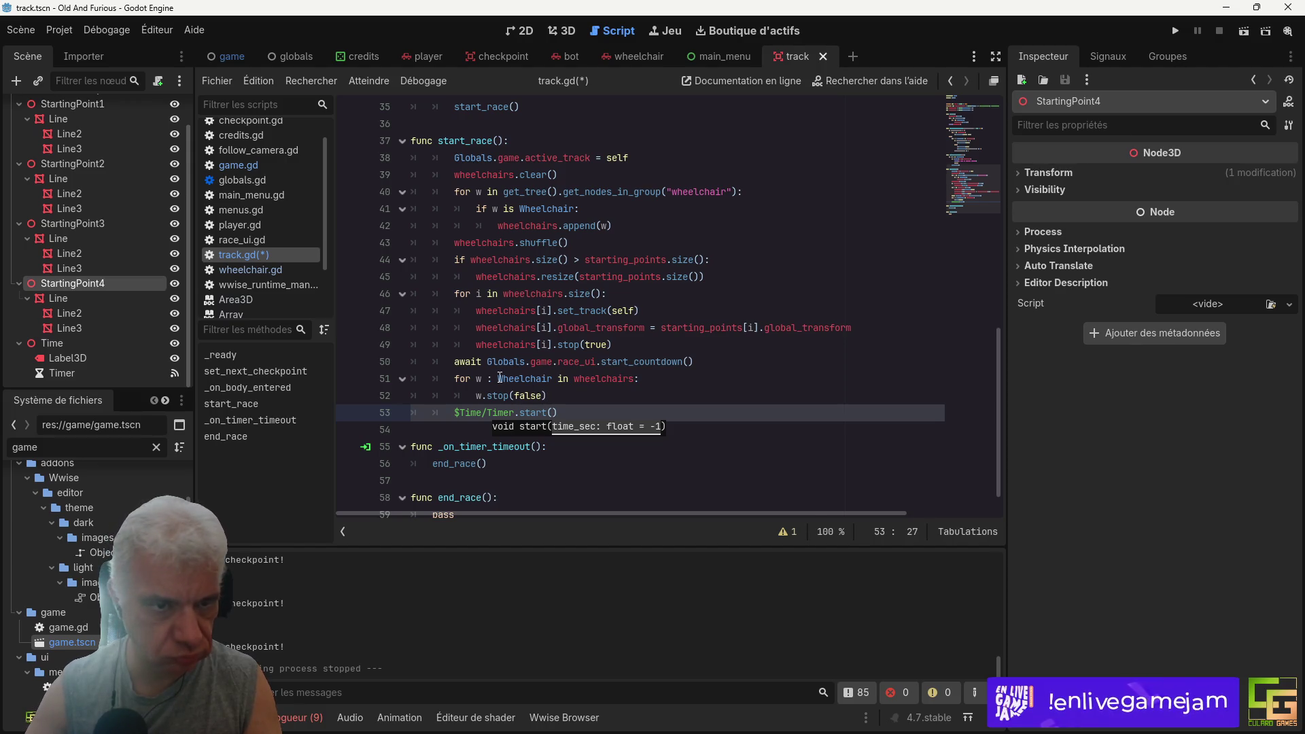
pyautogui.write('time')
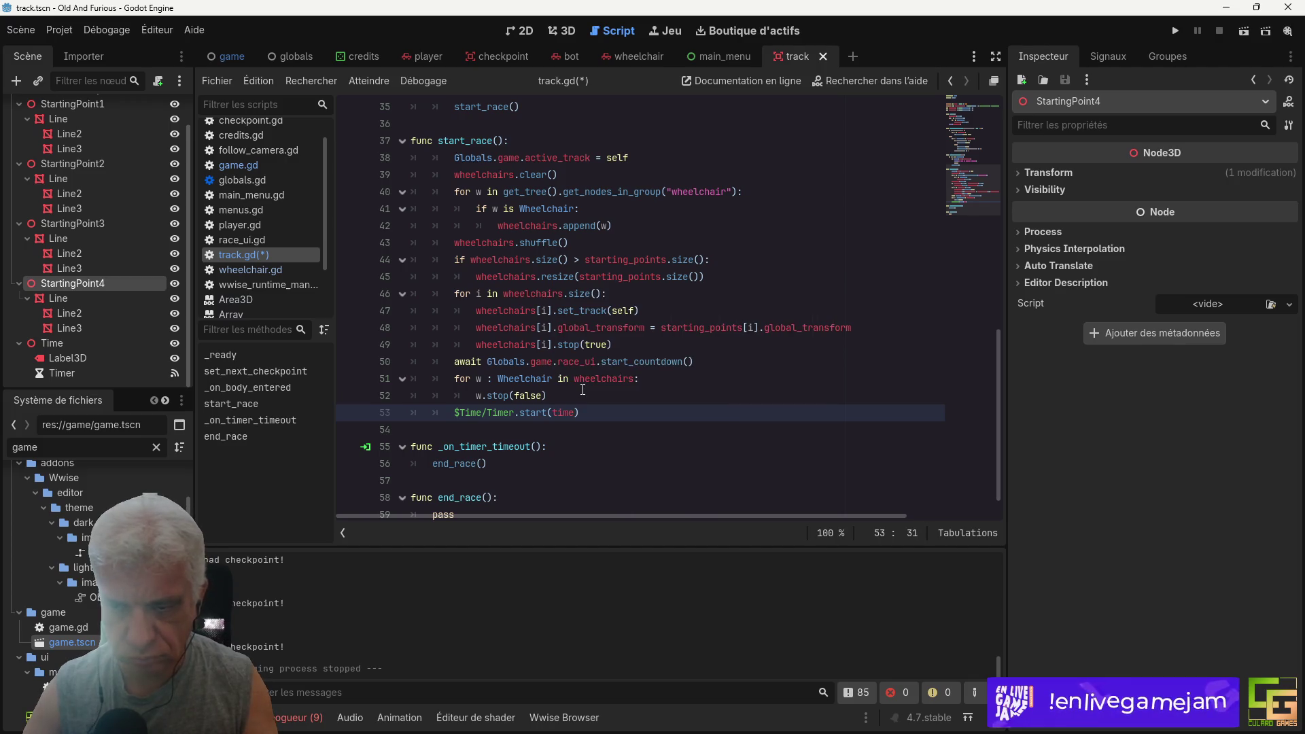
pyautogui.hotkey('ctrl', 's')
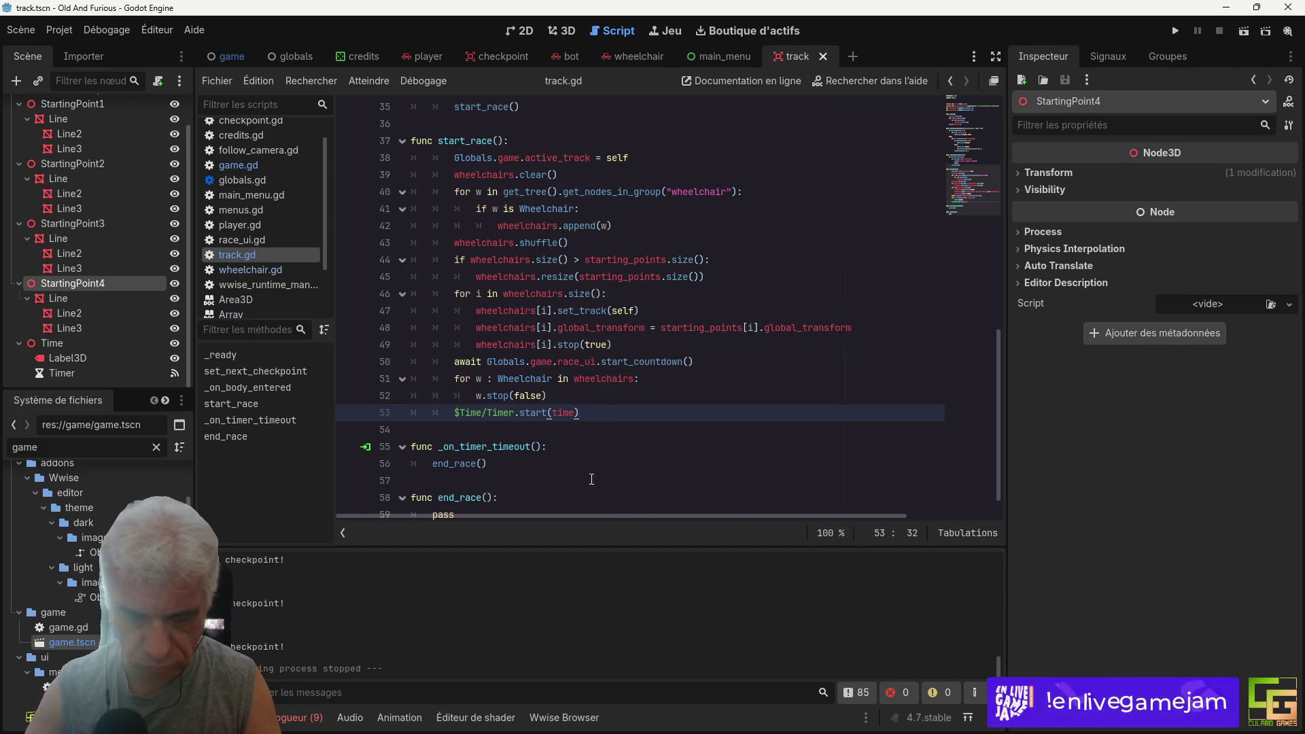
# Step: Add set_process(true) on the next line of start_race and save
pyautogui.press('Return')
pyautogui.write('process')
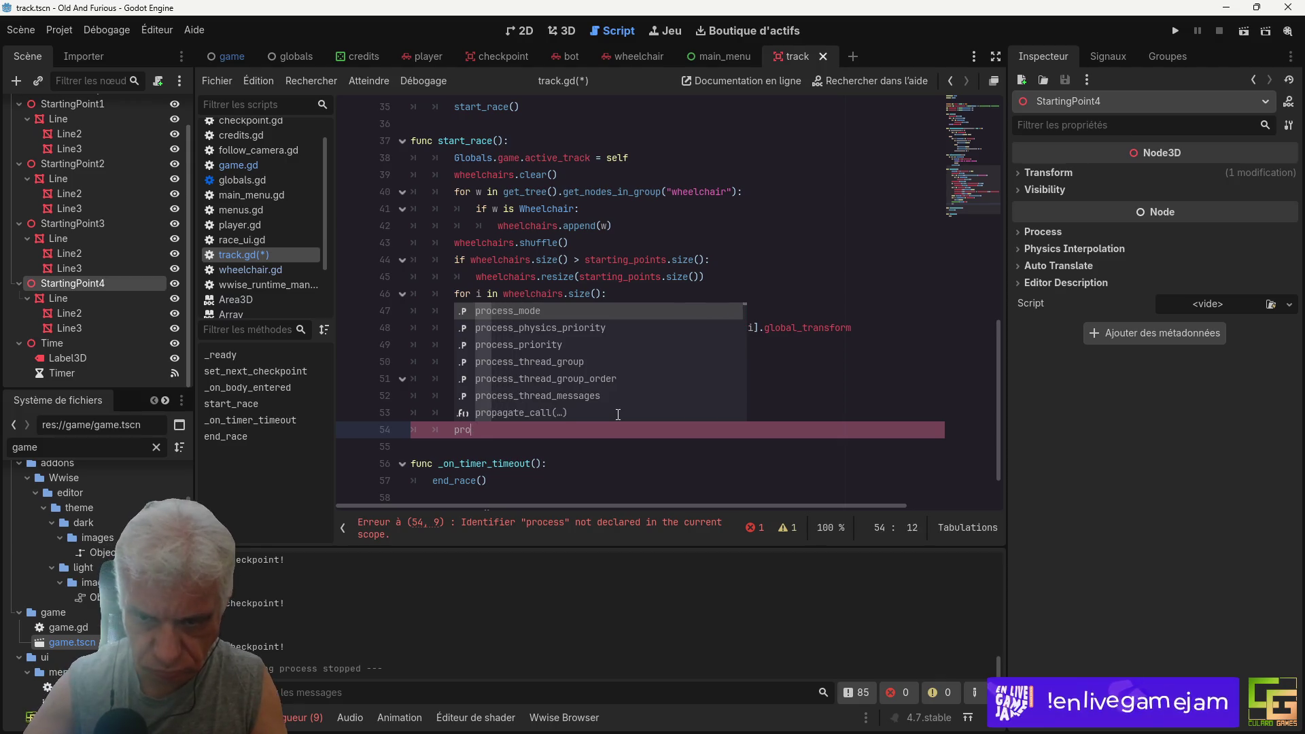
pyautogui.press('BackSpace')
pyautogui.press('BackSpace')
pyautogui.press('BackSpace')
pyautogui.write('set')
pyautogui.write('_process')
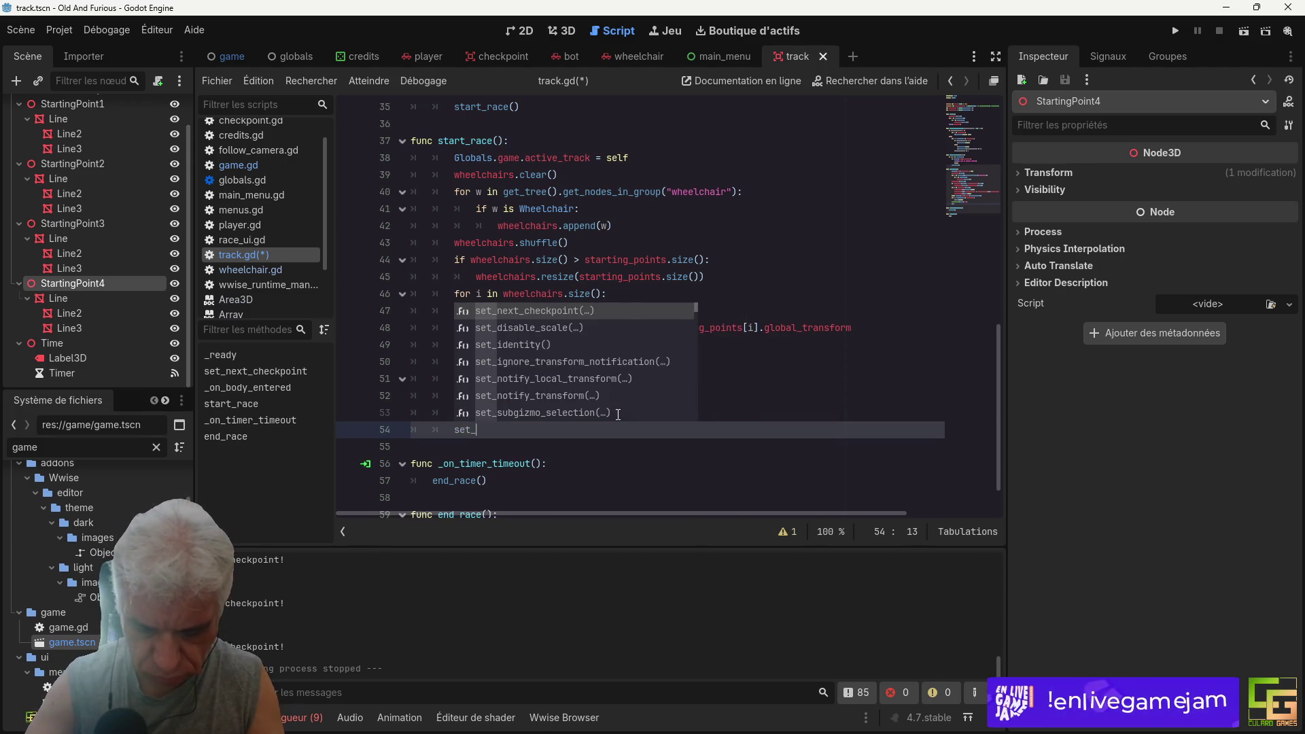
pyautogui.press('Return')
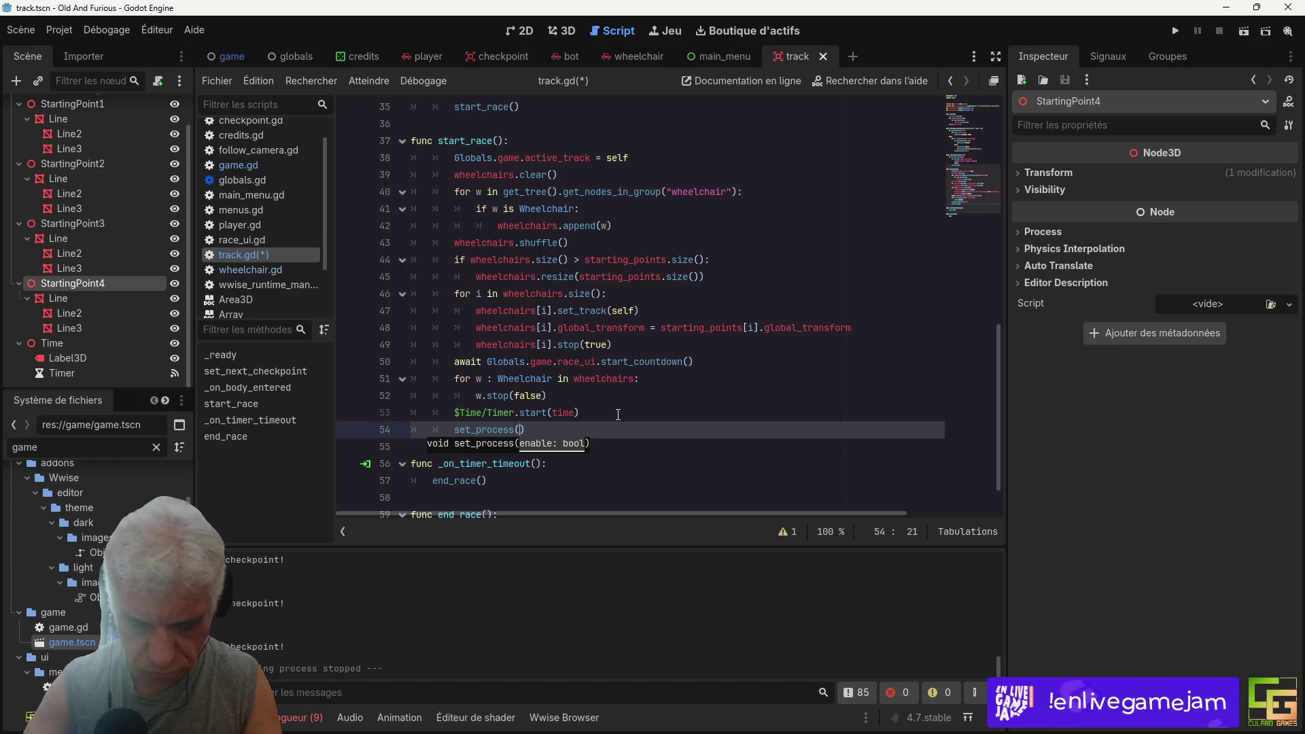
pyautogui.write('true')
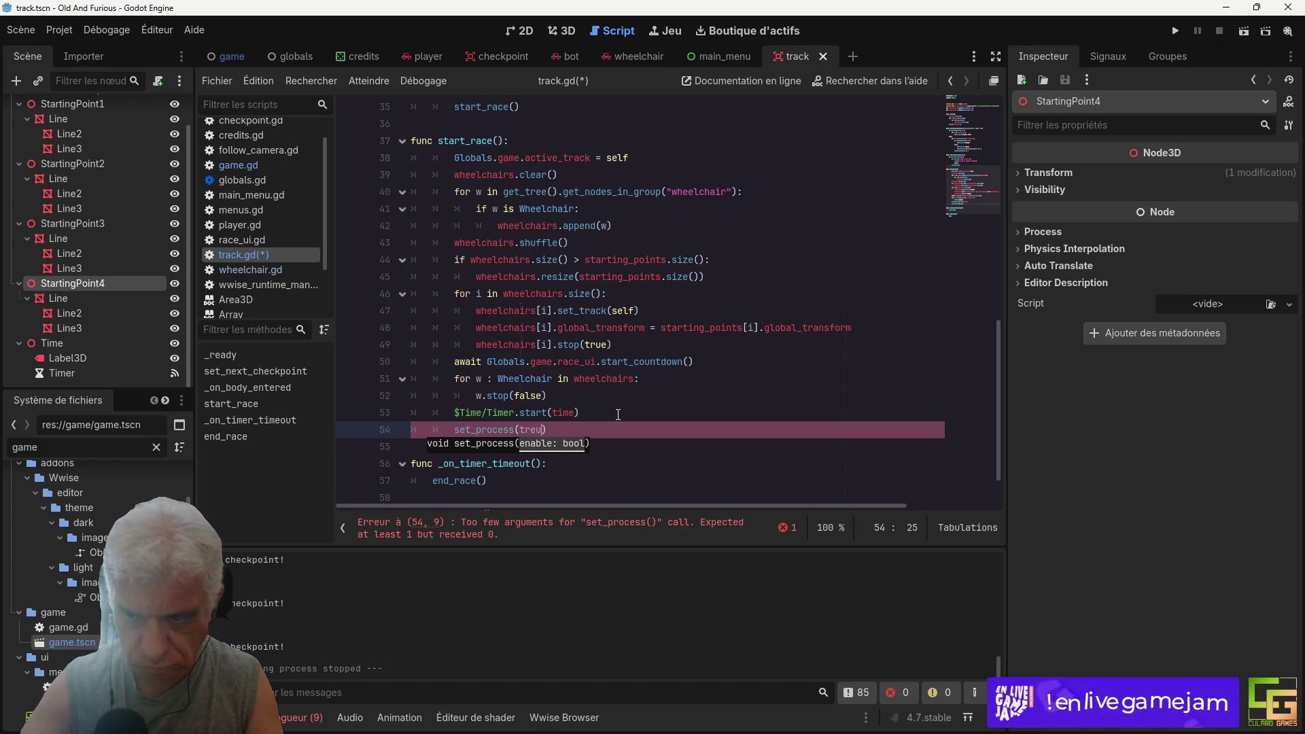
pyautogui.press('Escape')
pyautogui.hotkey('ctrl', 's')
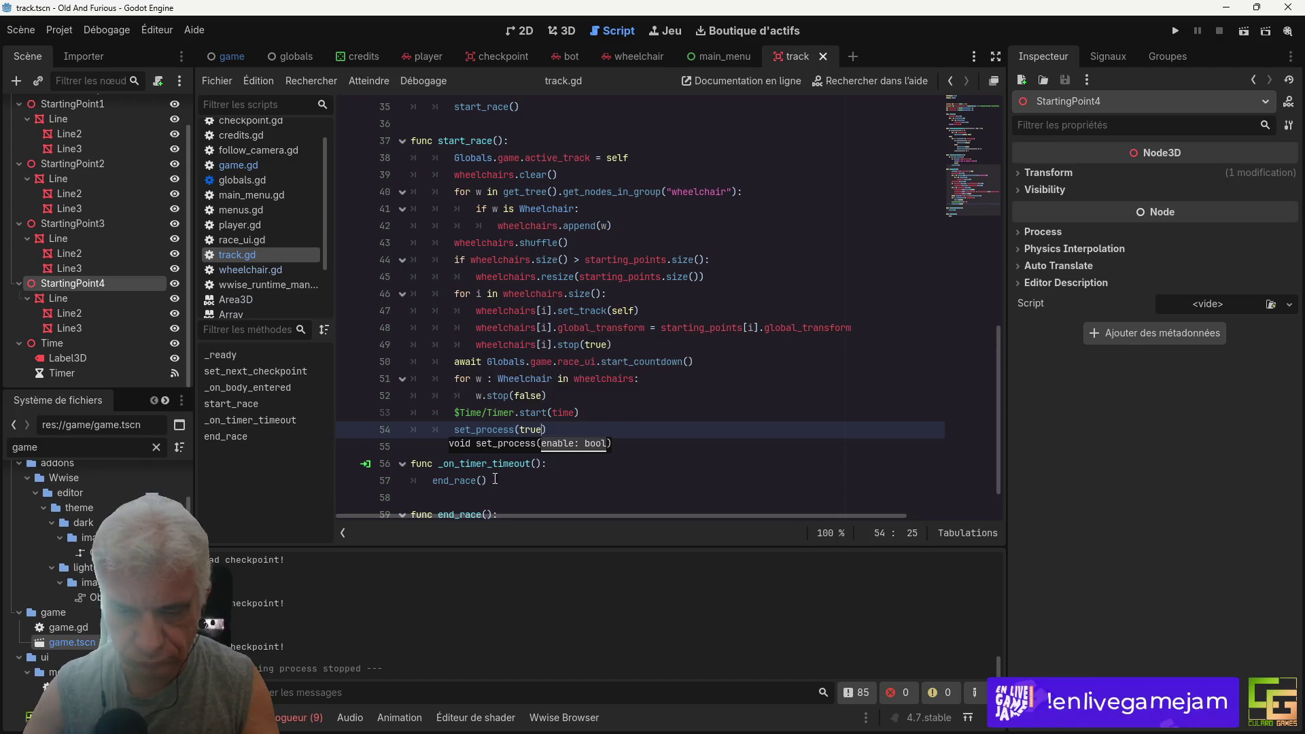
# Step: Select the whole set_process(true) line
pyautogui.scroll(-3)
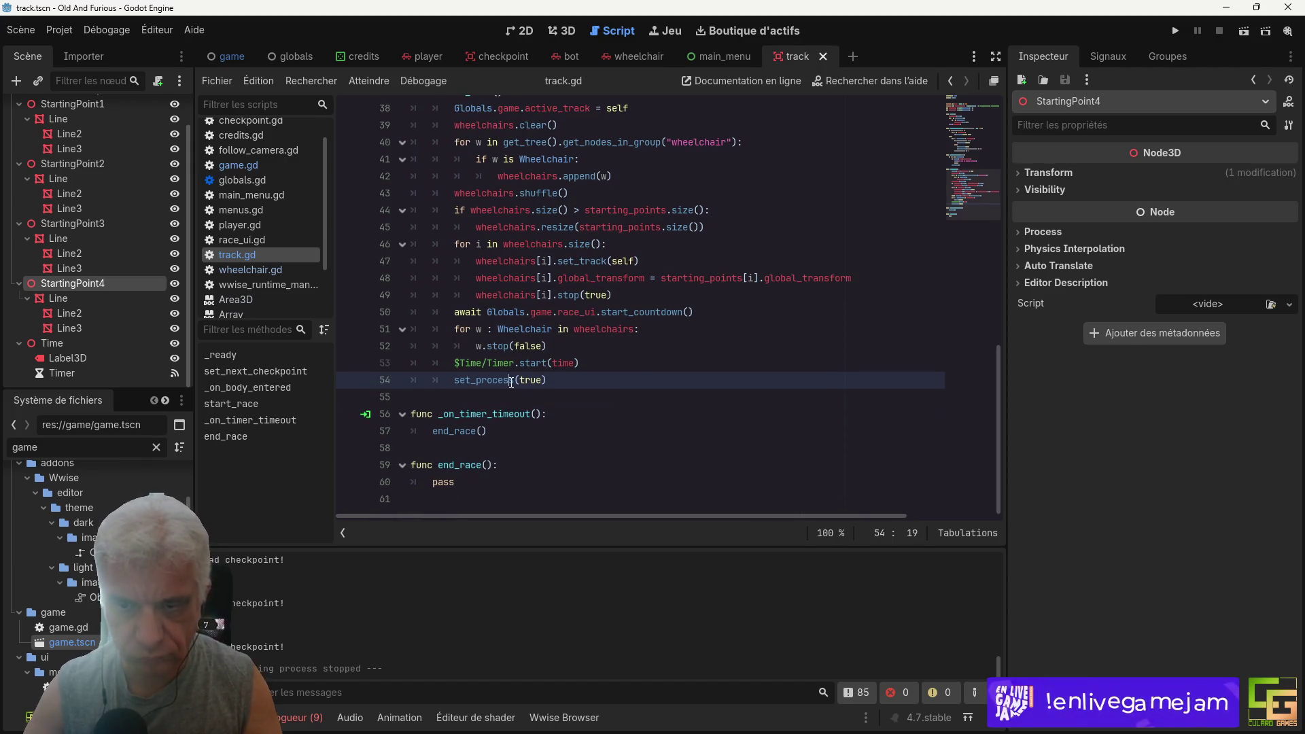
pyautogui.doubleClick(511, 383)
pyautogui.click(496, 383)
pyautogui.click(486, 397)
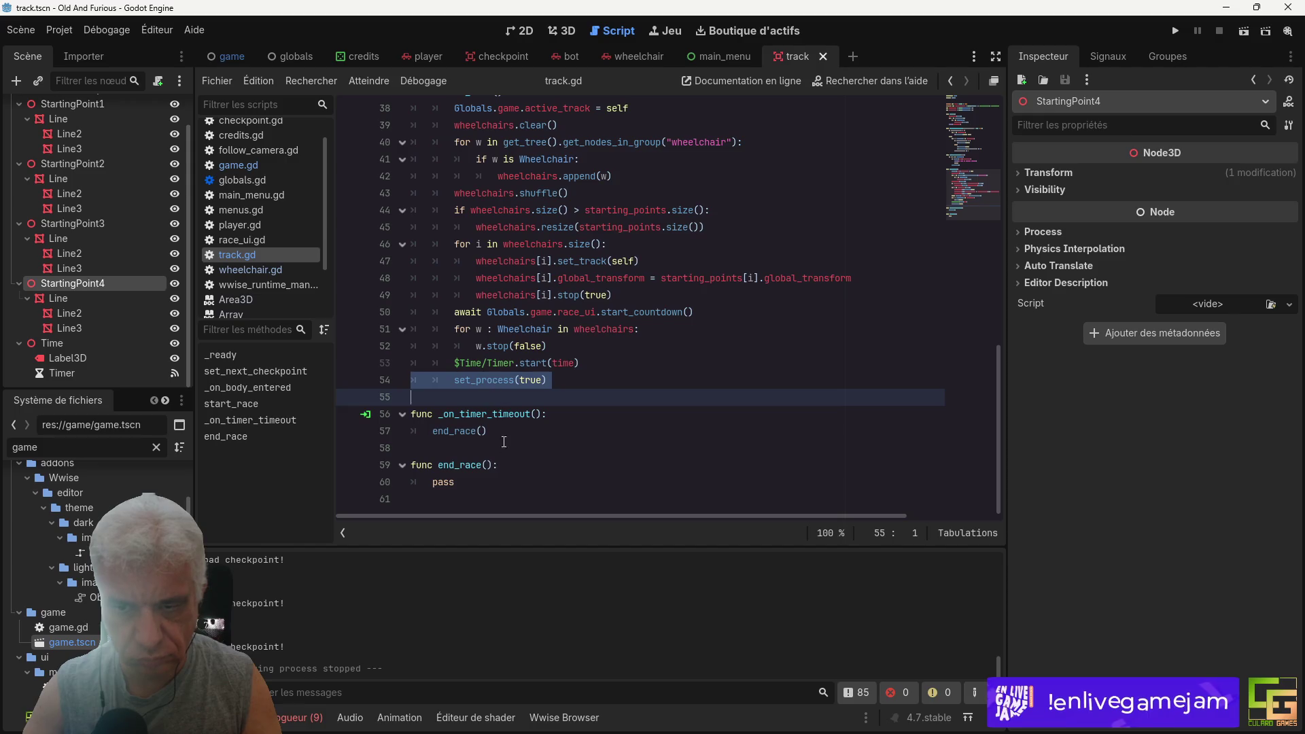
pyautogui.scroll(3)
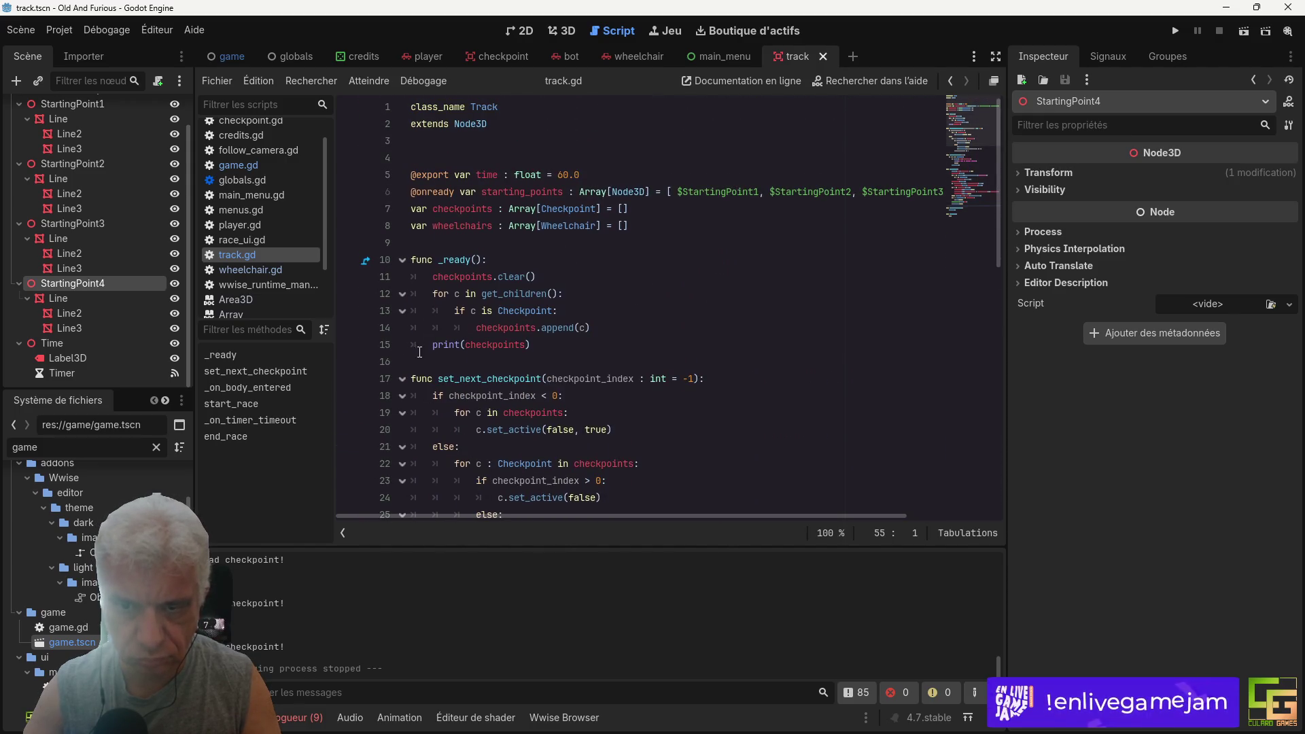
# Step: Put set_process(false) into _ready in place of the print(checkpoints) line
pyautogui.click(416, 344)
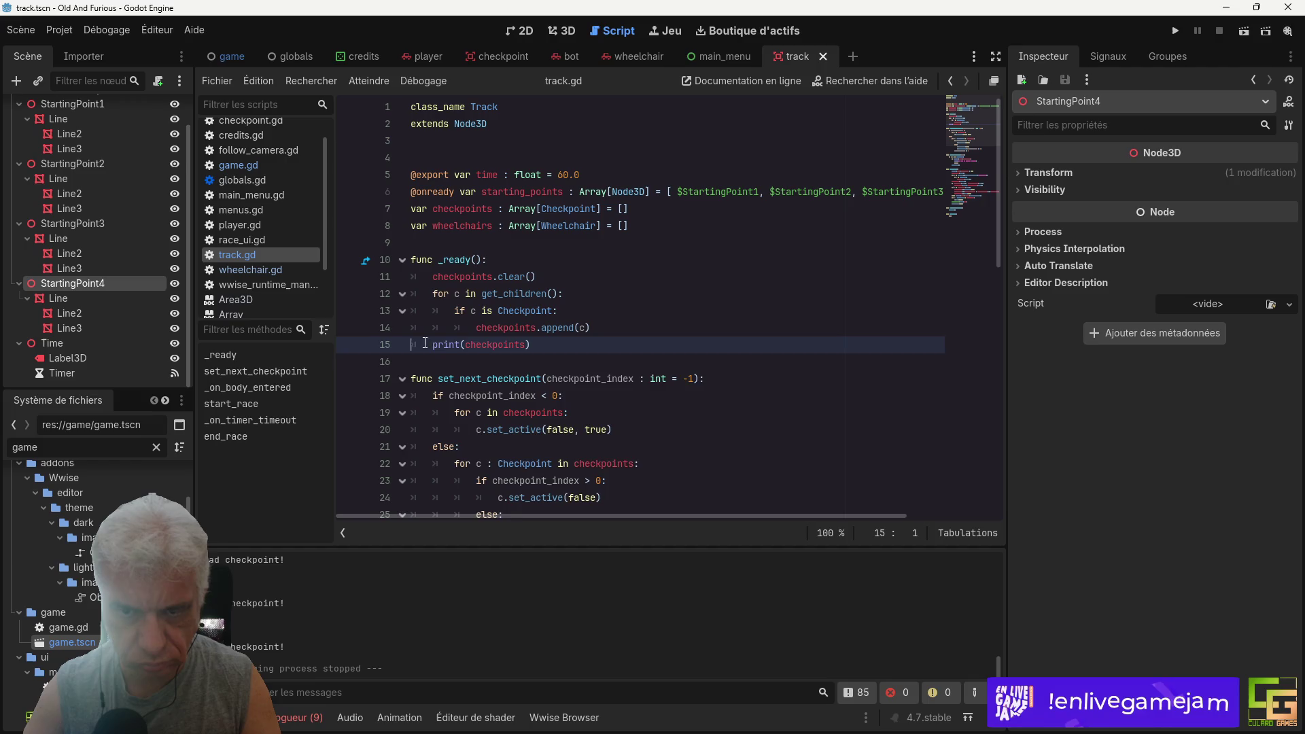
pyautogui.write('set_process(true)')
pyautogui.click(498, 344)
pyautogui.hotkey('shift', 'Tab')
pyautogui.doubleClick(509, 345)
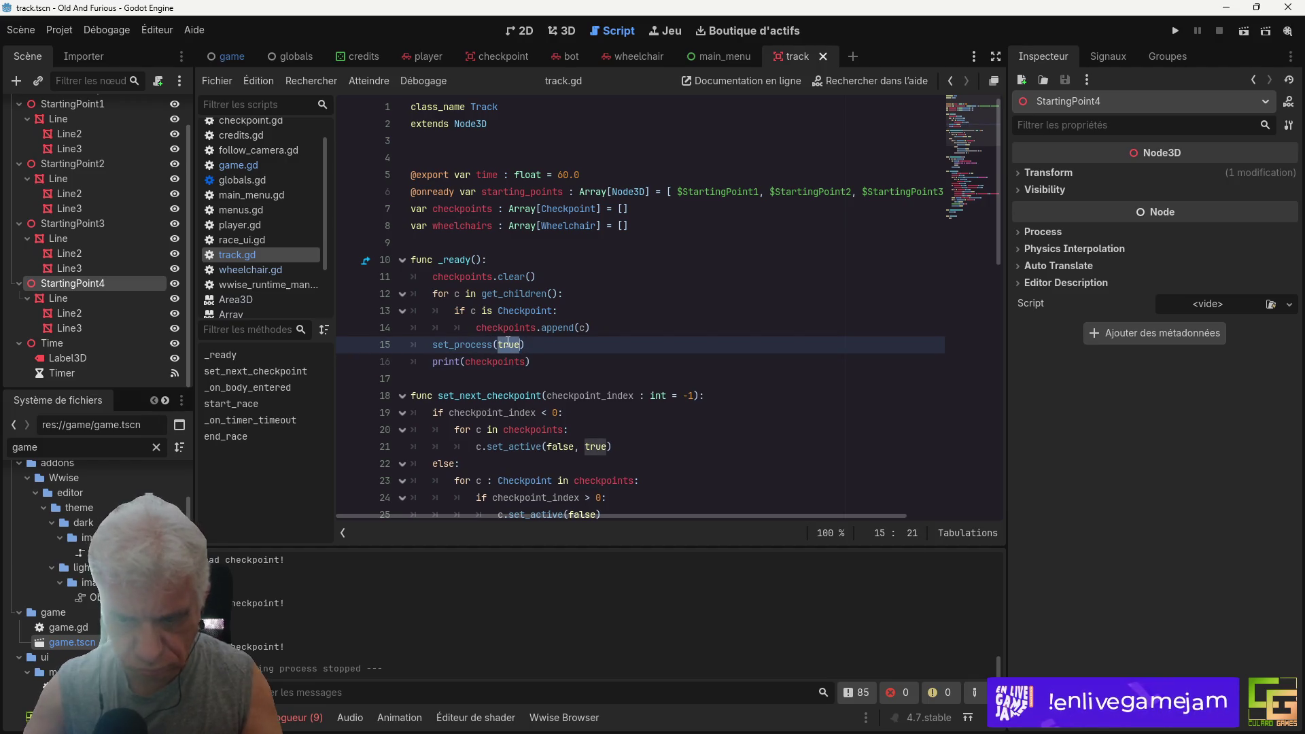
pyautogui.write('false')
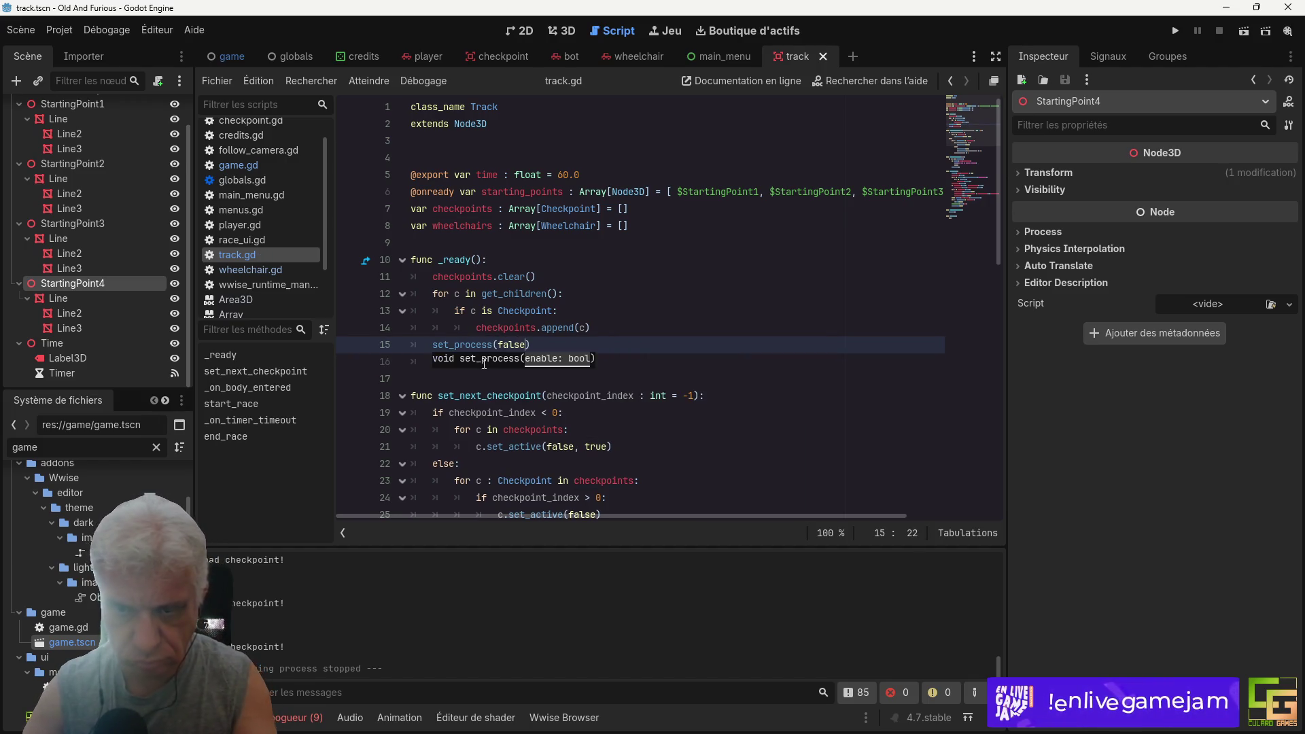
pyautogui.press('End')
pyautogui.press('Down')
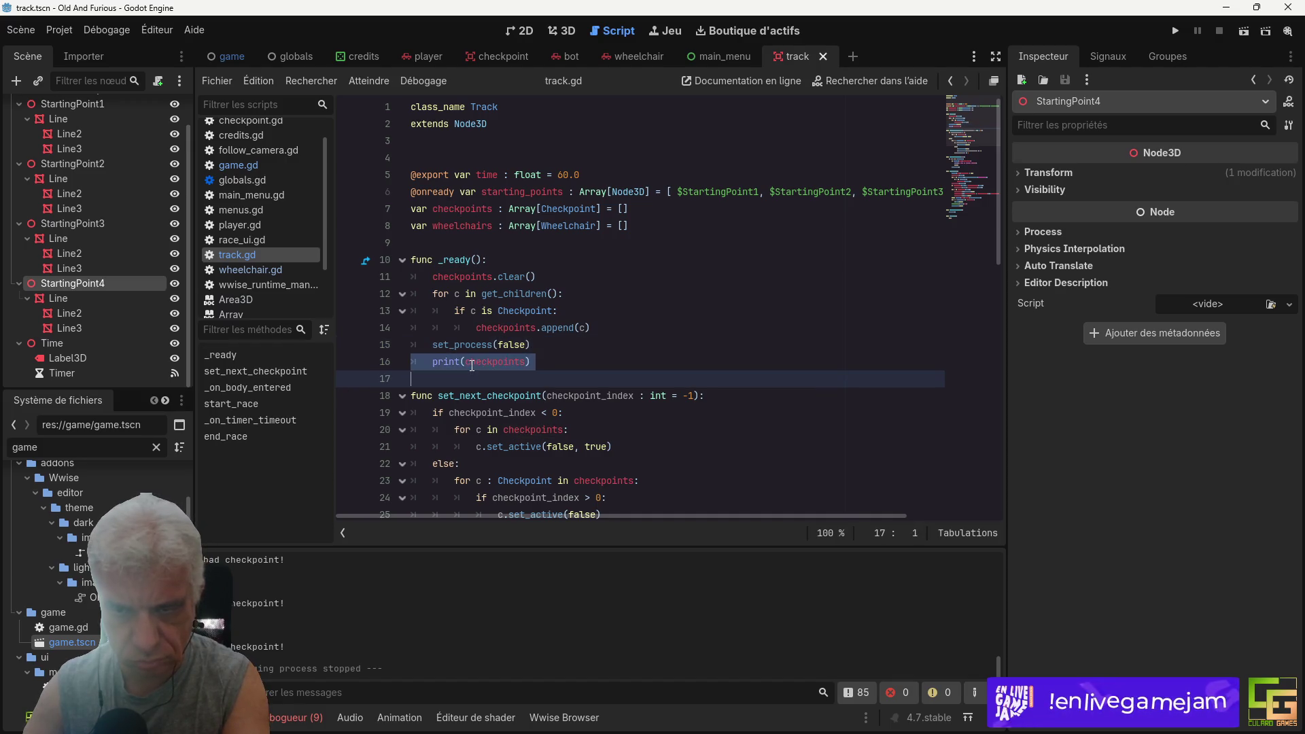
pyautogui.hotkey('ctrl', 'x')
pyautogui.scroll(-3)
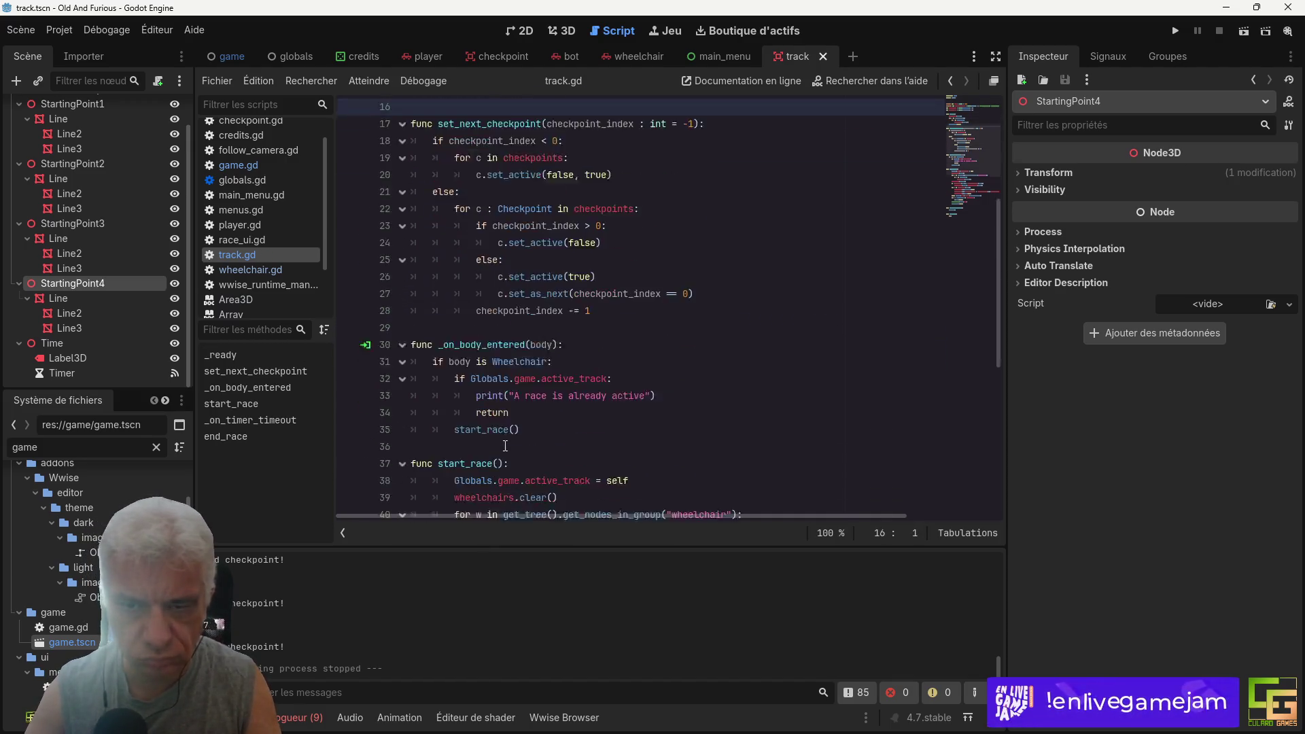
pyautogui.scroll(3)
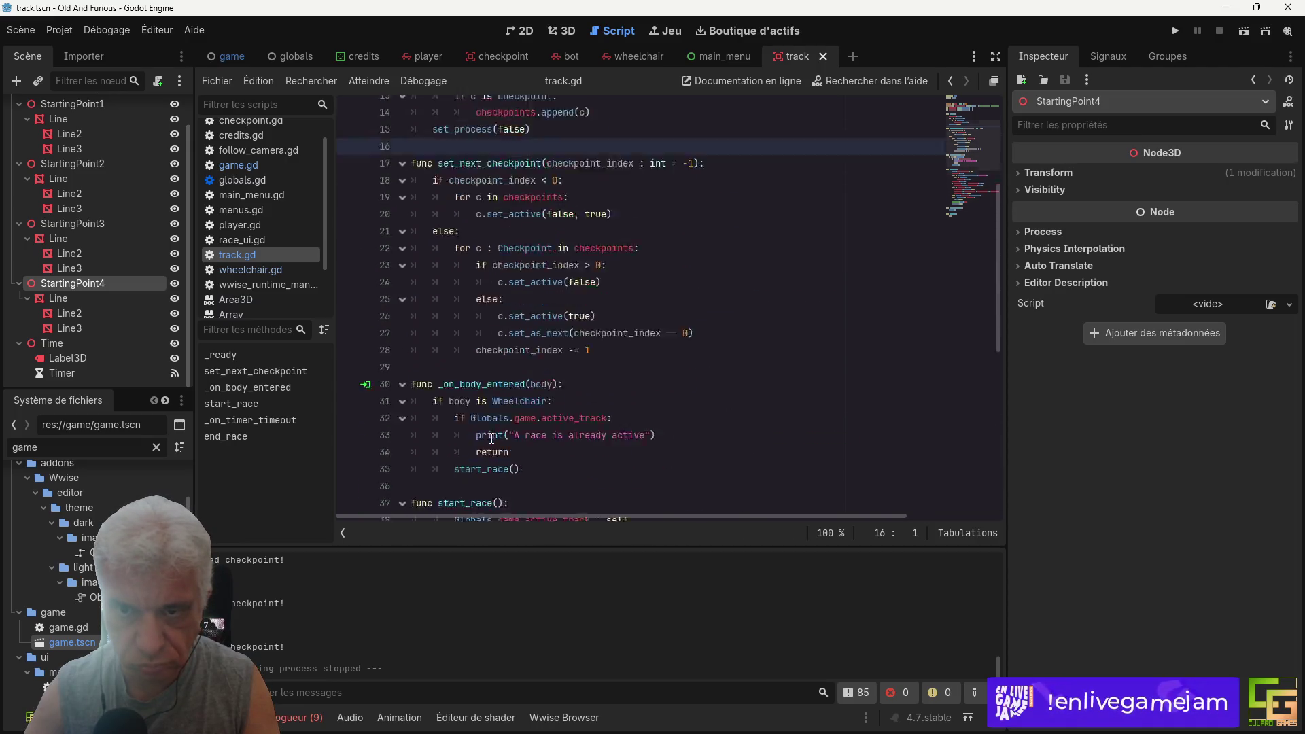
pyautogui.click(584, 330)
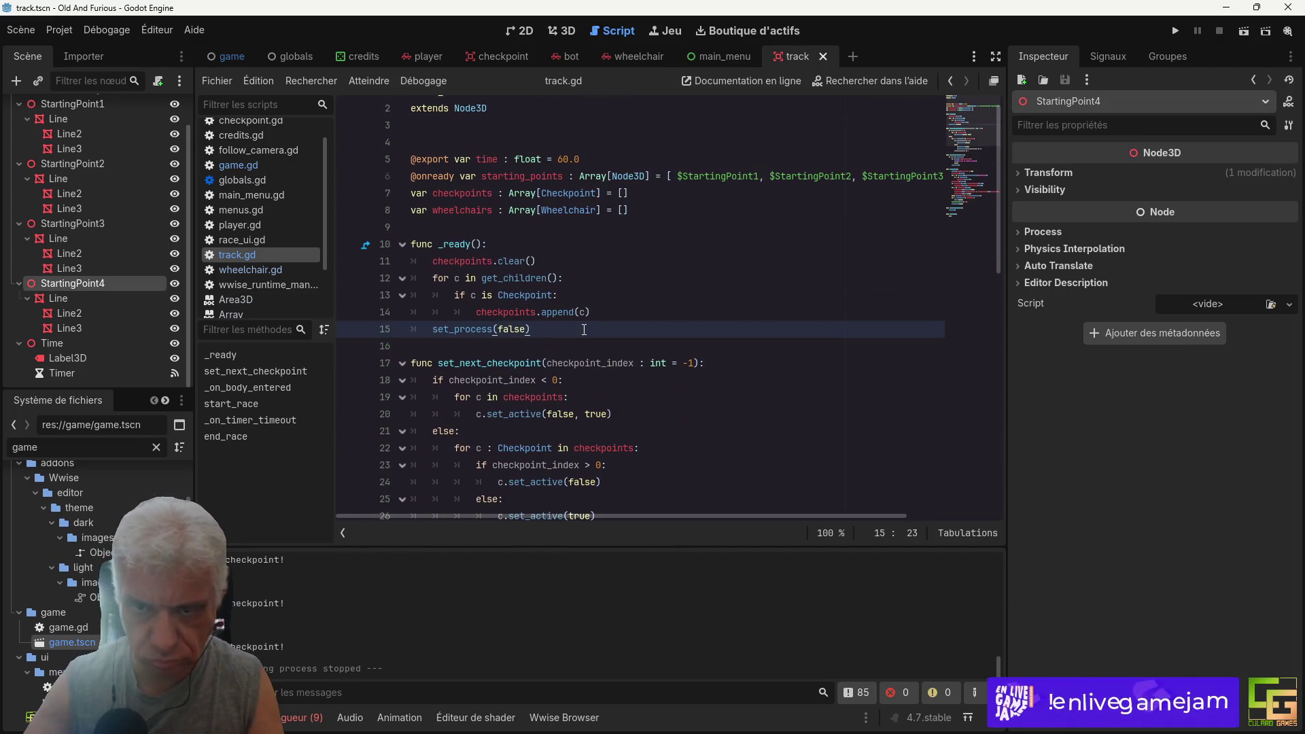
# Step: Add a 'func _process(delta):' declaration below _ready via autocomplete
pyautogui.press('Down')
pyautogui.press('Return')
pyautogui.press('Return')
pyautogui.press('Up')
pyautogui.write('func process')
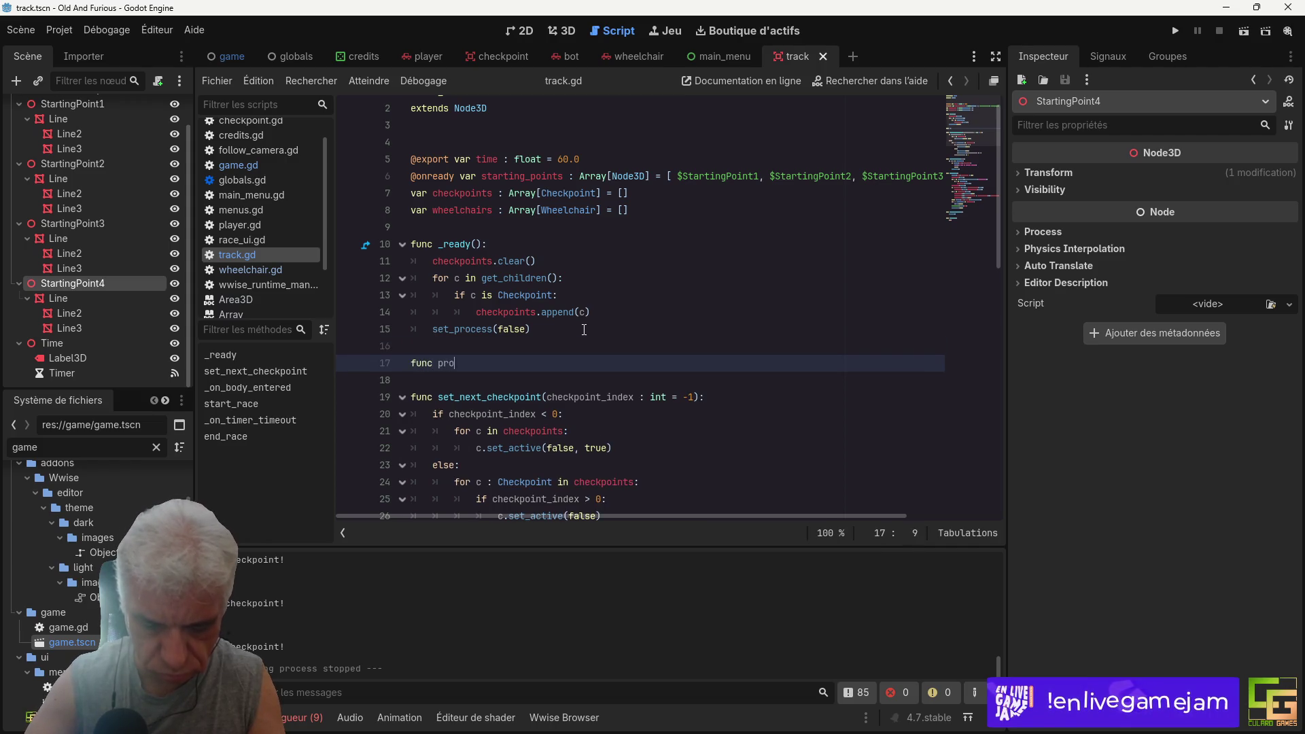
pyautogui.press('Escape')
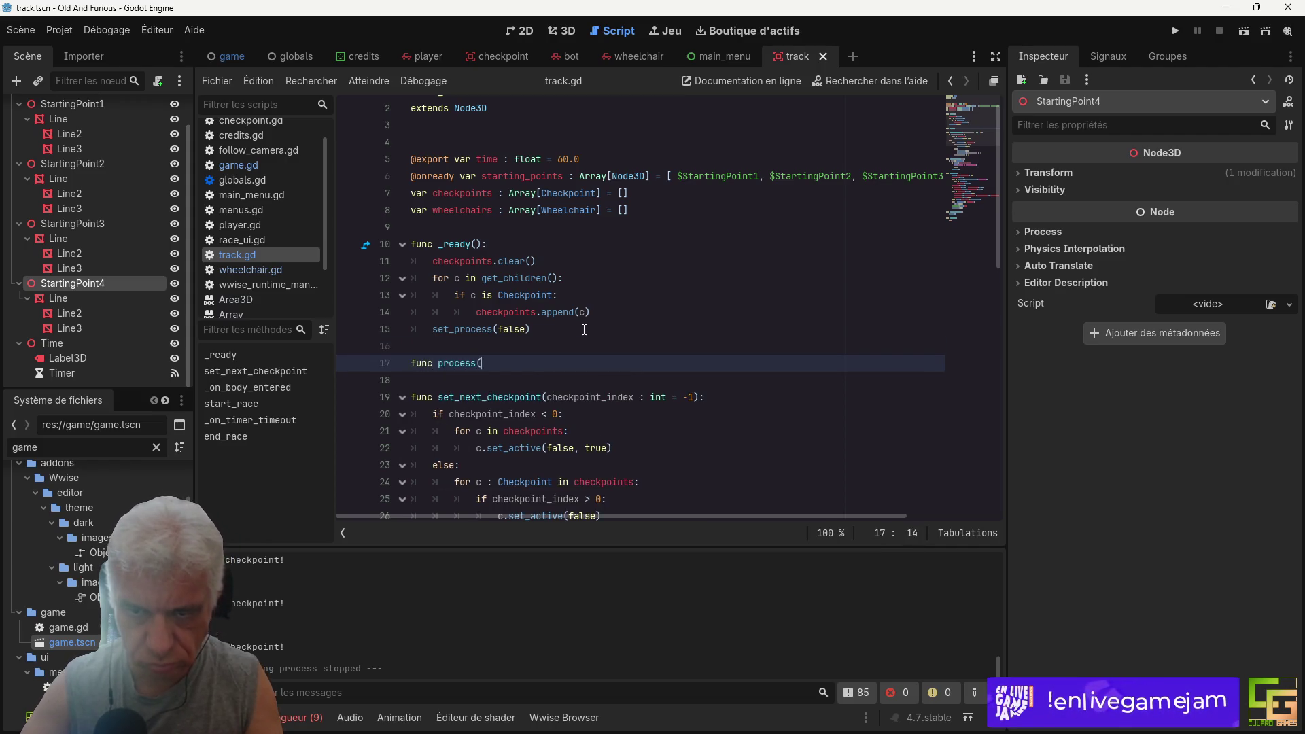
pyautogui.hotkey('ctrl', 'space')
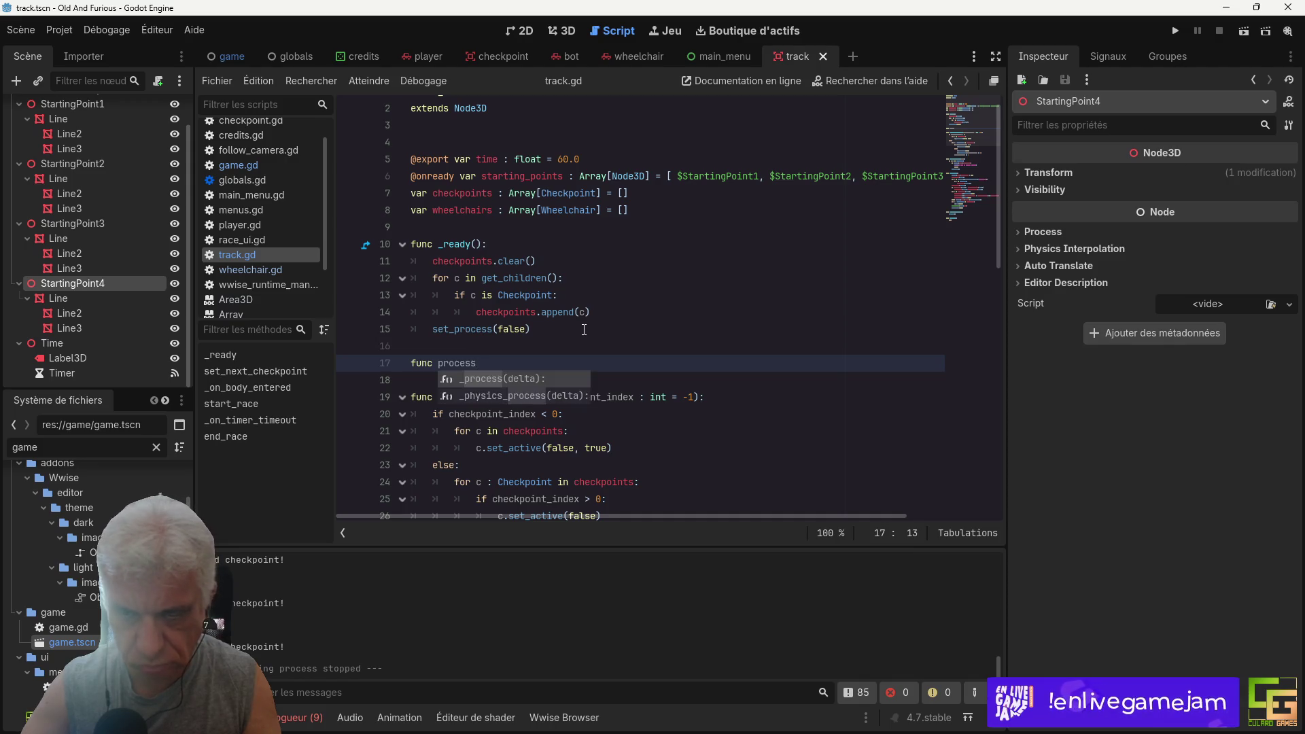
pyautogui.press('Return')
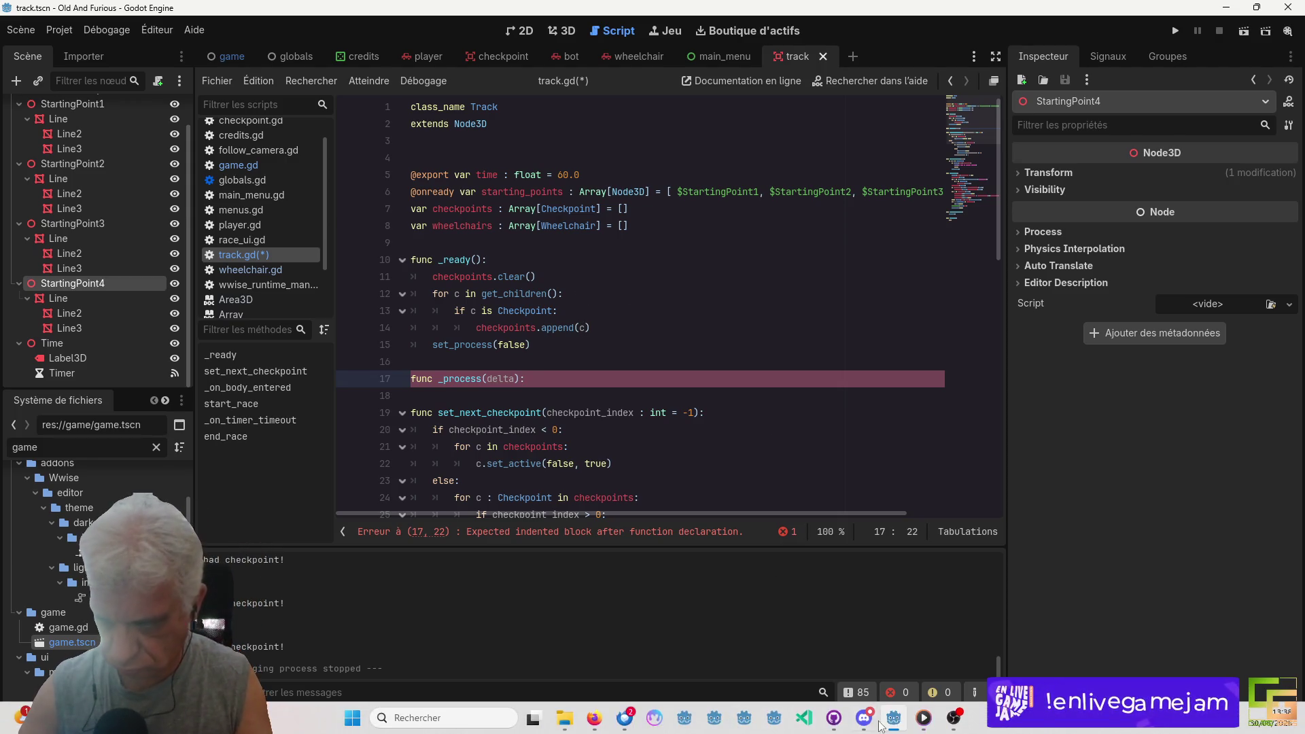
pyautogui.moveTo(872, 728)
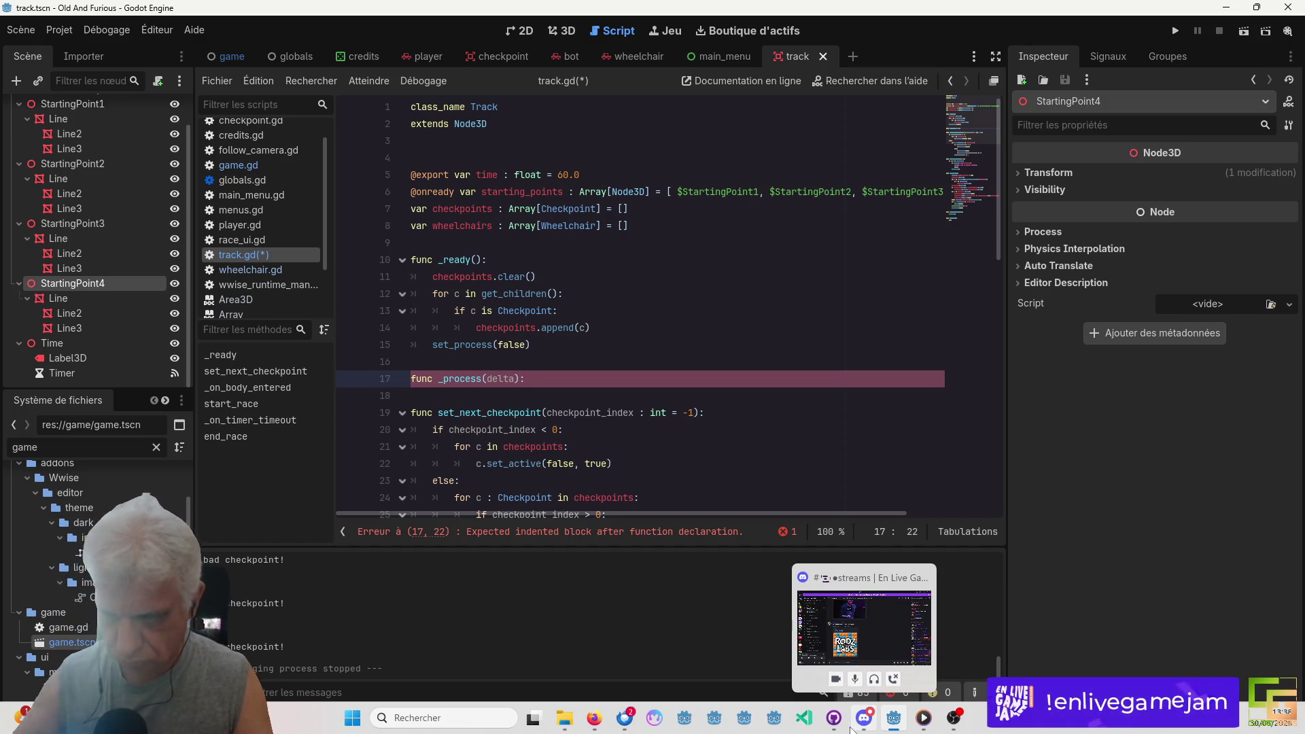
pyautogui.click(869, 723)
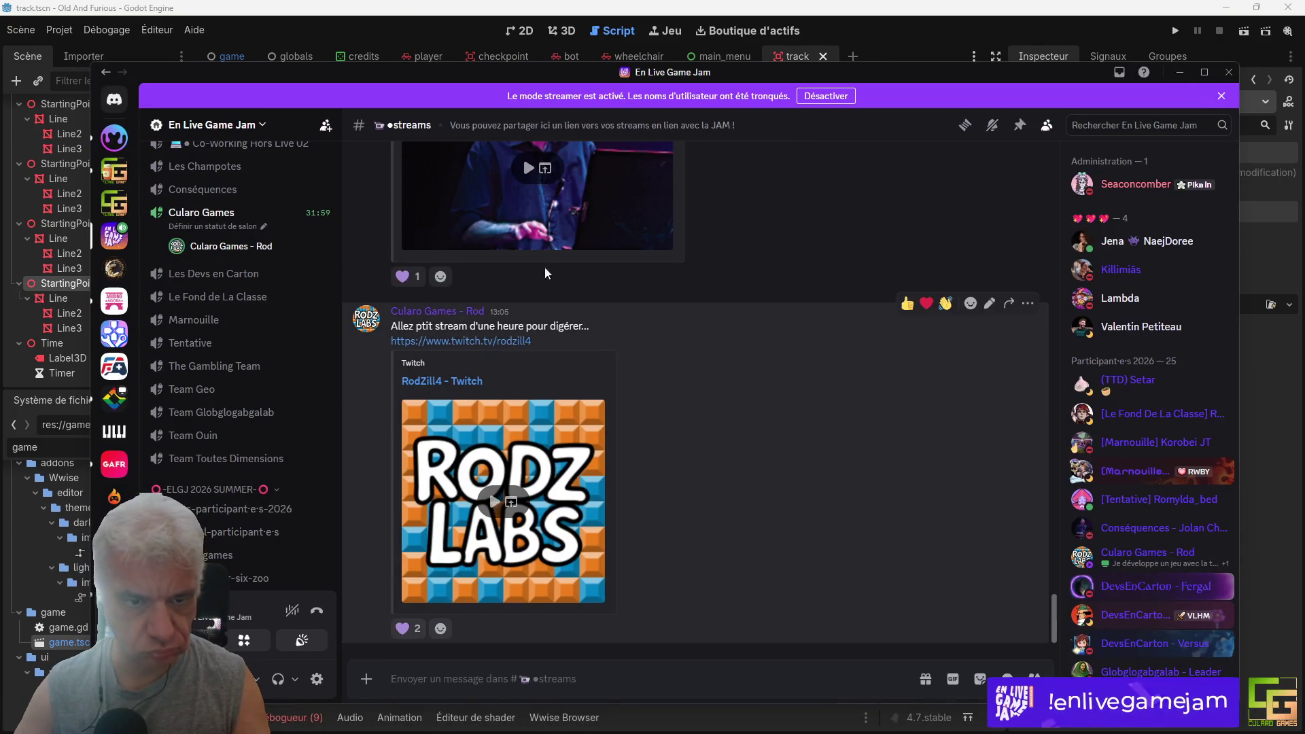
pyautogui.hotkey('alt', 'Tab')
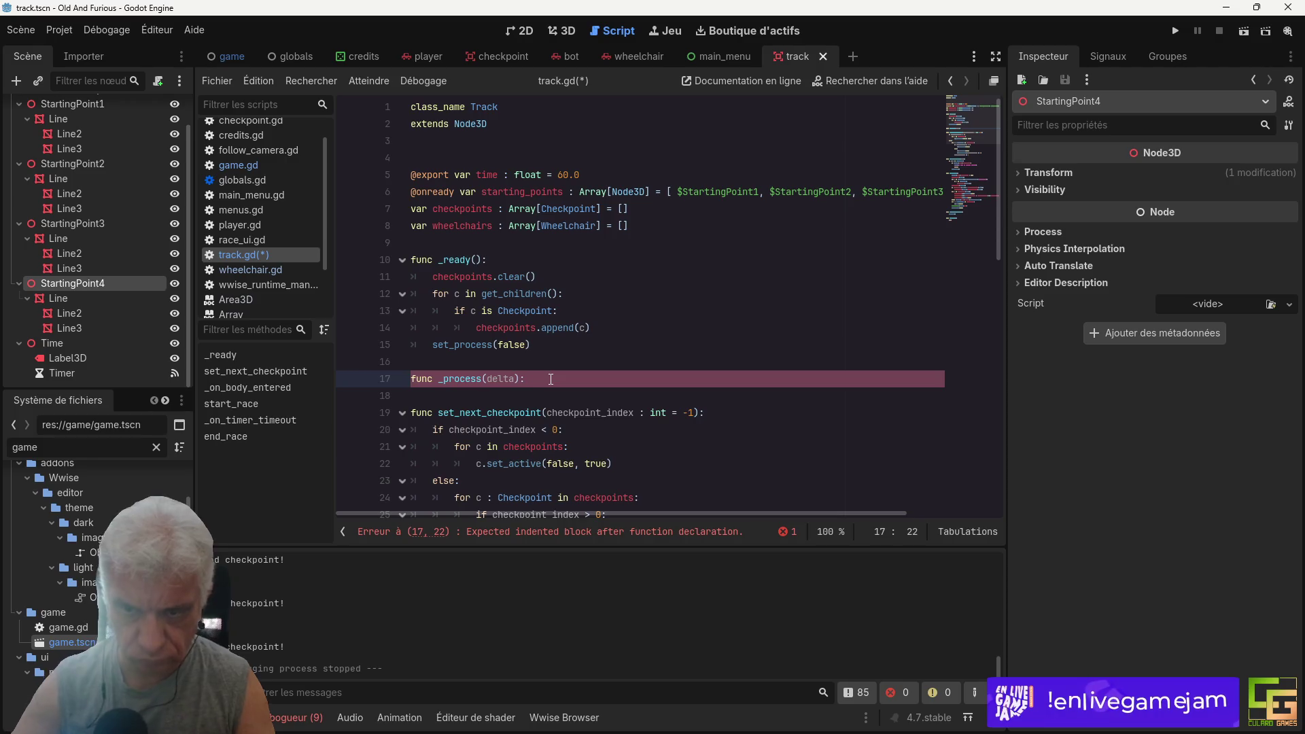
# Step: In _process's body, begin the line $Time/Label3D.text =
pyautogui.press('Return')
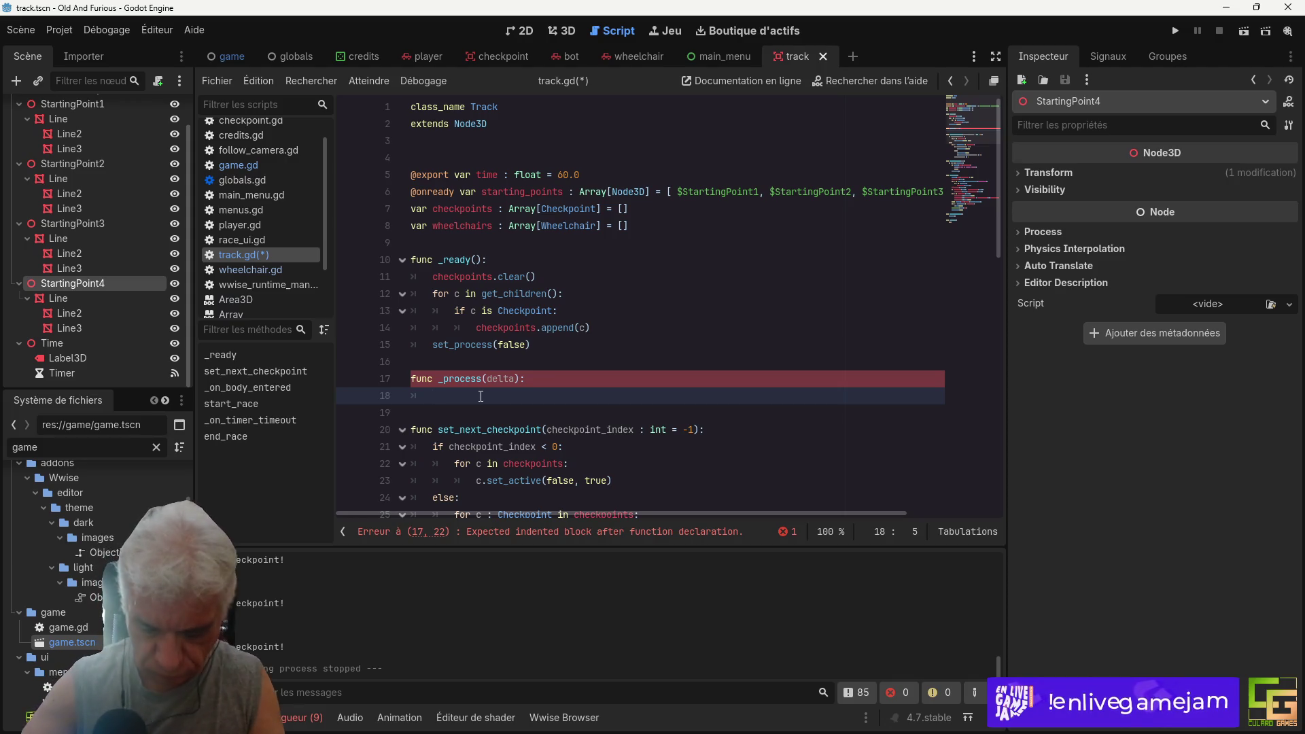
pyautogui.write('$tim')
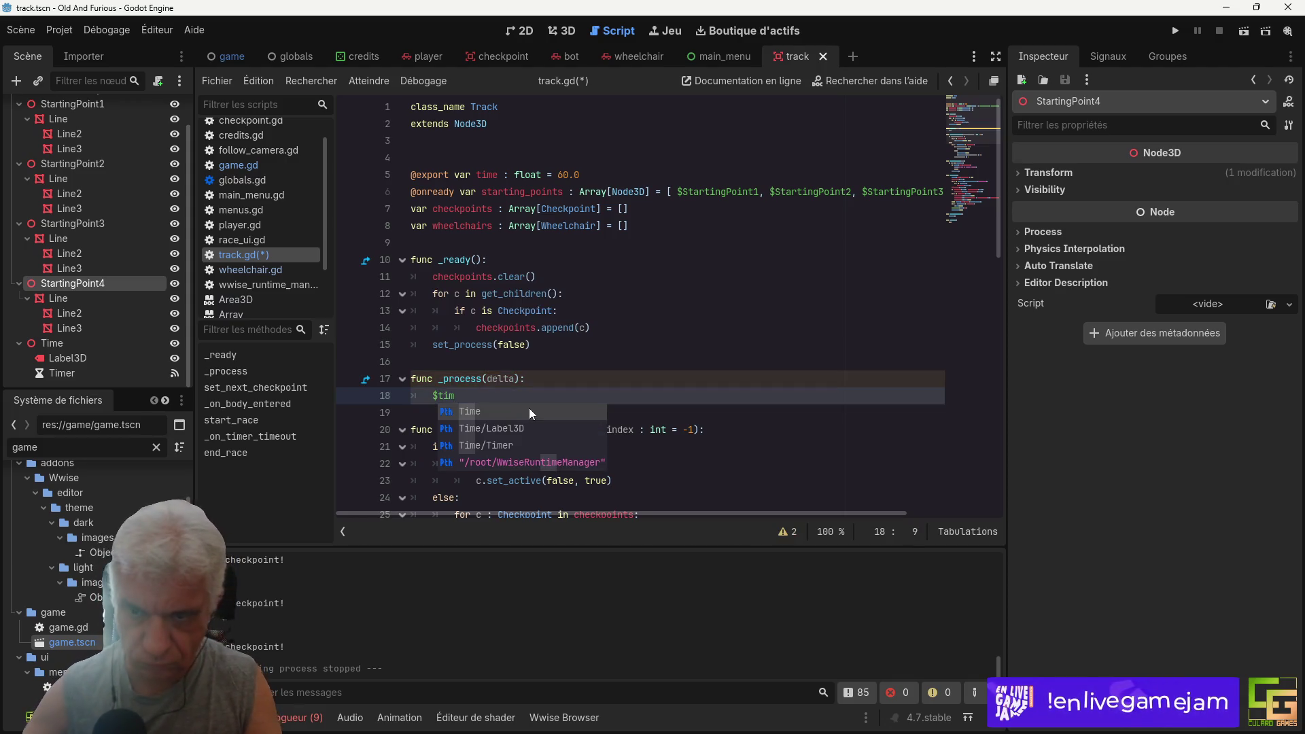
pyautogui.click(505, 427)
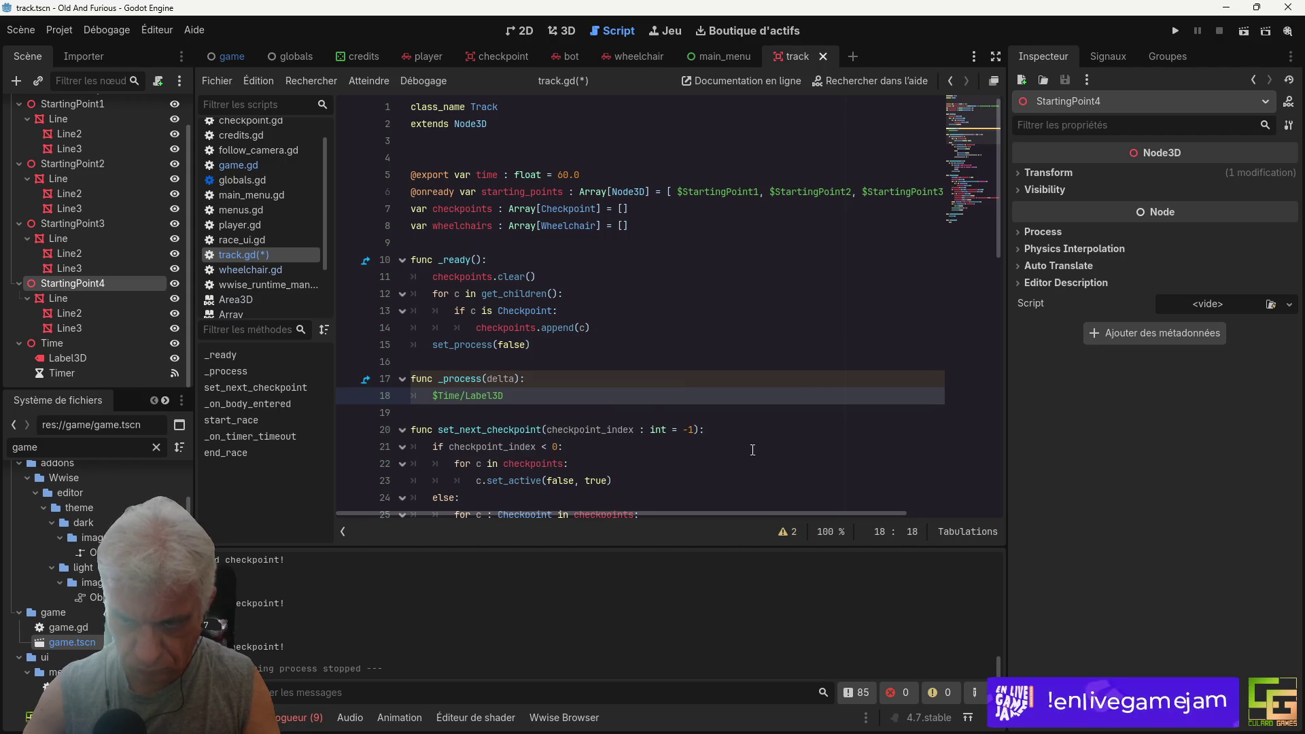
pyautogui.write('.tye')
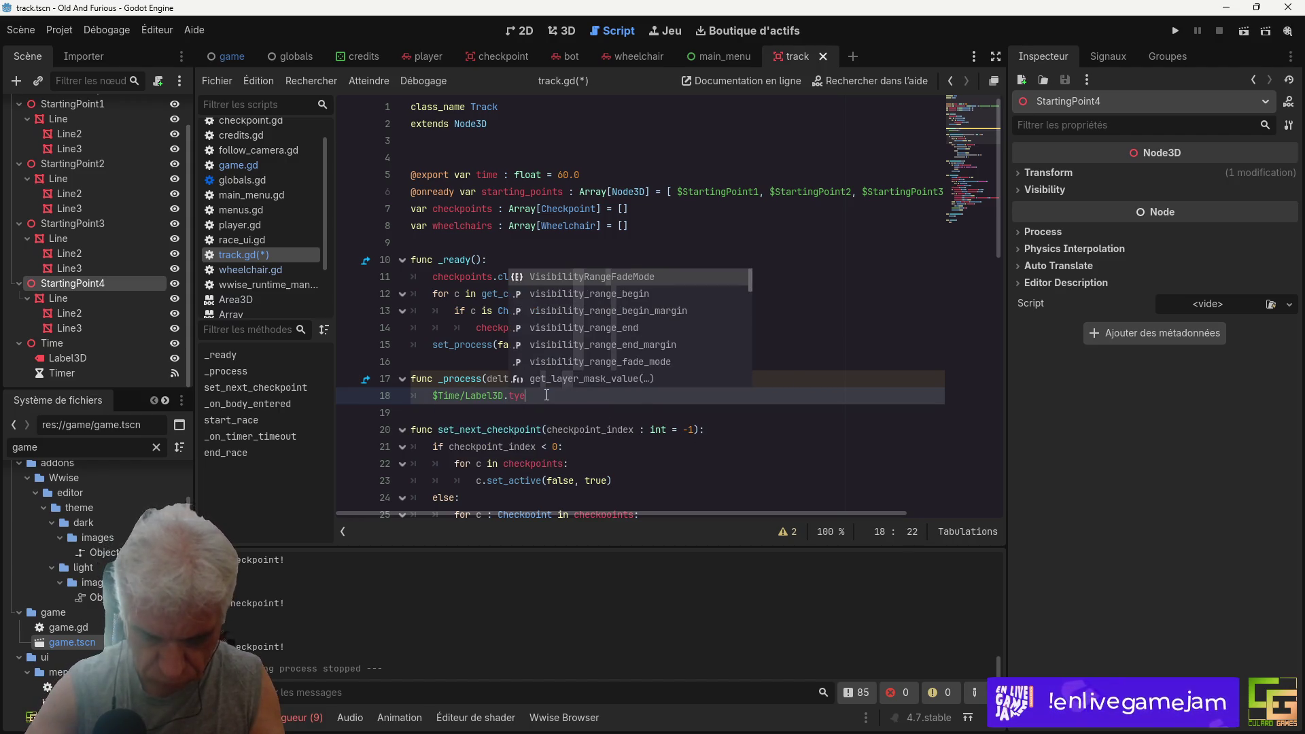
pyautogui.press('BackSpace')
pyautogui.press('BackSpace')
pyautogui.write('ext')
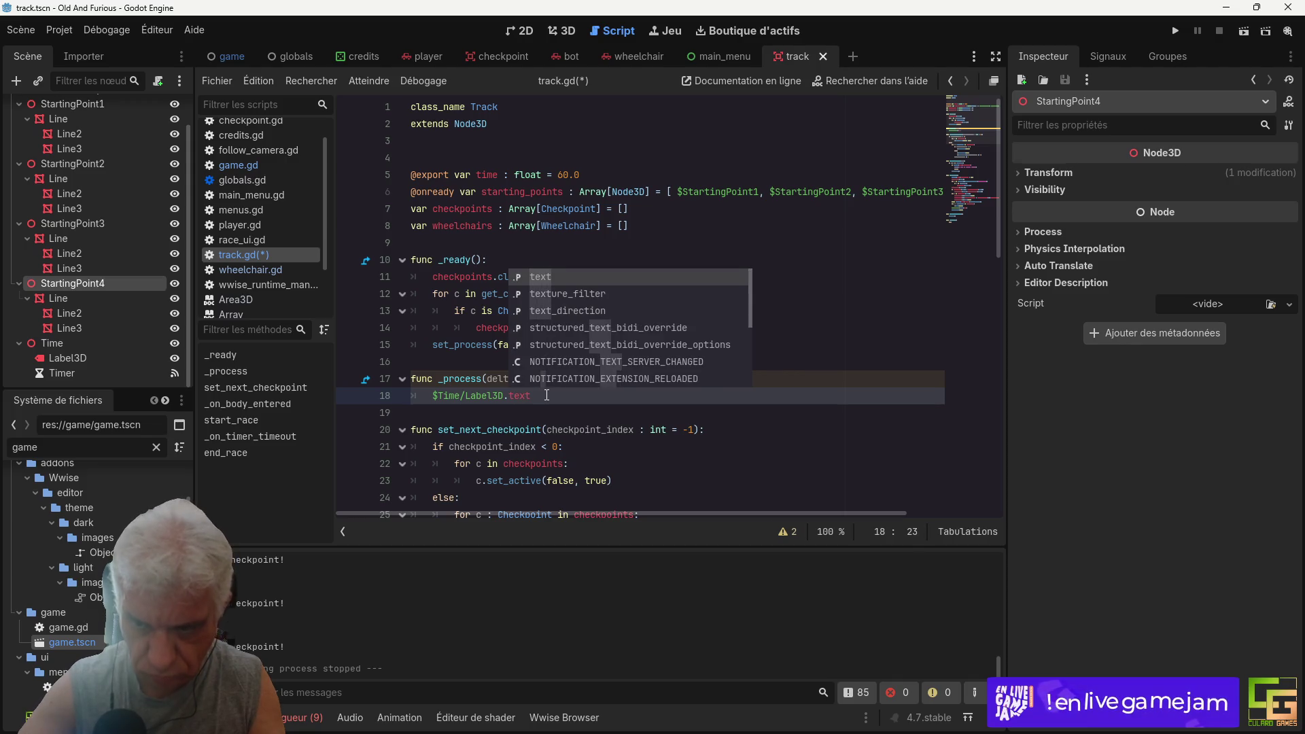
pyautogui.write(' = ')
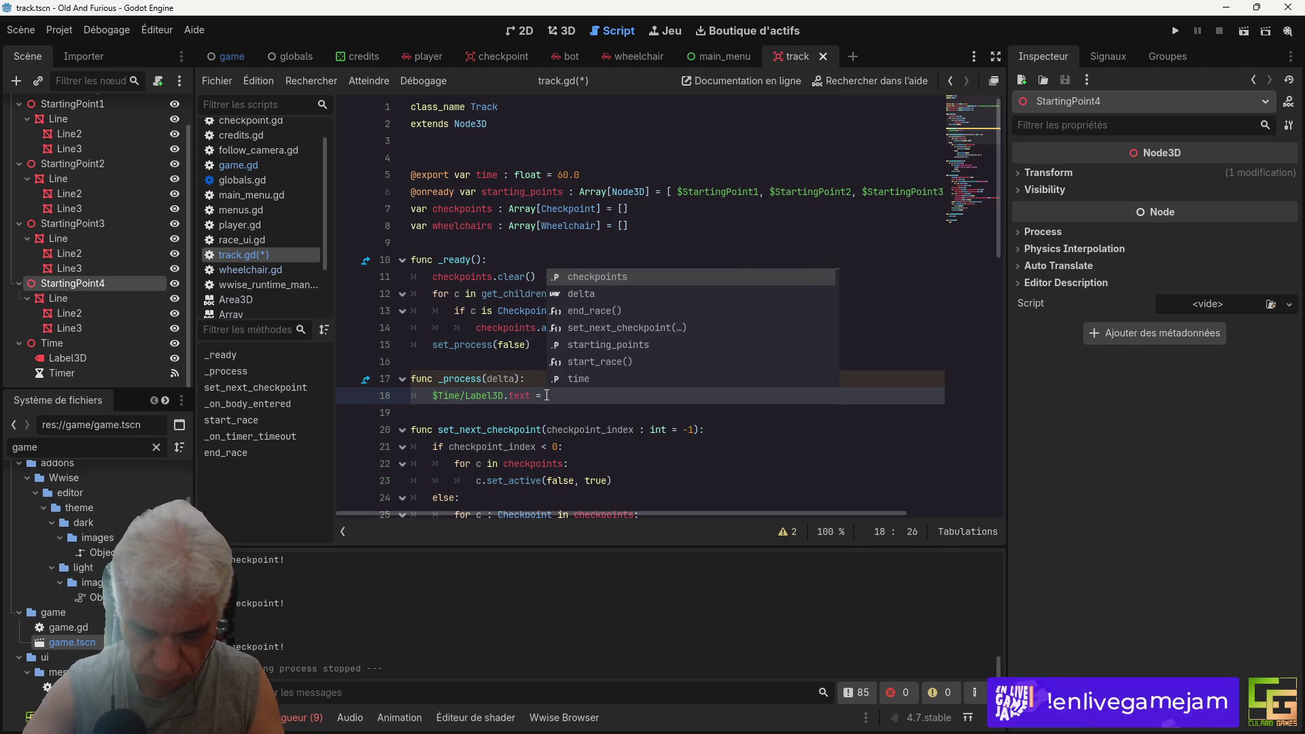
pyautogui.write('time')
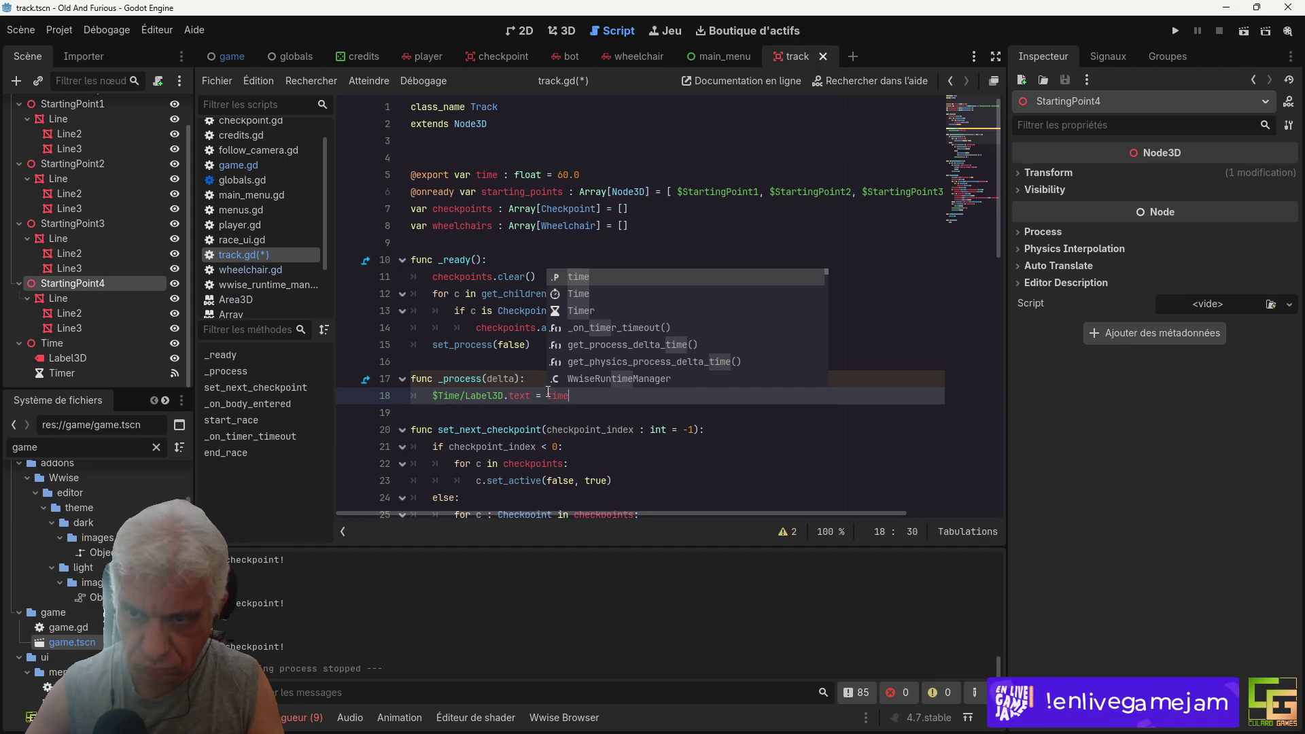
pyautogui.press('BackSpace')
pyautogui.press('BackSpace')
pyautogui.press('BackSpace')
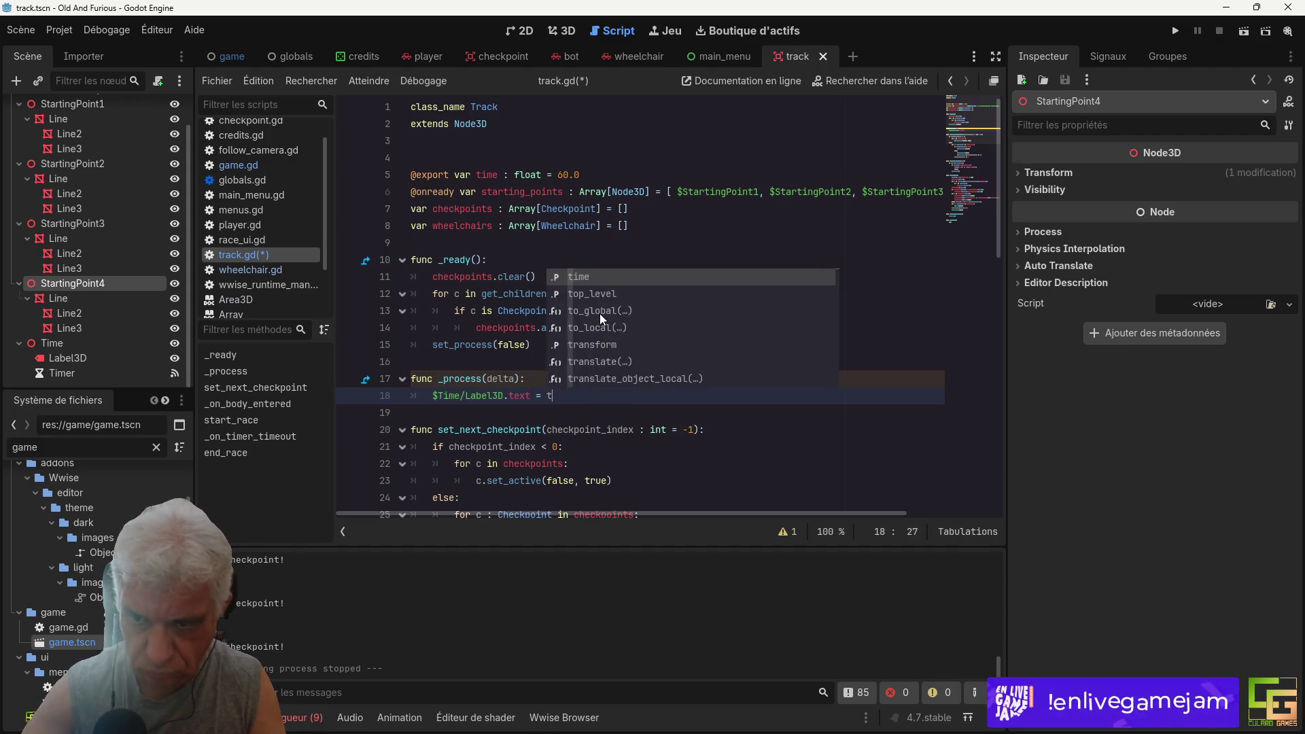
pyautogui.press('BackSpace')
pyautogui.write('$')
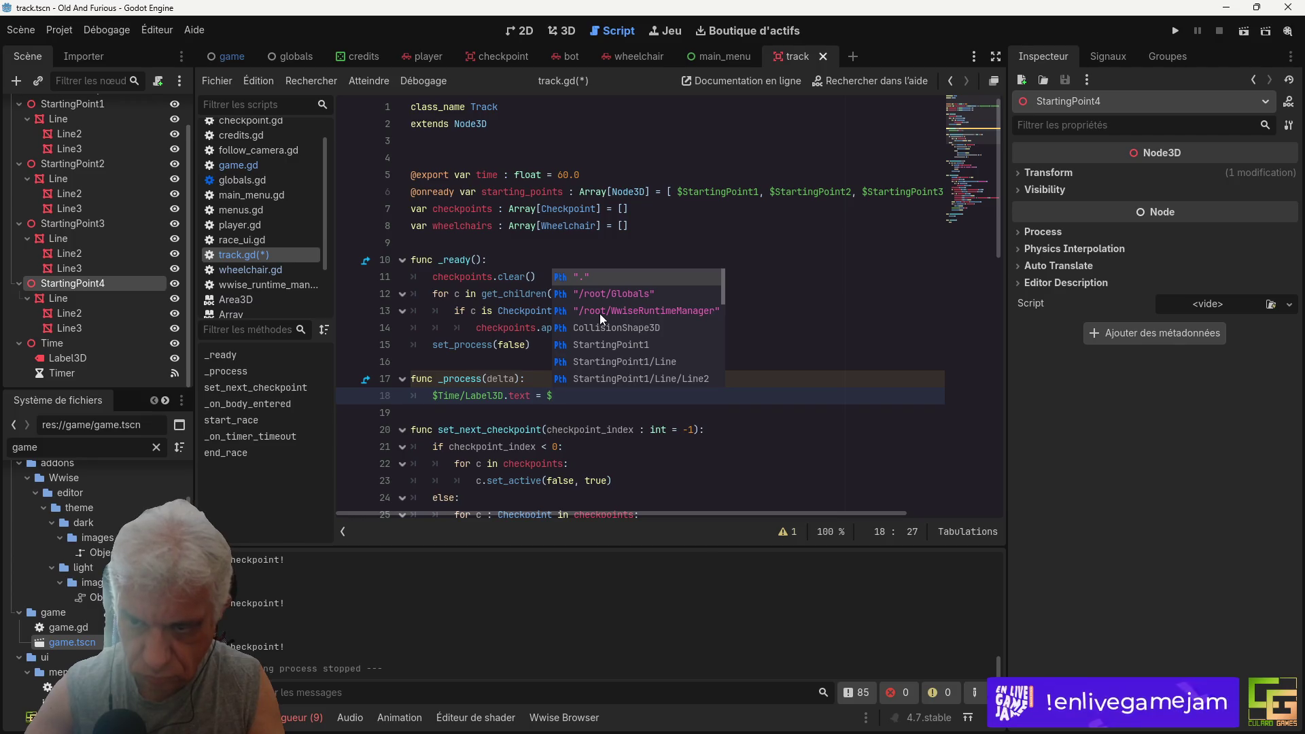
pyautogui.press('BackSpace')
pyautogui.press('BackSpace')
# Step: Finish the assignment with $Time/Timer.time_left and save track.gd
pyautogui.write('$ti')
pyautogui.write('mer')
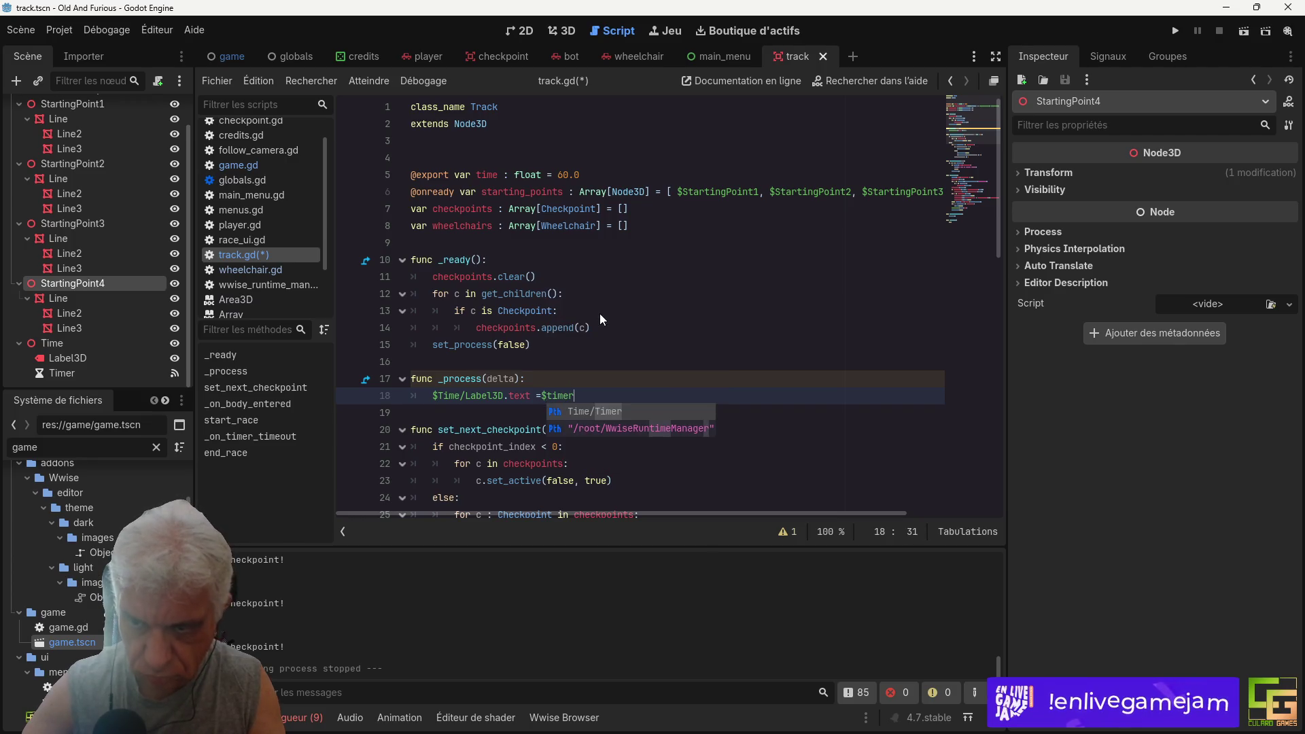
pyautogui.press('Return')
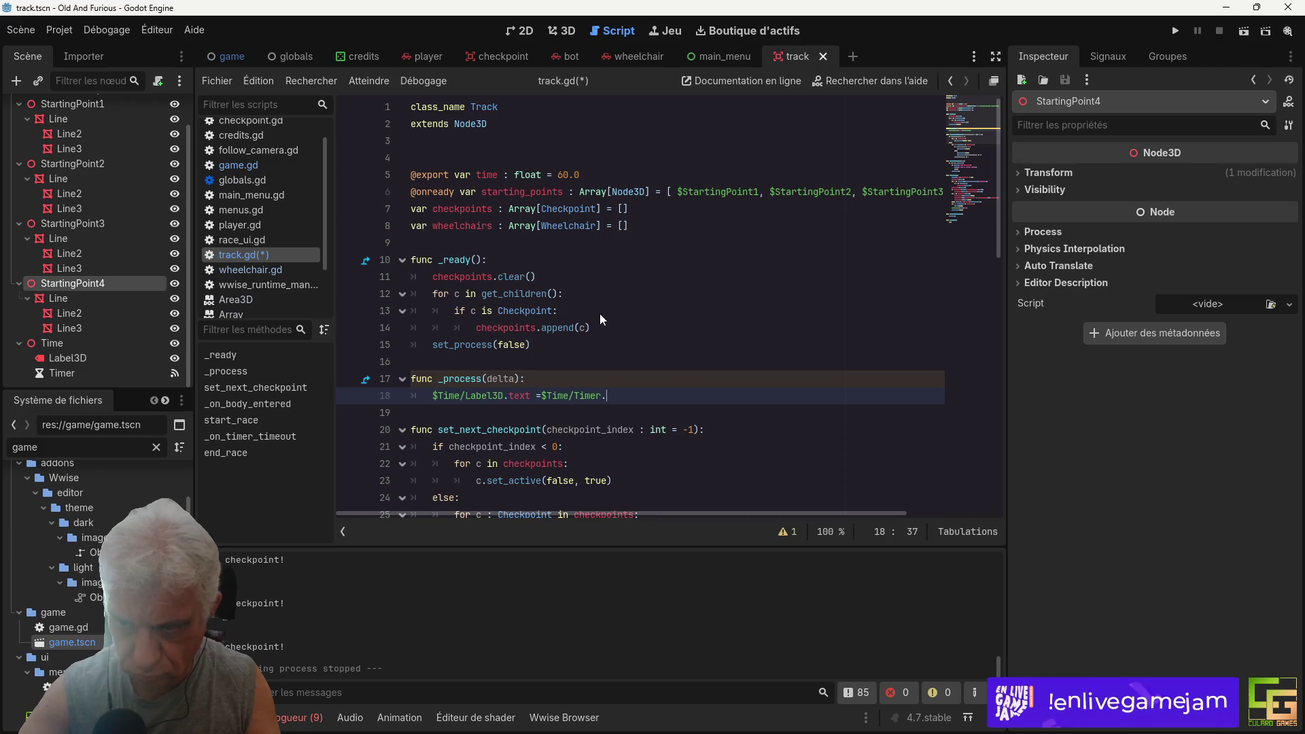
pyautogui.write('.')
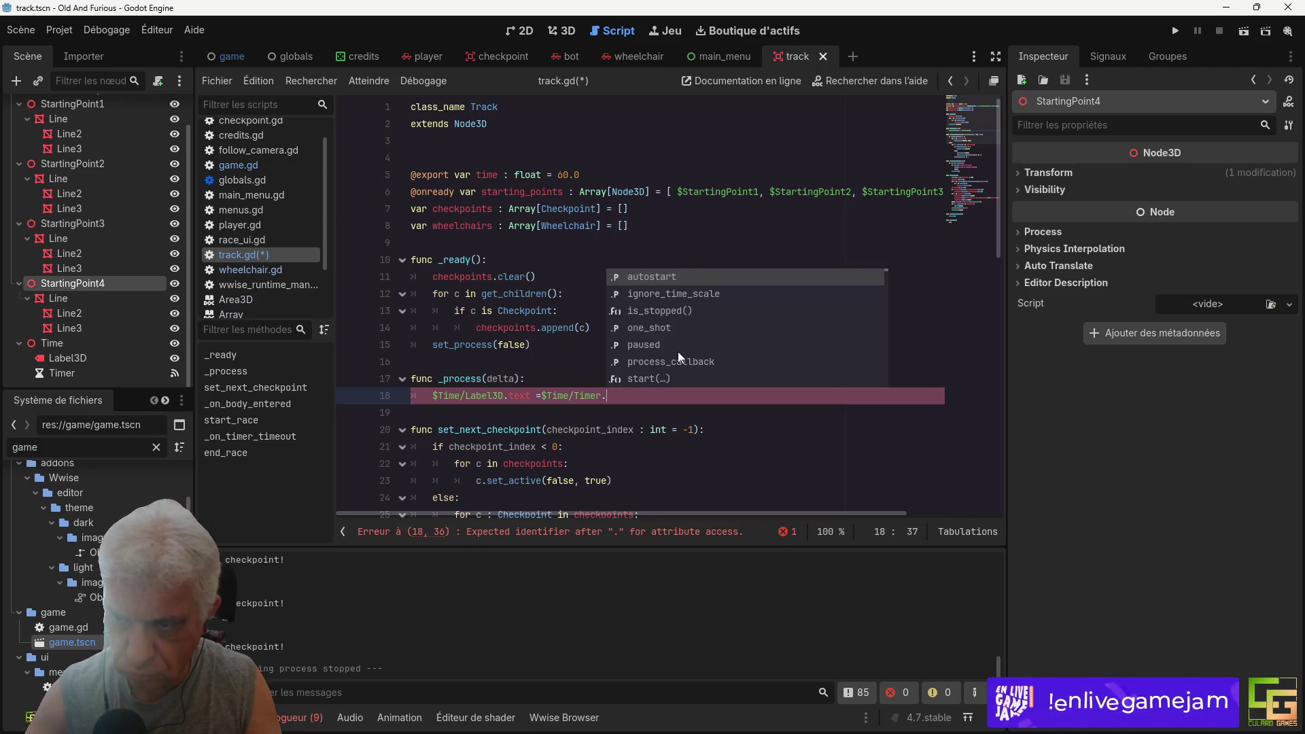
pyautogui.scroll(-3)
pyautogui.scroll(-3)
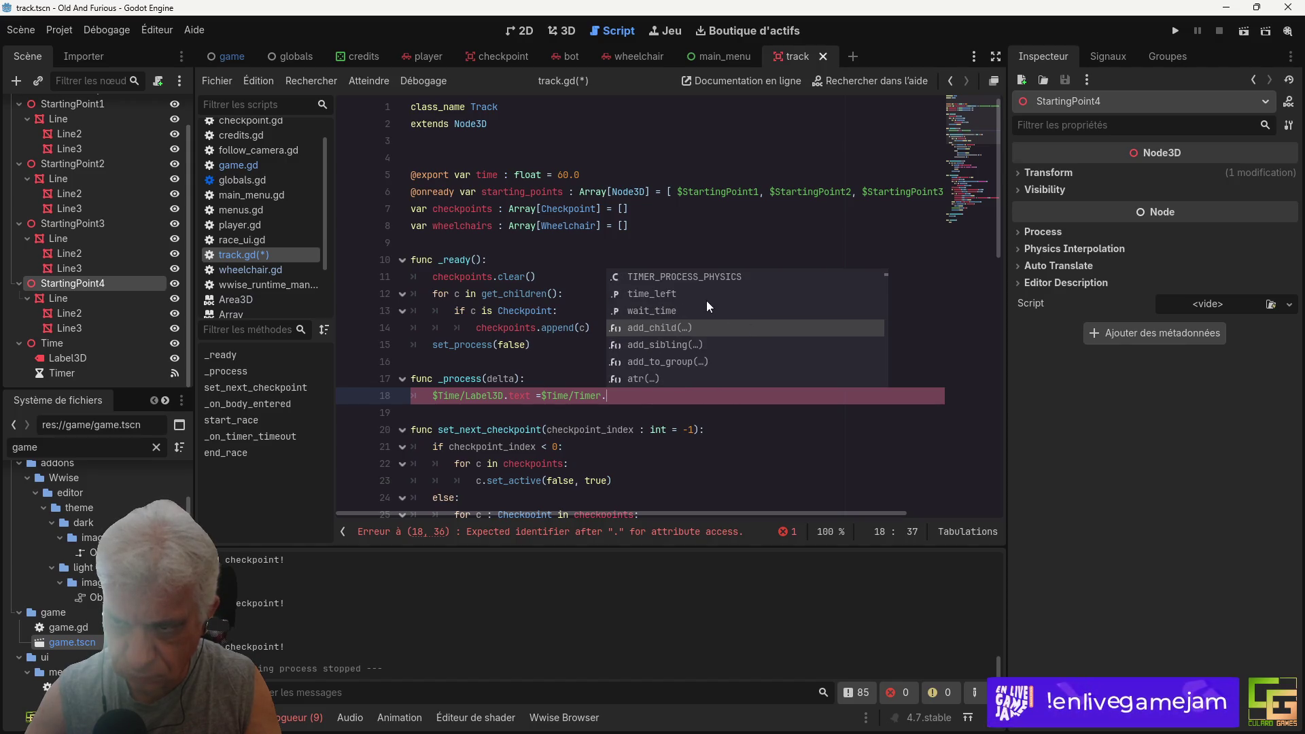
pyautogui.click(707, 297)
pyautogui.hotkey('ctrl', 's')
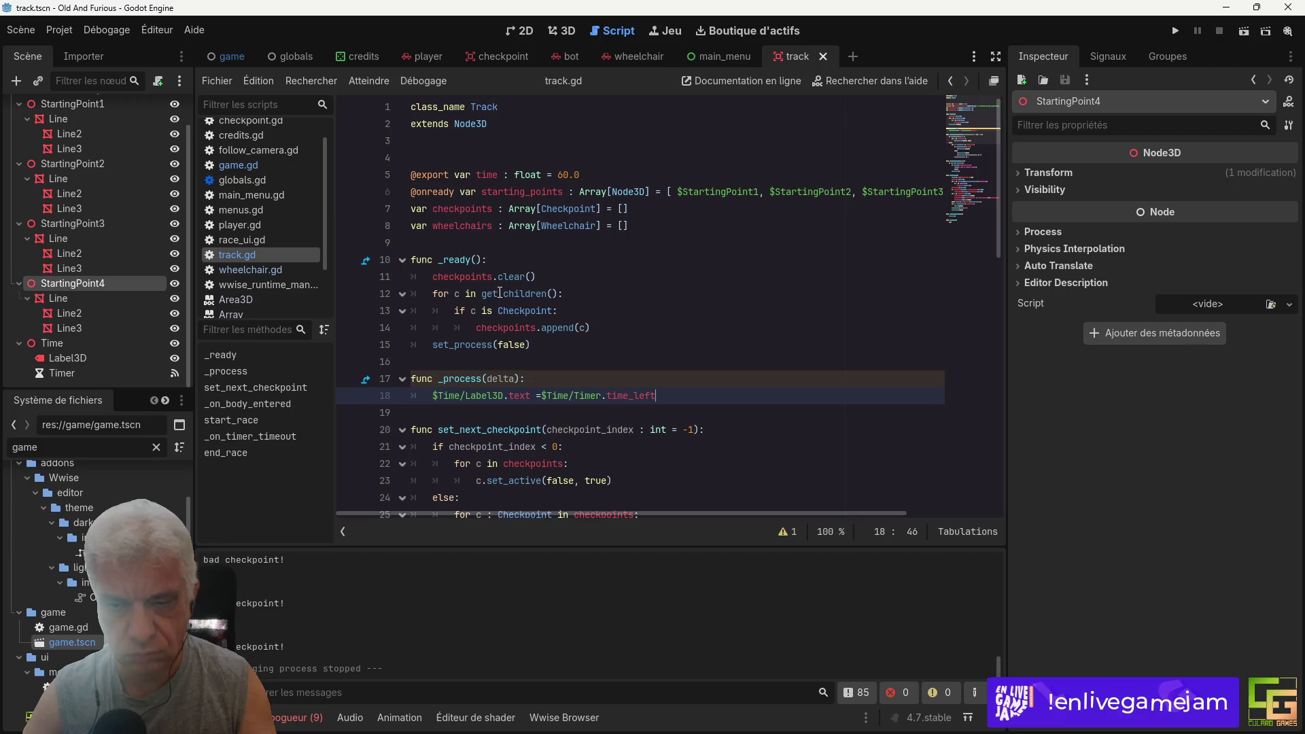
# Step: Hide the Time node and its TEST label in the 3D view, then save the track scene
pyautogui.click(67, 343)
pyautogui.click(562, 31)
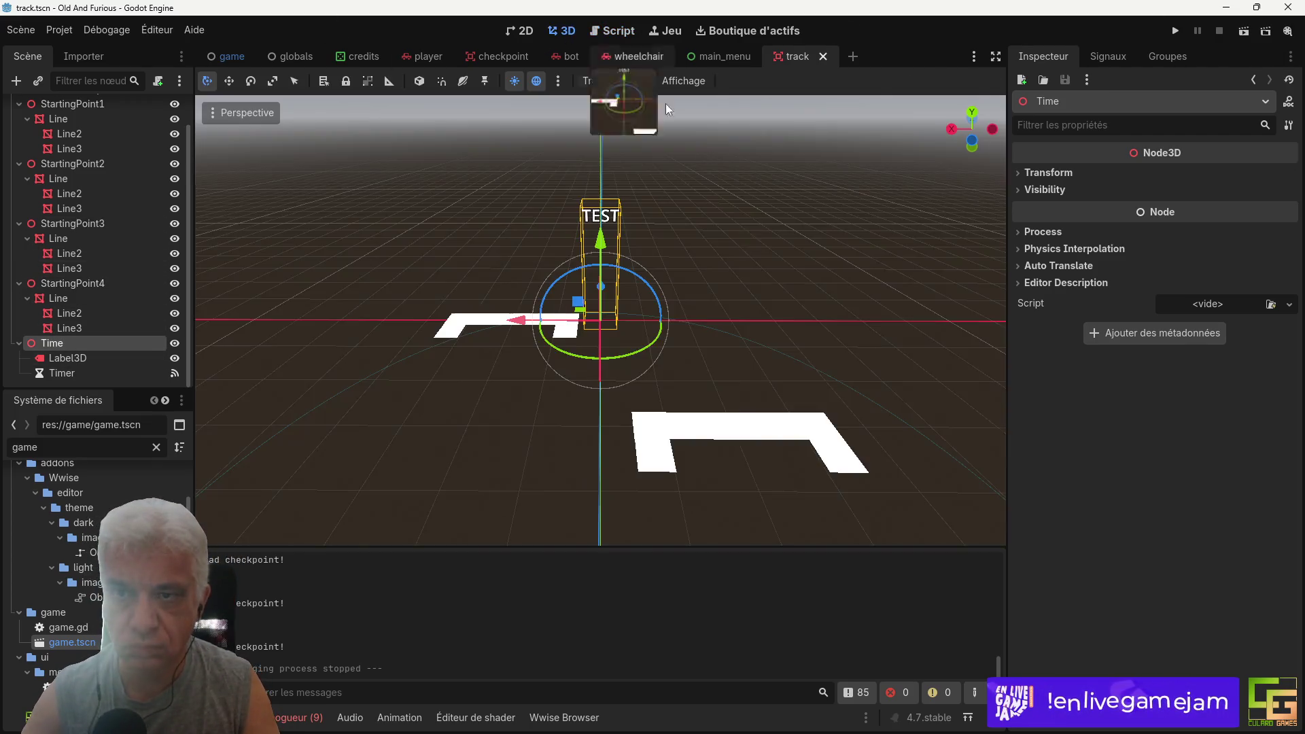
pyautogui.moveTo(749, 327); pyautogui.dragTo(503, 307)
pyautogui.scroll(-3)
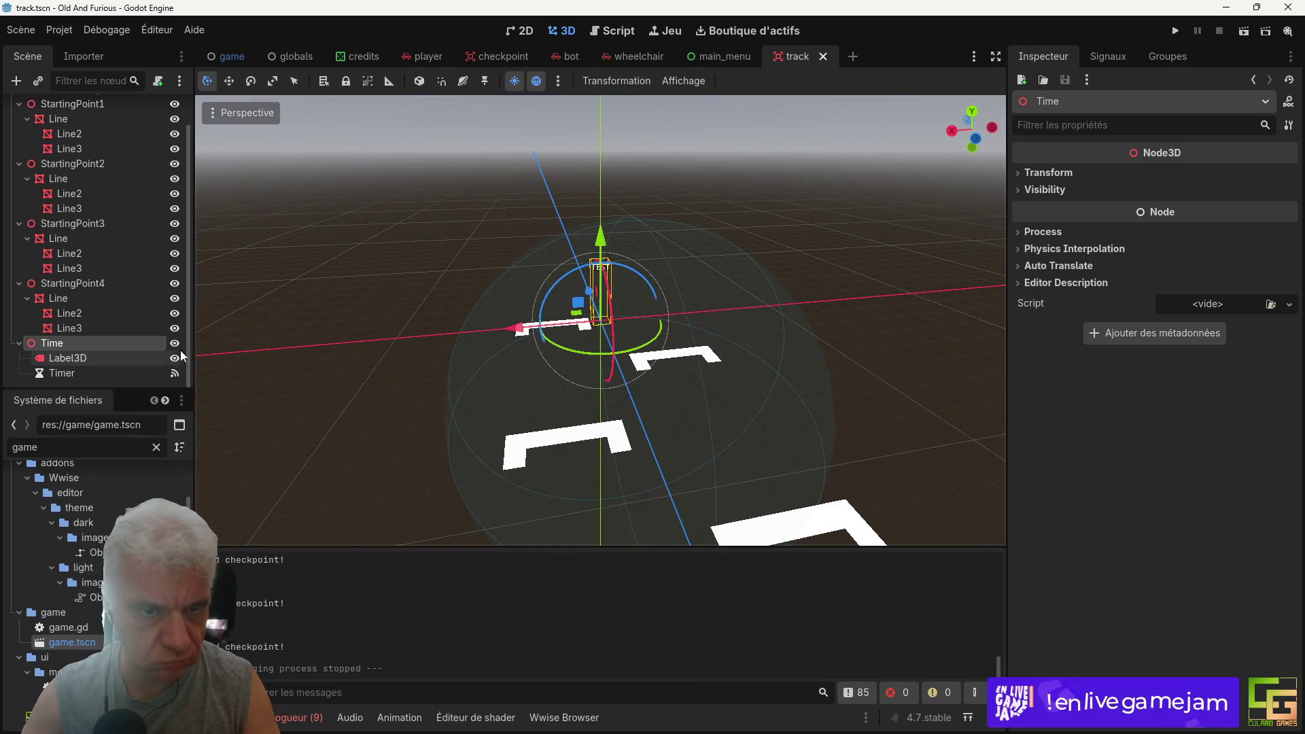
pyautogui.click(175, 343)
pyautogui.hotkey('ctrl', 's')
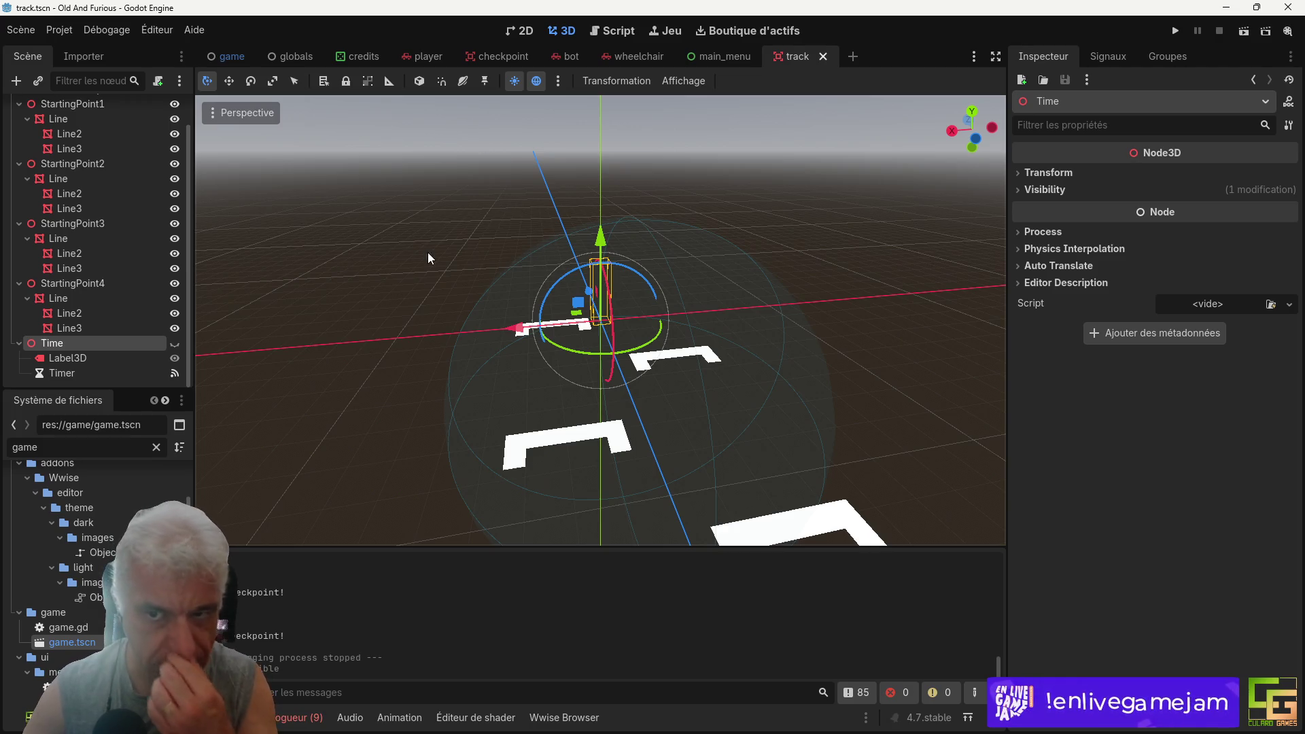
pyautogui.moveTo(741, 234); pyautogui.dragTo(504, 231)
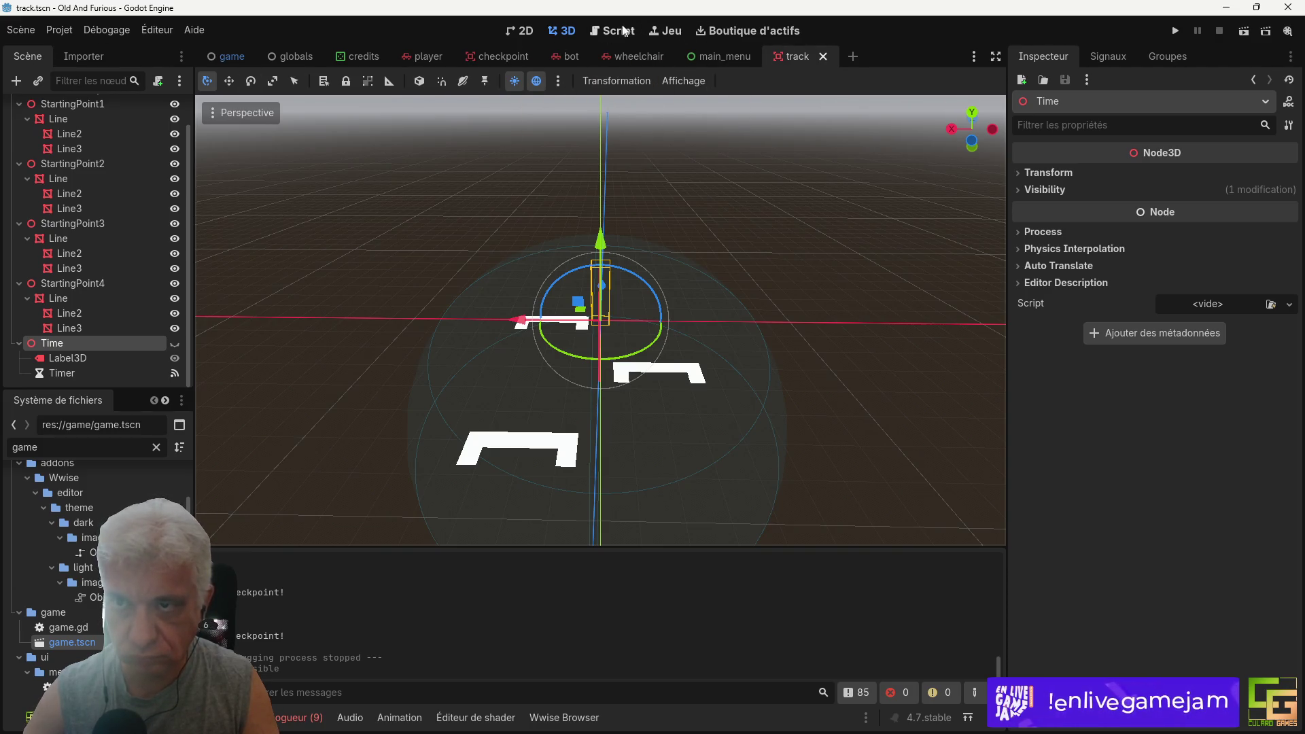
# Step: Go back to the track.gd script and scroll through its code
pyautogui.click(620, 31)
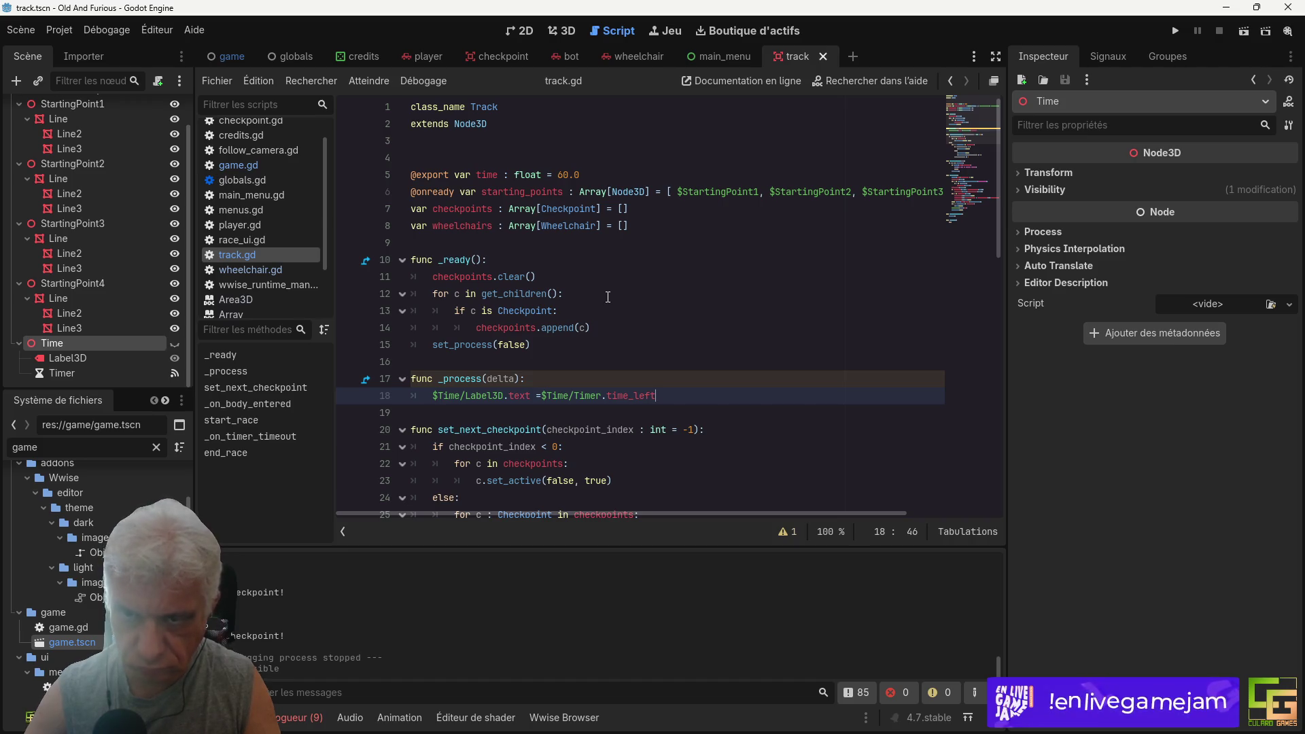
pyautogui.scroll(-3)
pyautogui.scroll(-3)
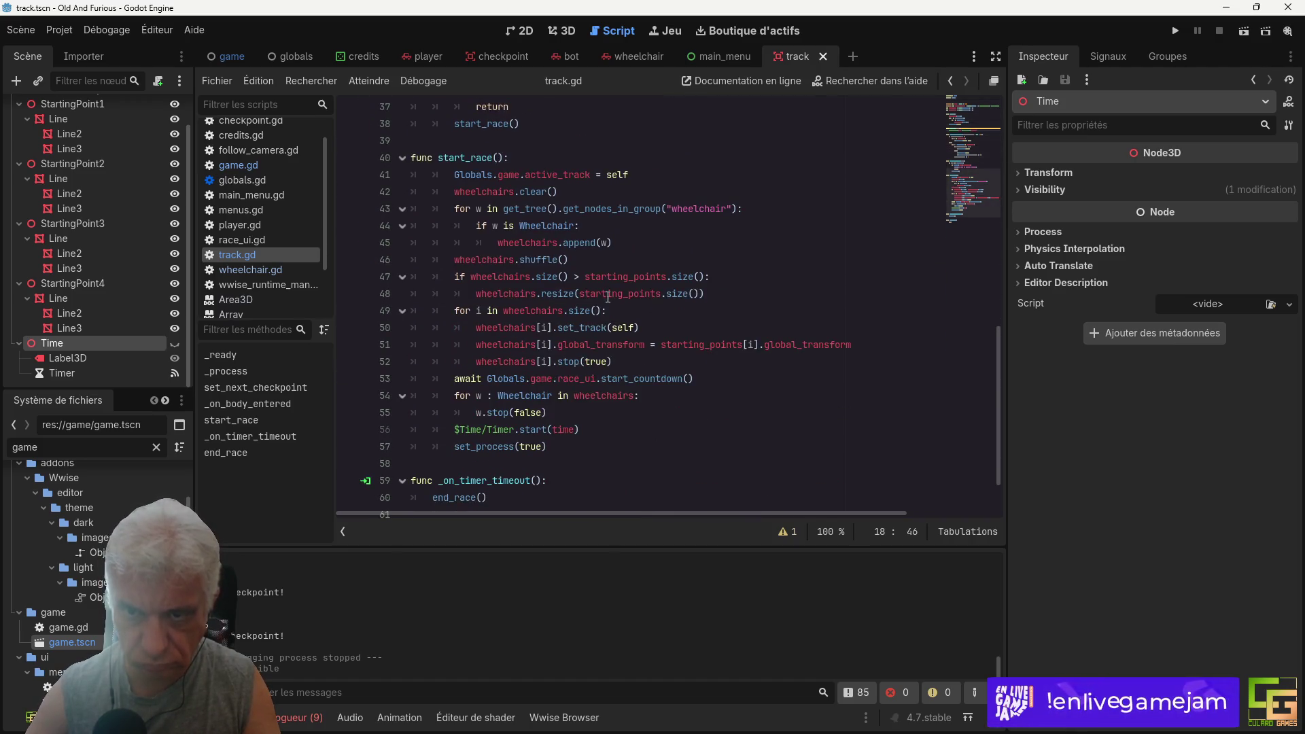
pyautogui.scroll(3)
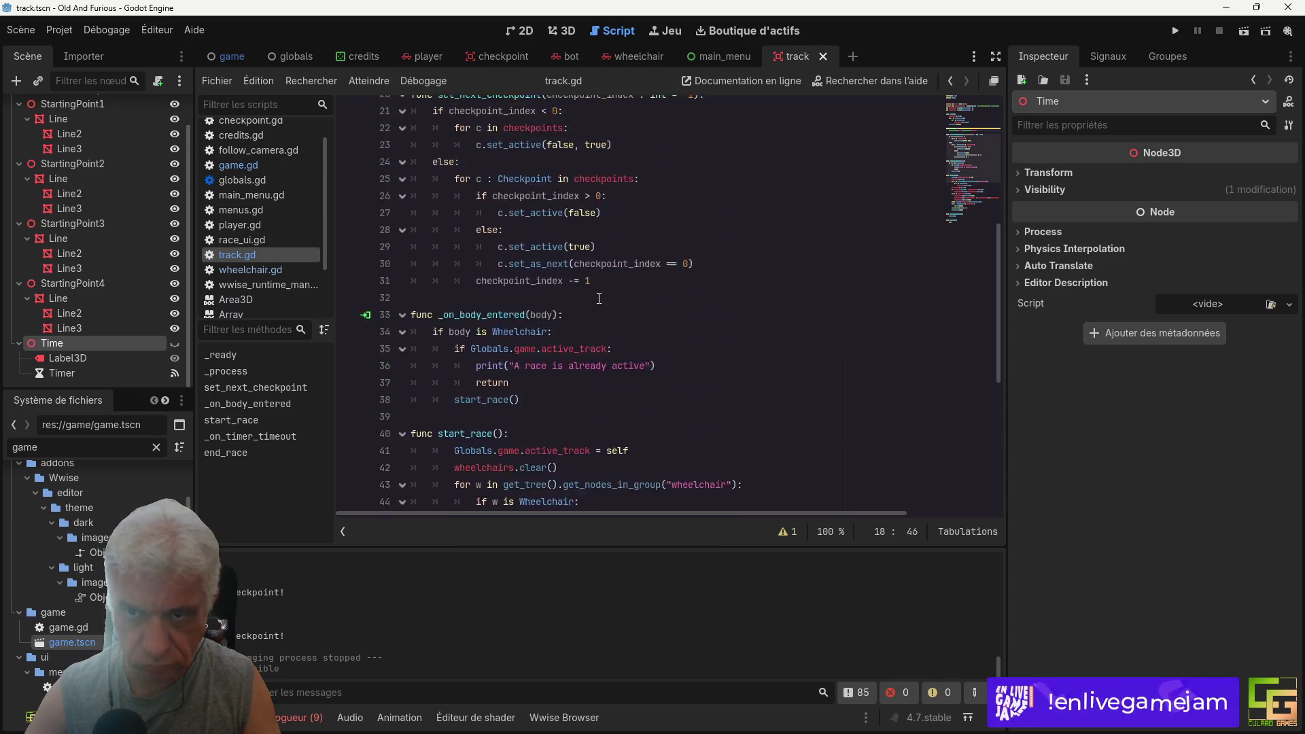
# Step: Add $Time.visible = false below the set_active(false, true) line and save
pyautogui.scroll(-3)
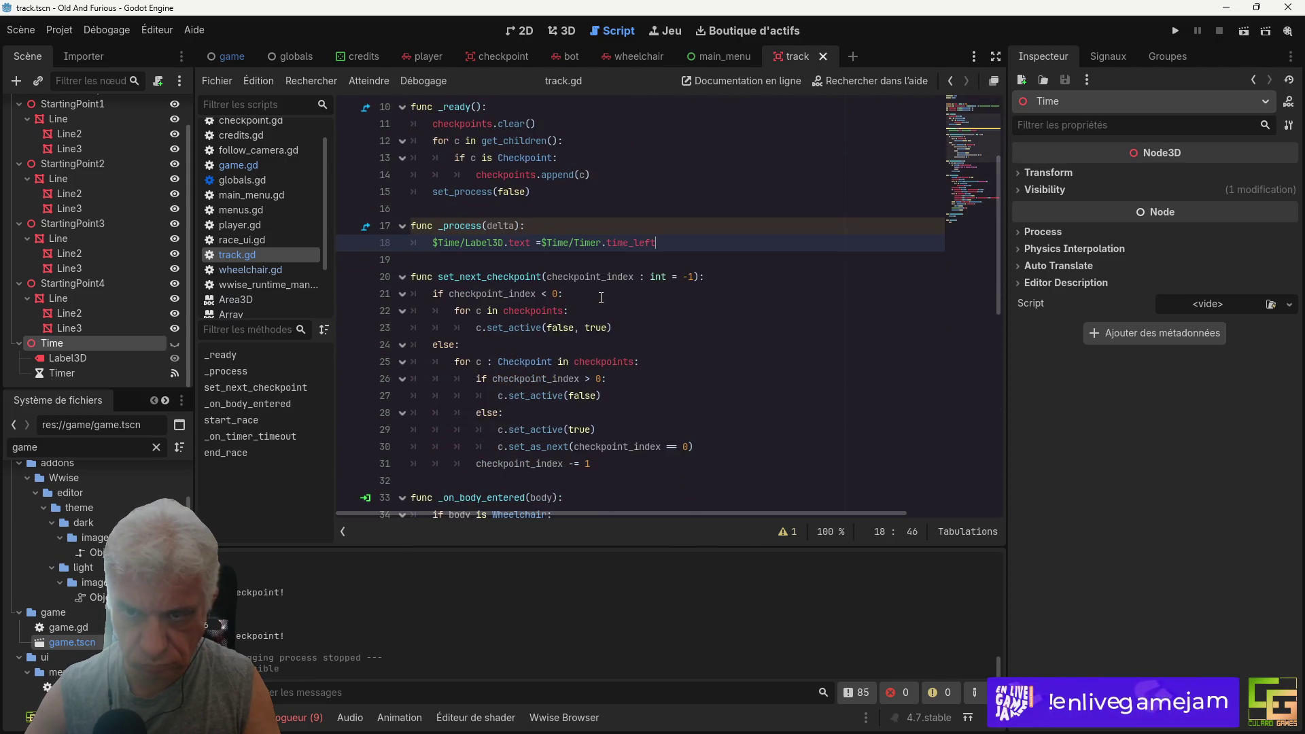
pyautogui.scroll(-3)
pyautogui.scroll(3)
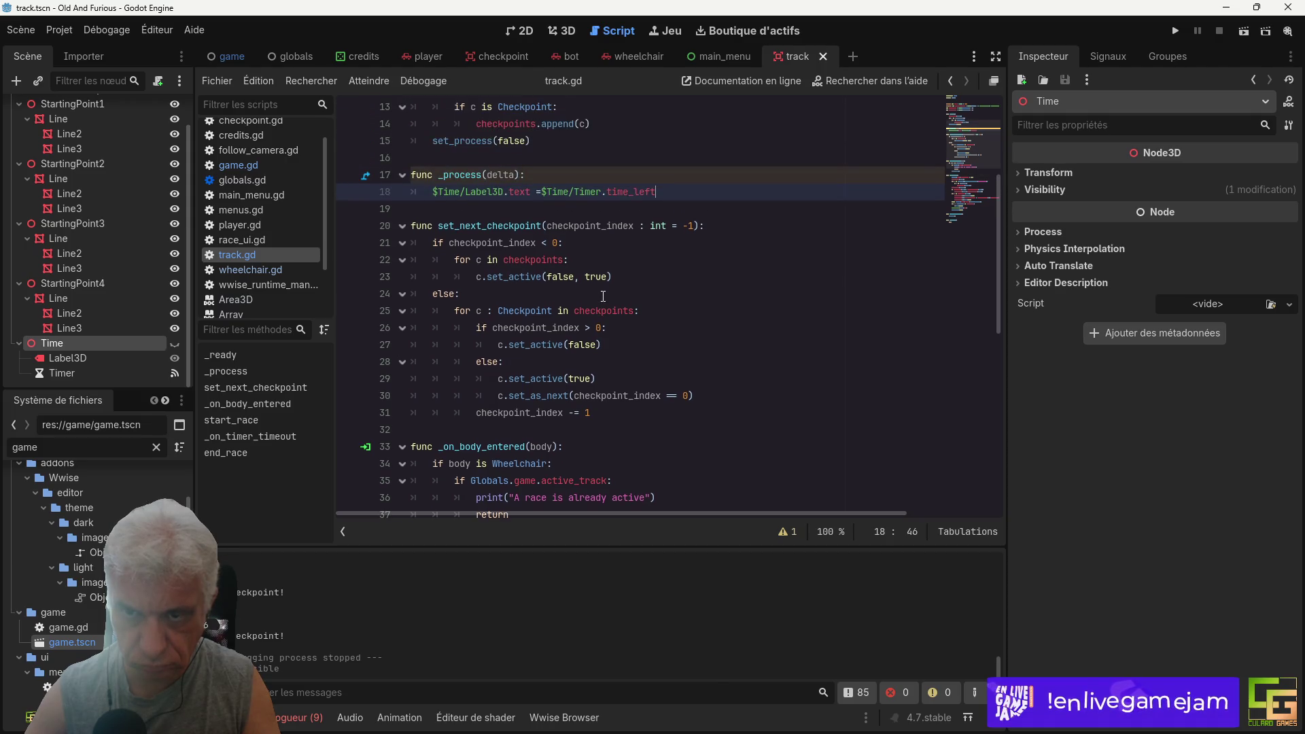
pyautogui.click(634, 277)
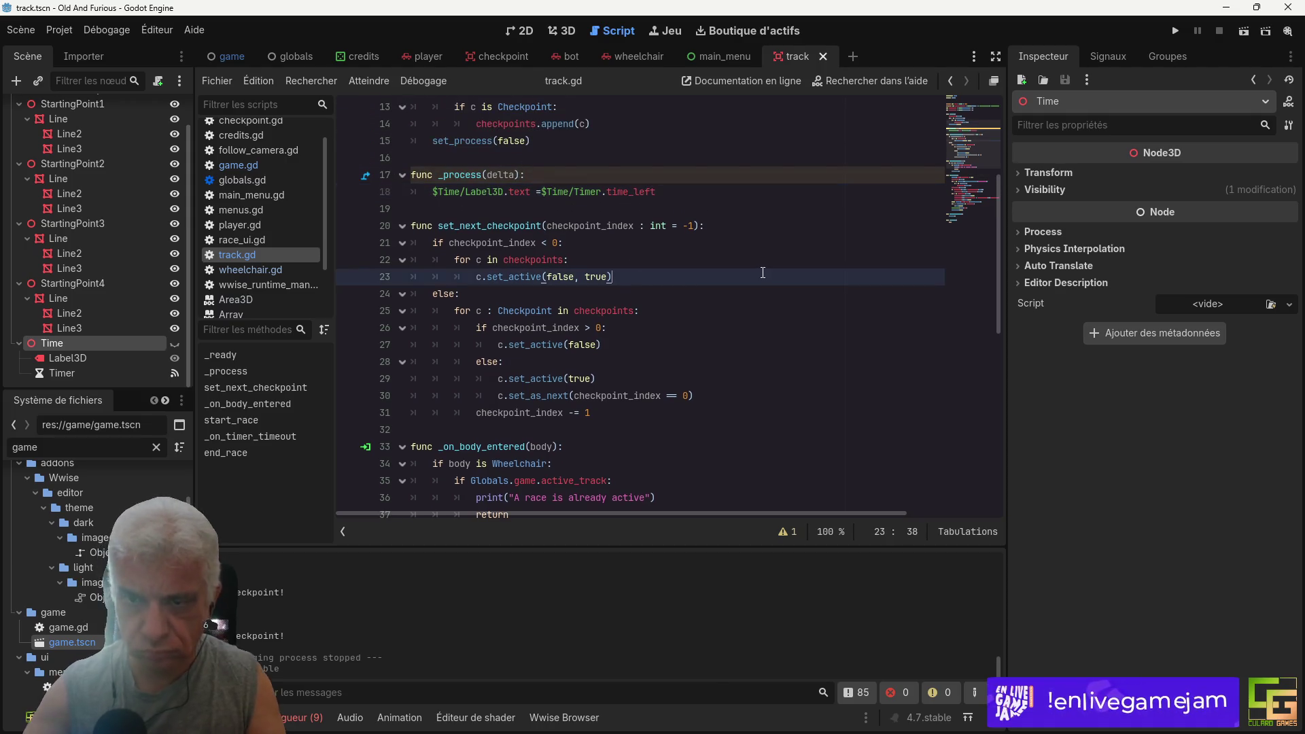
pyautogui.press('Return')
pyautogui.write('$')
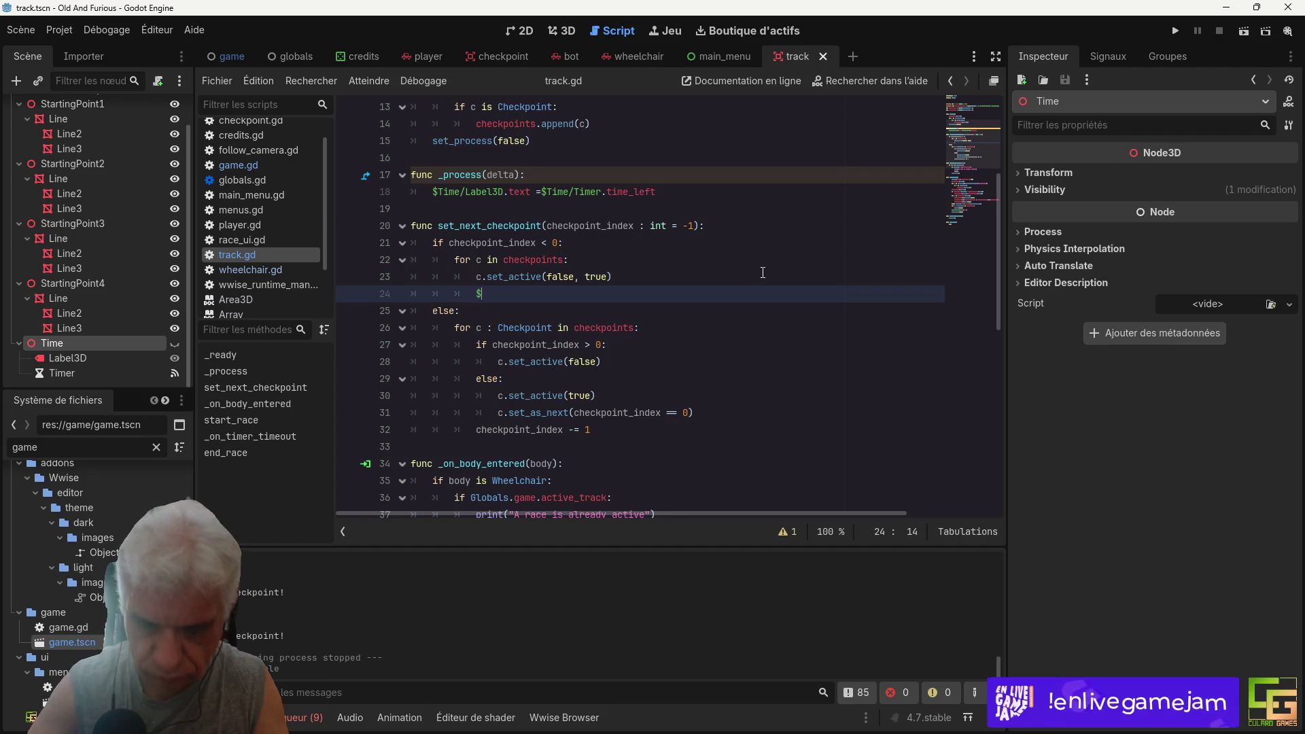
pyautogui.write('tim')
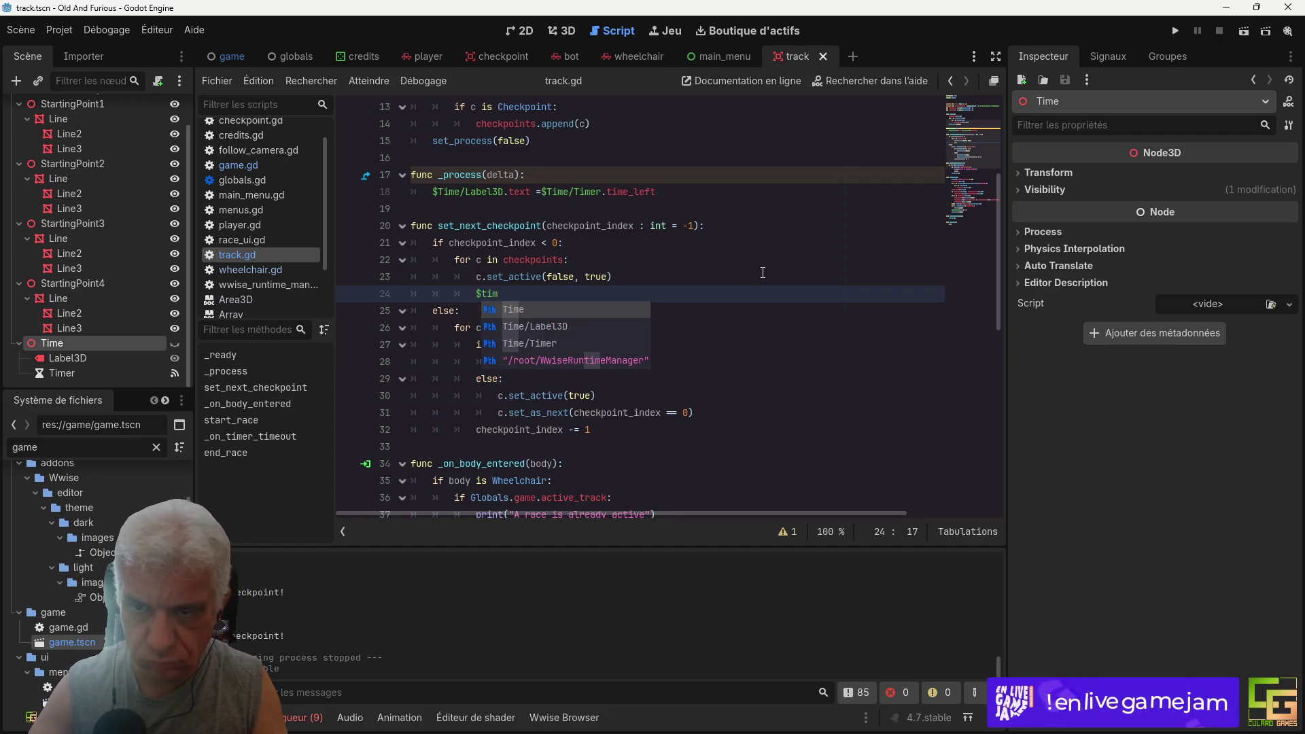
pyautogui.press('Return')
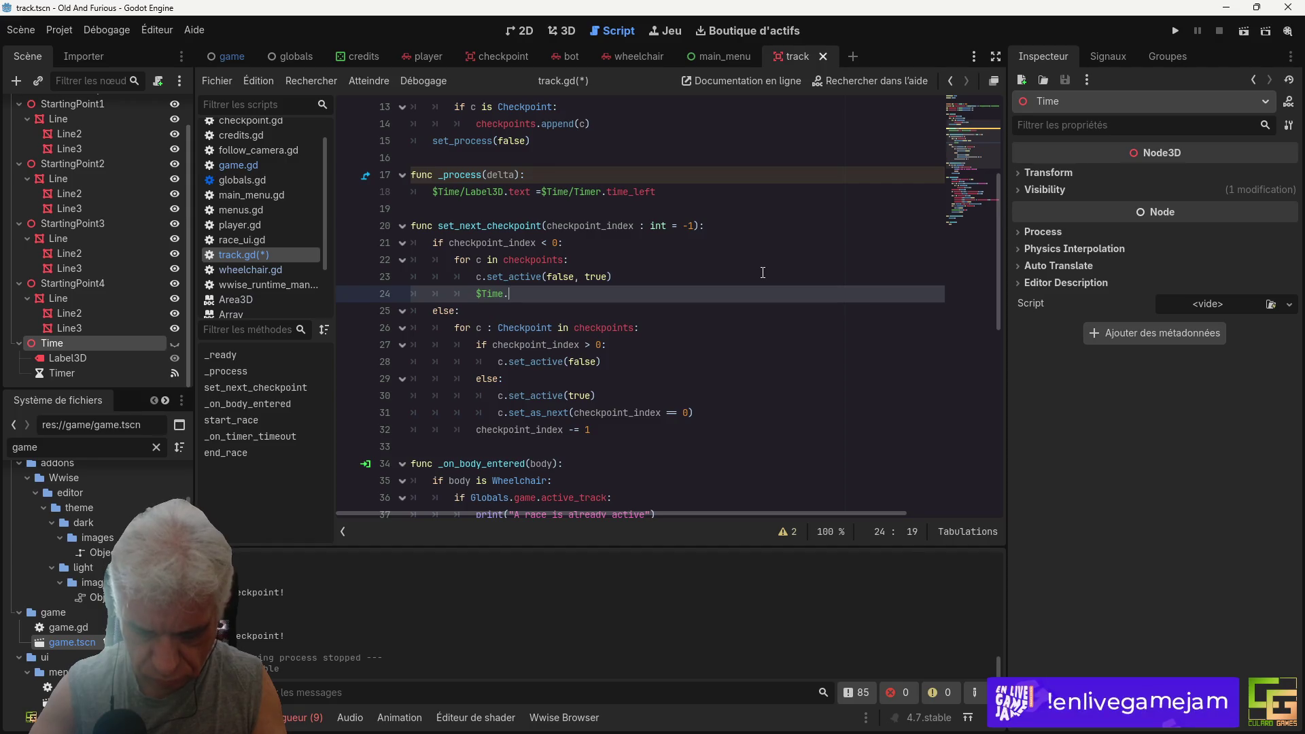
pyautogui.write('visible = ')
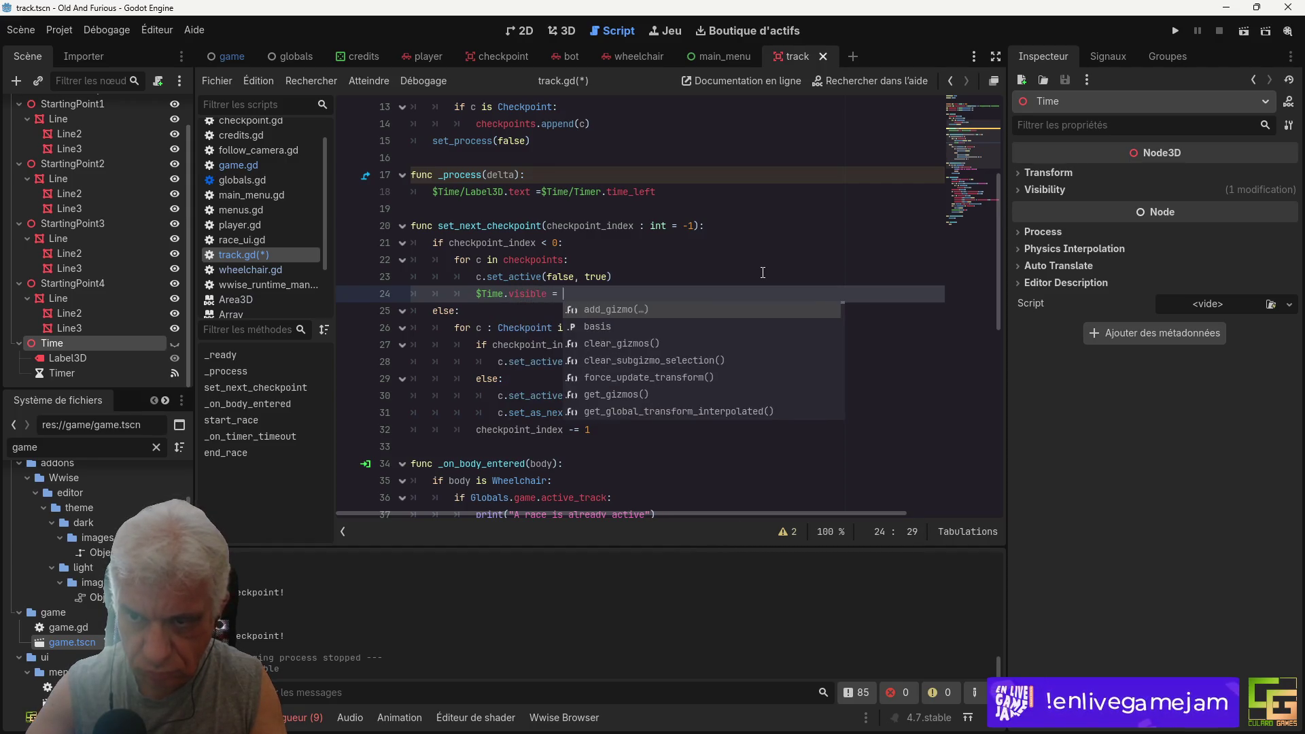
pyautogui.write('false')
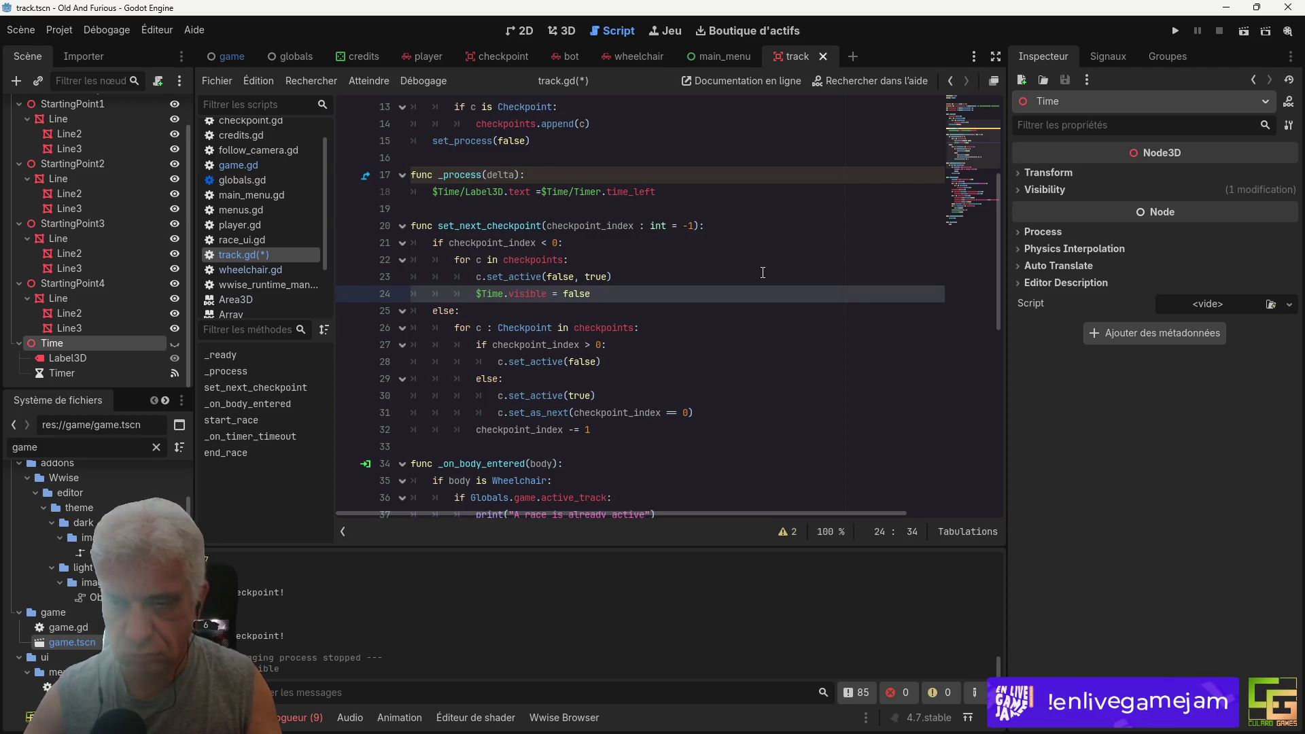
pyautogui.hotkey('ctrl', 's')
# Step: Paste the line after checkpoint_index -= 1, change it to true, then delete it again
pyautogui.tripleClick(537, 293)
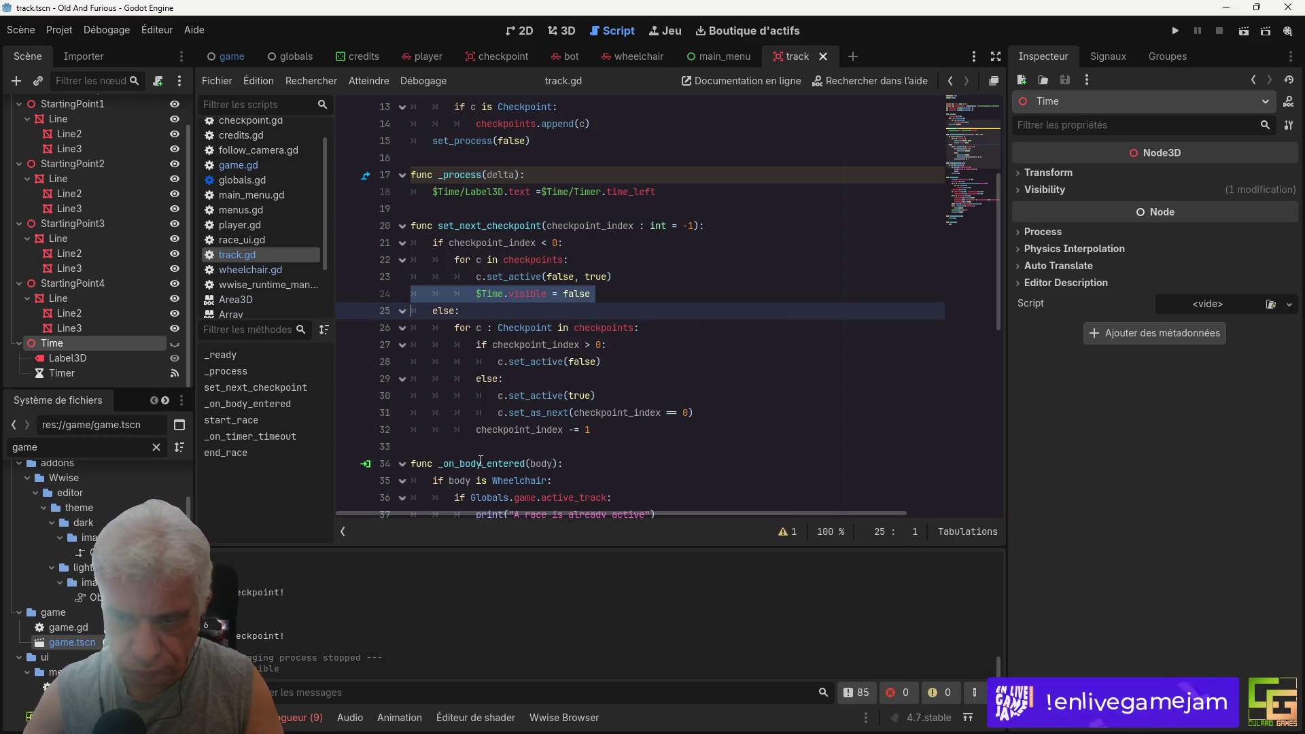
pyautogui.click(467, 446)
pyautogui.hotkey('ctrl', 'v')
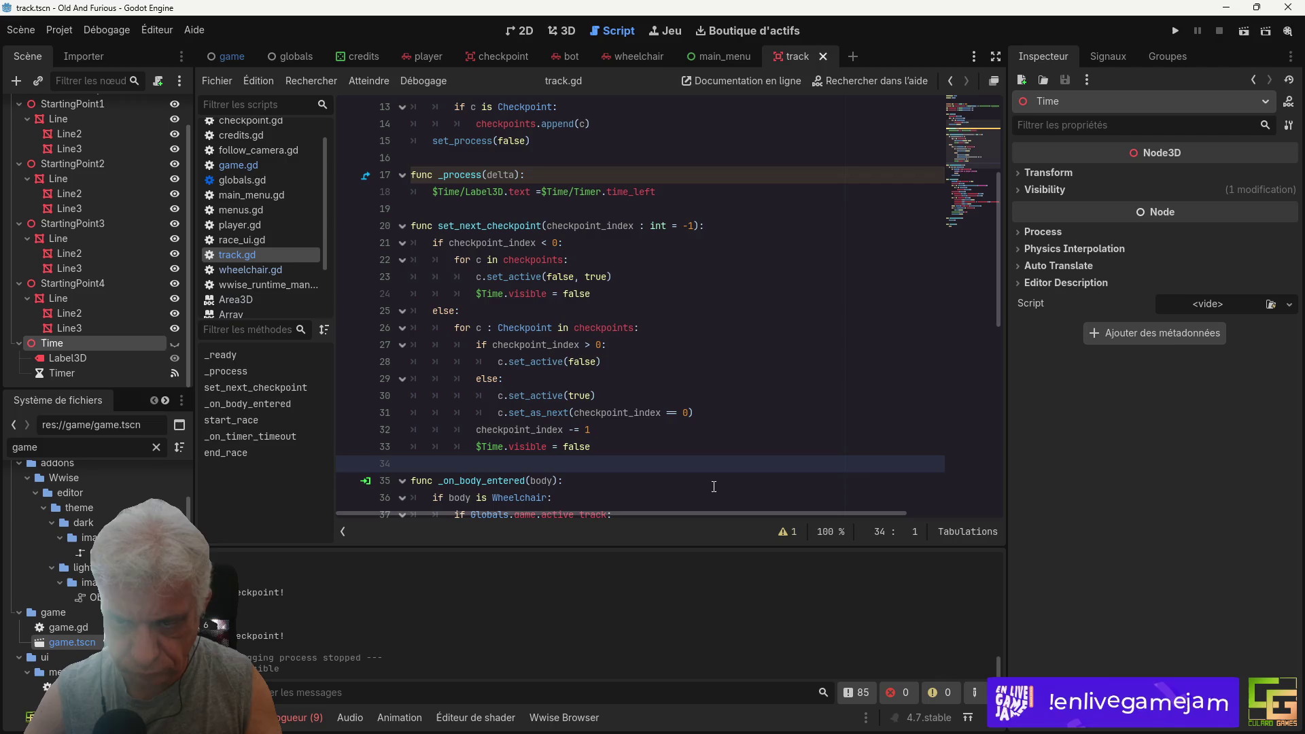
pyautogui.click(502, 451)
pyautogui.hotkey('shift', 'Tab')
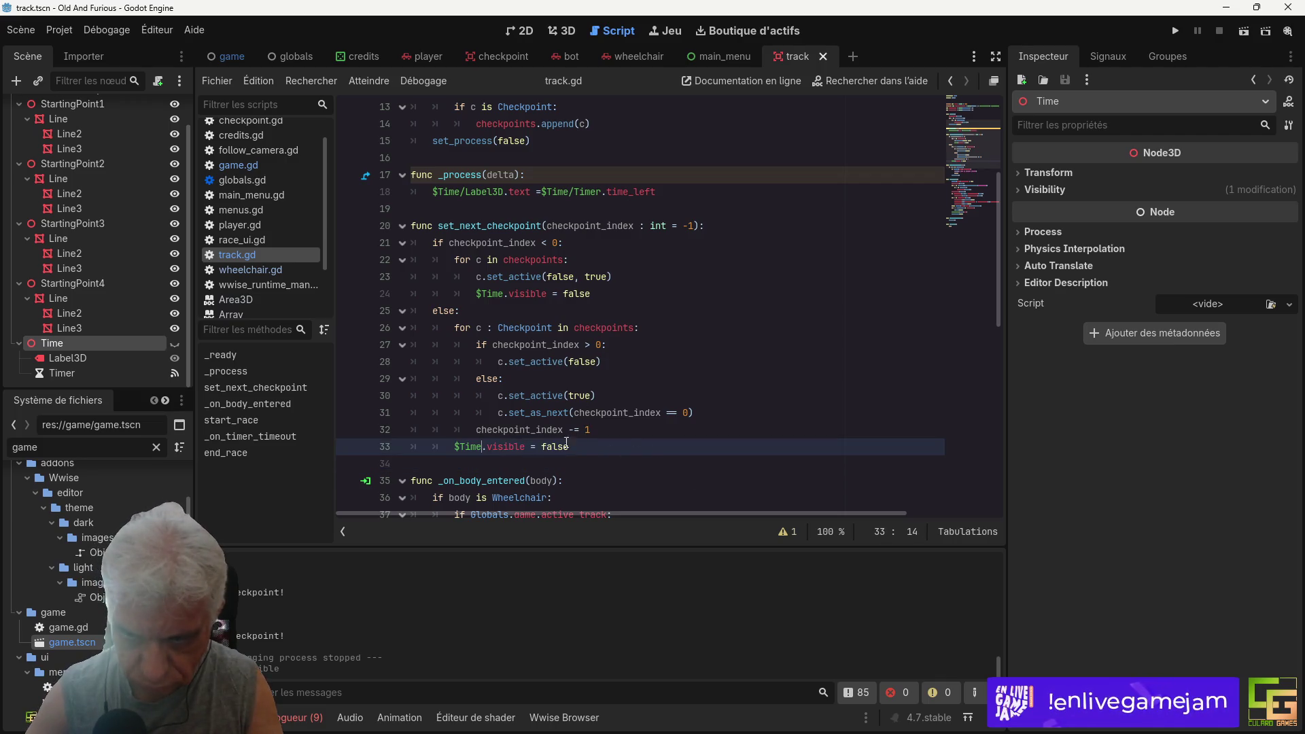
pyautogui.doubleClick(557, 446)
pyautogui.write('tru')
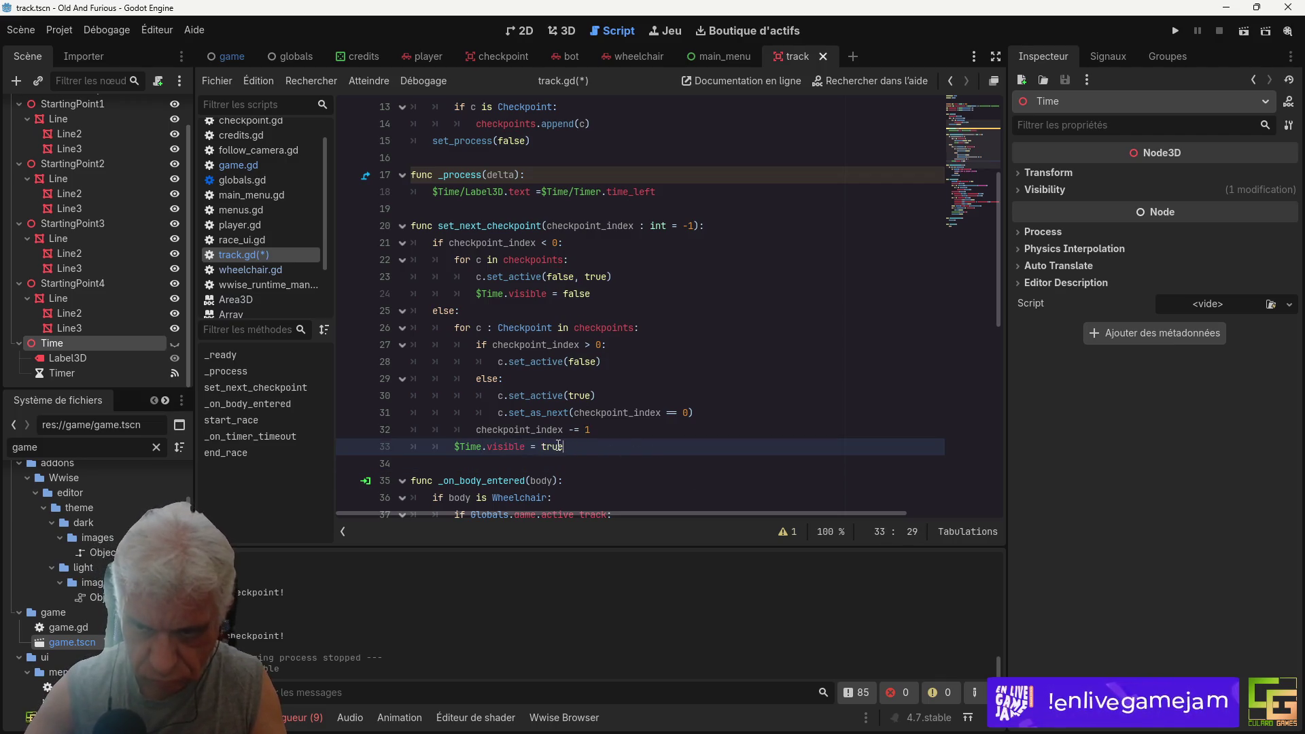
pyautogui.tripleClick(515, 452)
pyautogui.press('Delete')
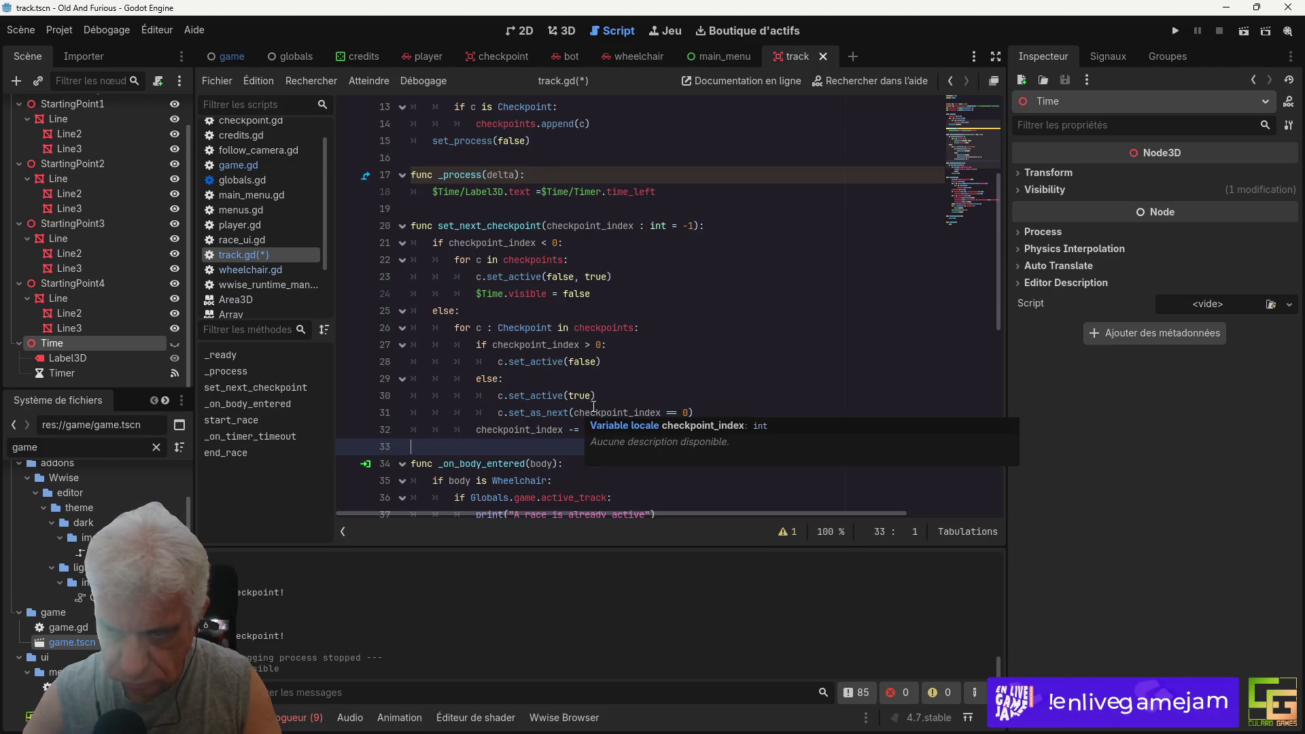
# Step: Add an if checkpoint_index == 0: block below the set_as_next line
pyautogui.click(685, 396)
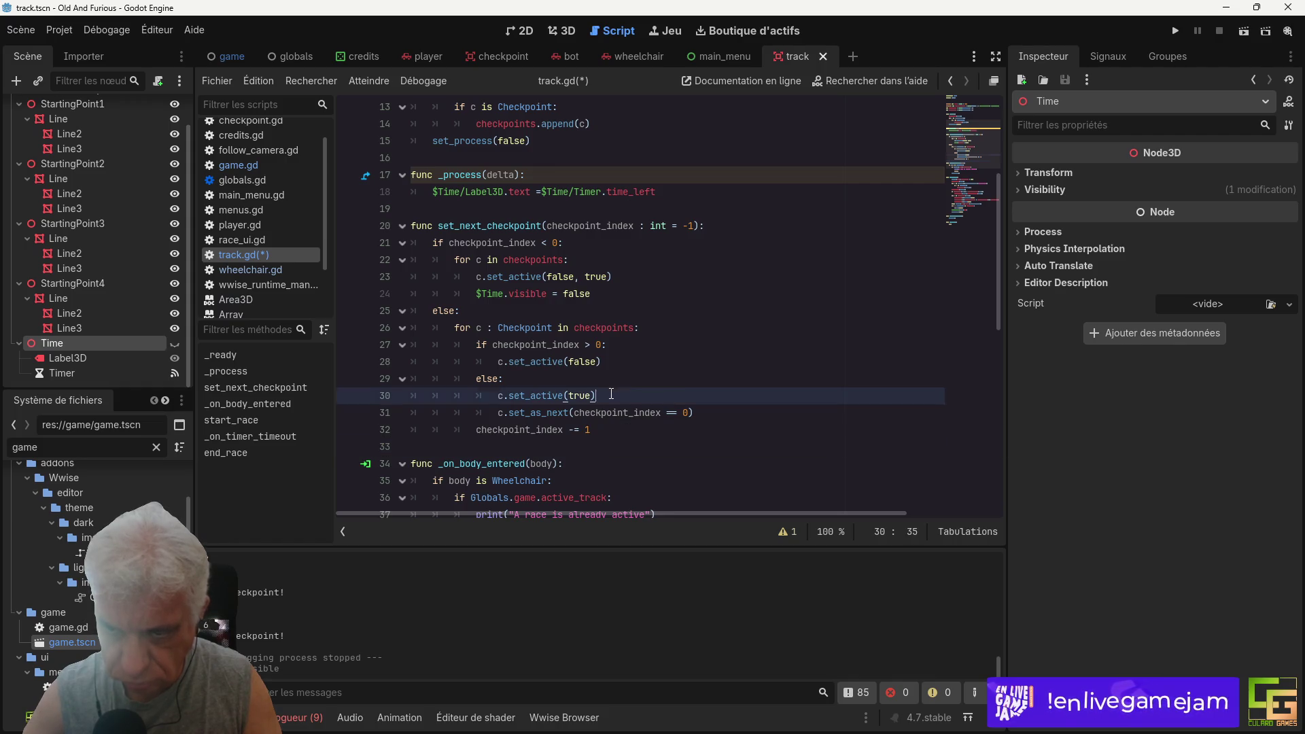
pyautogui.press('Return')
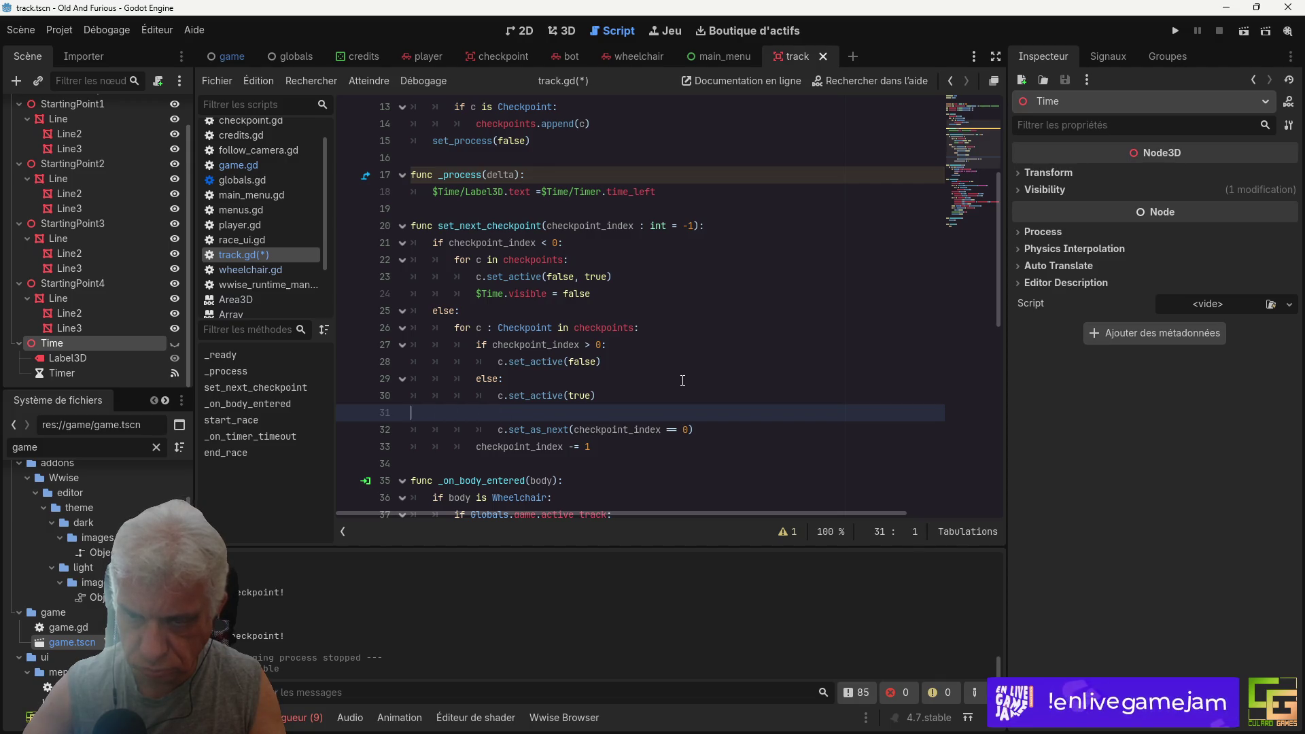
pyautogui.press('BackSpace')
pyautogui.click(717, 414)
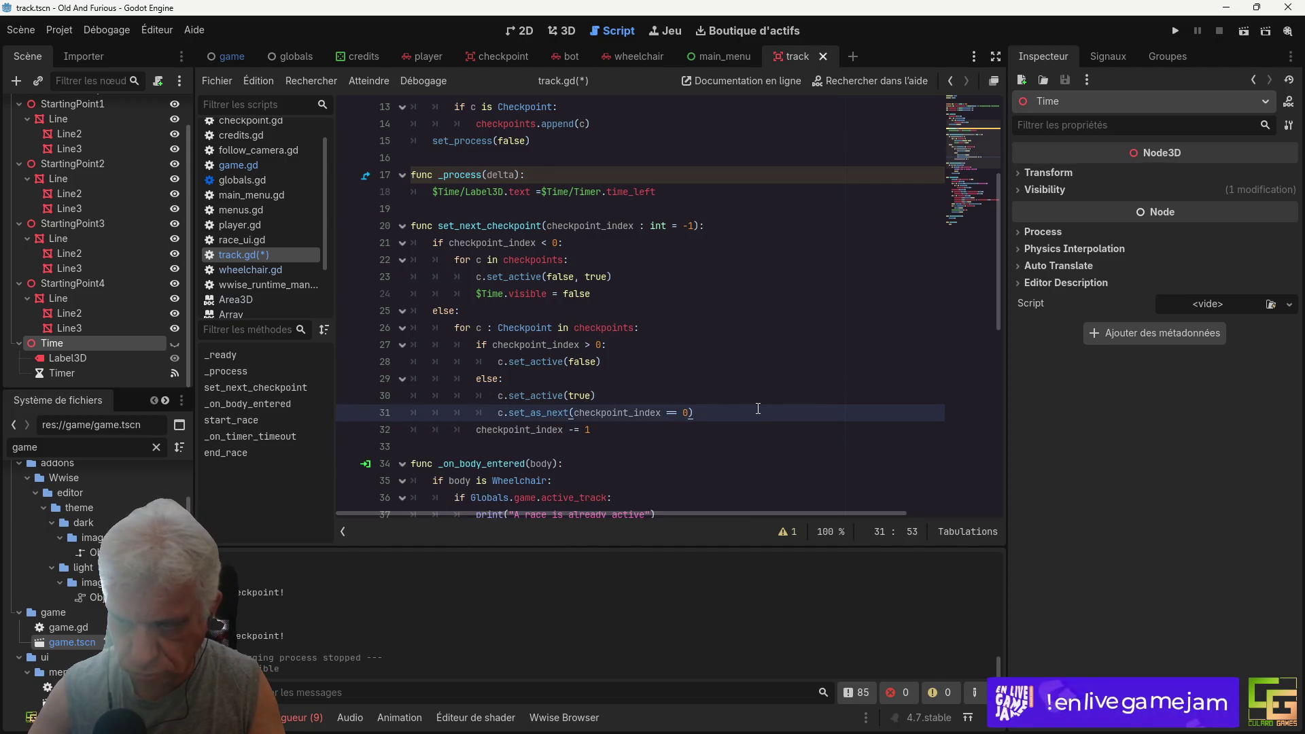
pyautogui.press('Return')
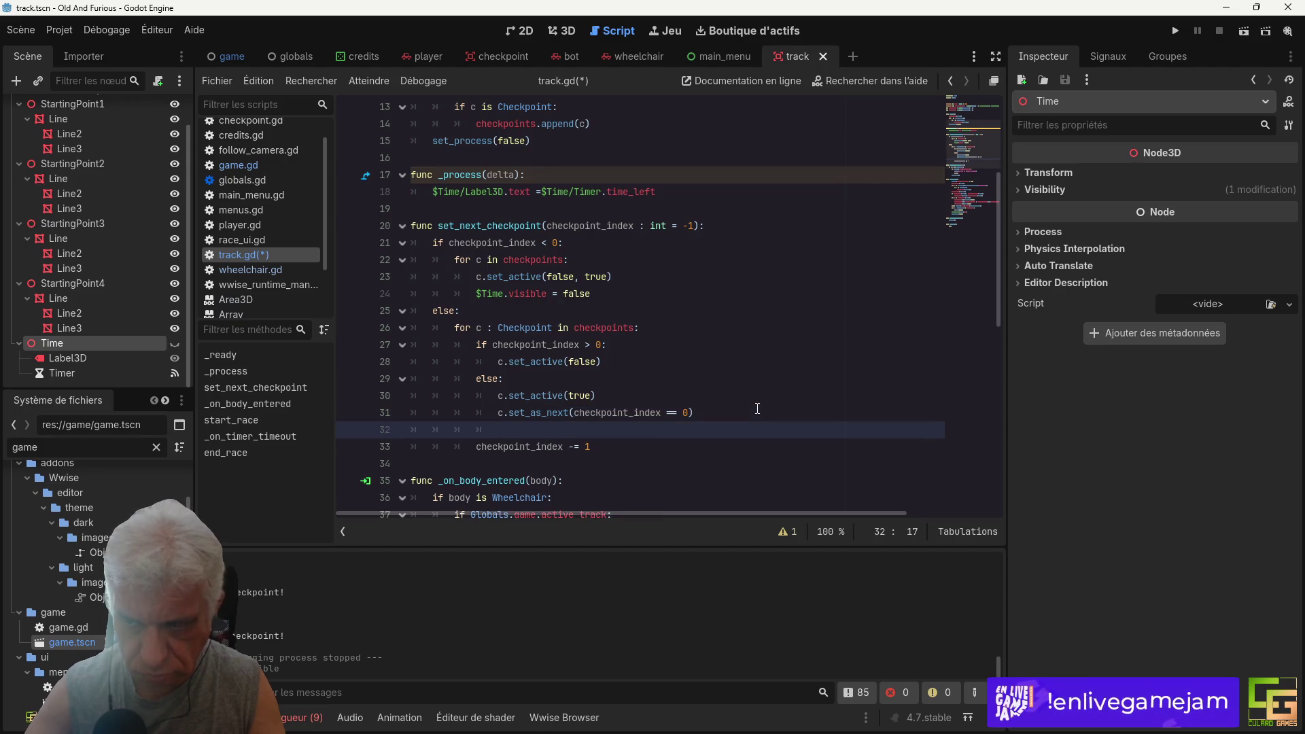
pyautogui.write('of')
pyautogui.press('BackSpace')
pyautogui.press('BackSpace')
pyautogui.press('BackSpace')
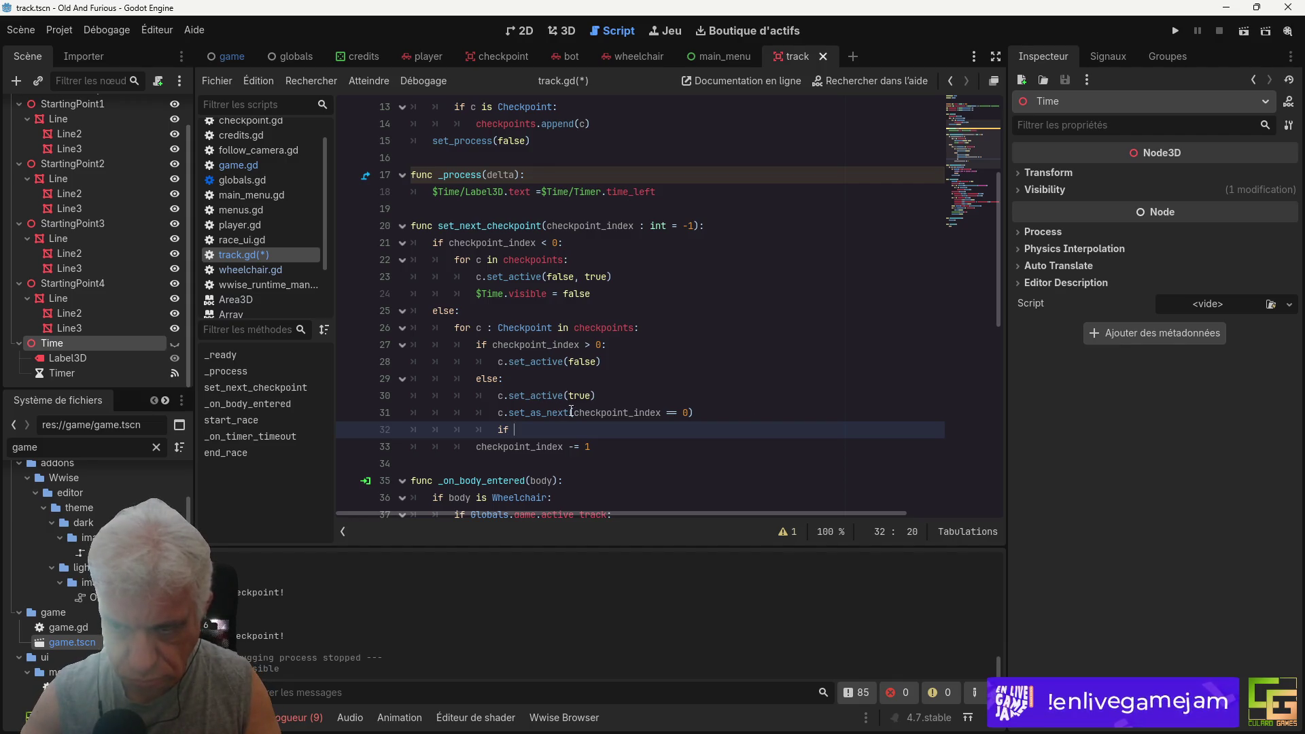
pyautogui.moveTo(572, 412); pyautogui.dragTo(687, 412)
pyautogui.hotkey('ctrl', 'c')
pyautogui.click(559, 428)
pyautogui.hotkey('ctrl', 'v')
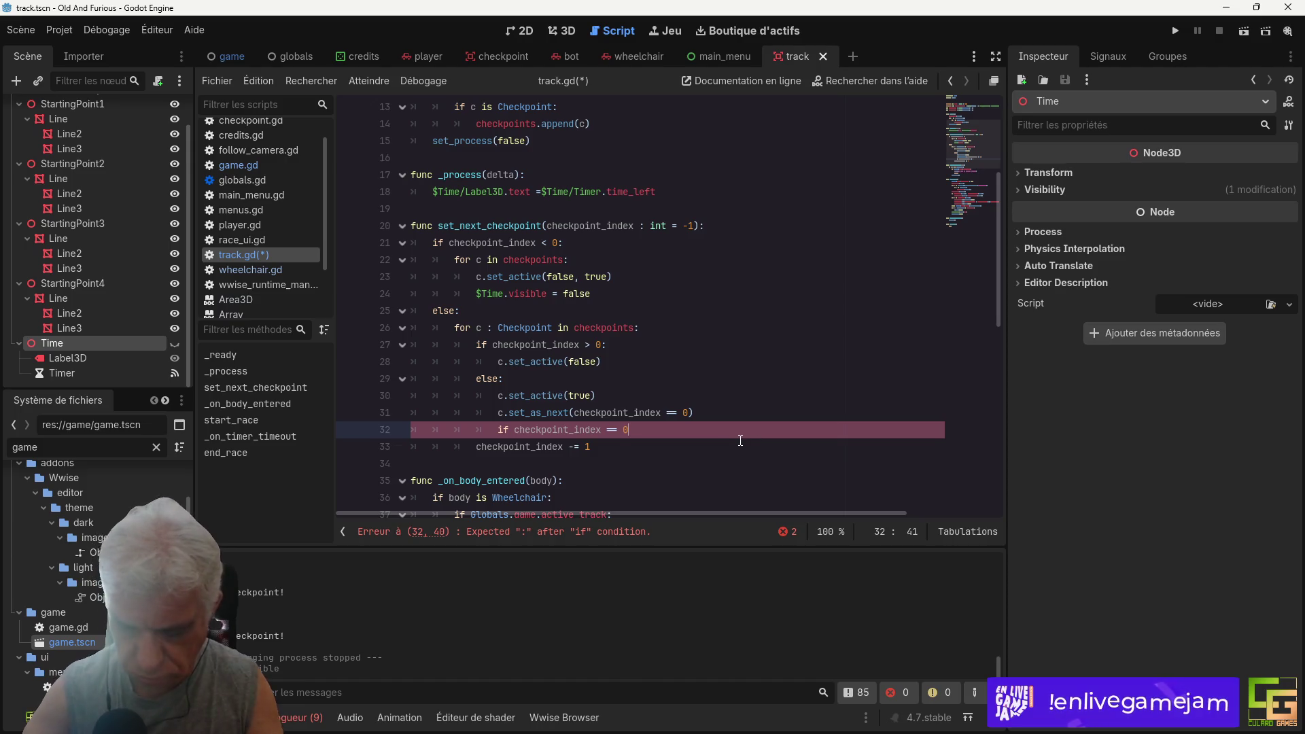
pyautogui.write(':')
pyautogui.press('Return')
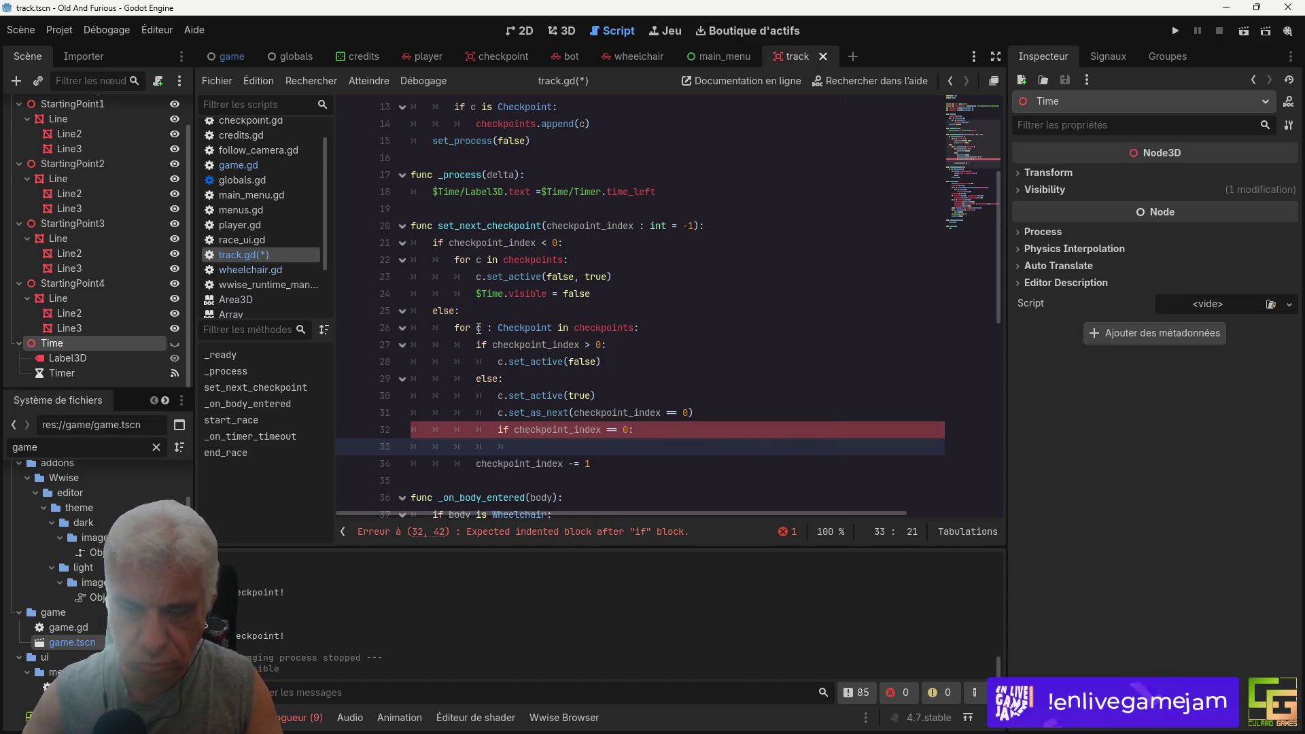
# Step: Inside the if, add $Time.visible = true and save
pyautogui.tripleClick(510, 293)
pyautogui.hotkey('ctrl', 'c')
pyautogui.tripleClick(481, 447)
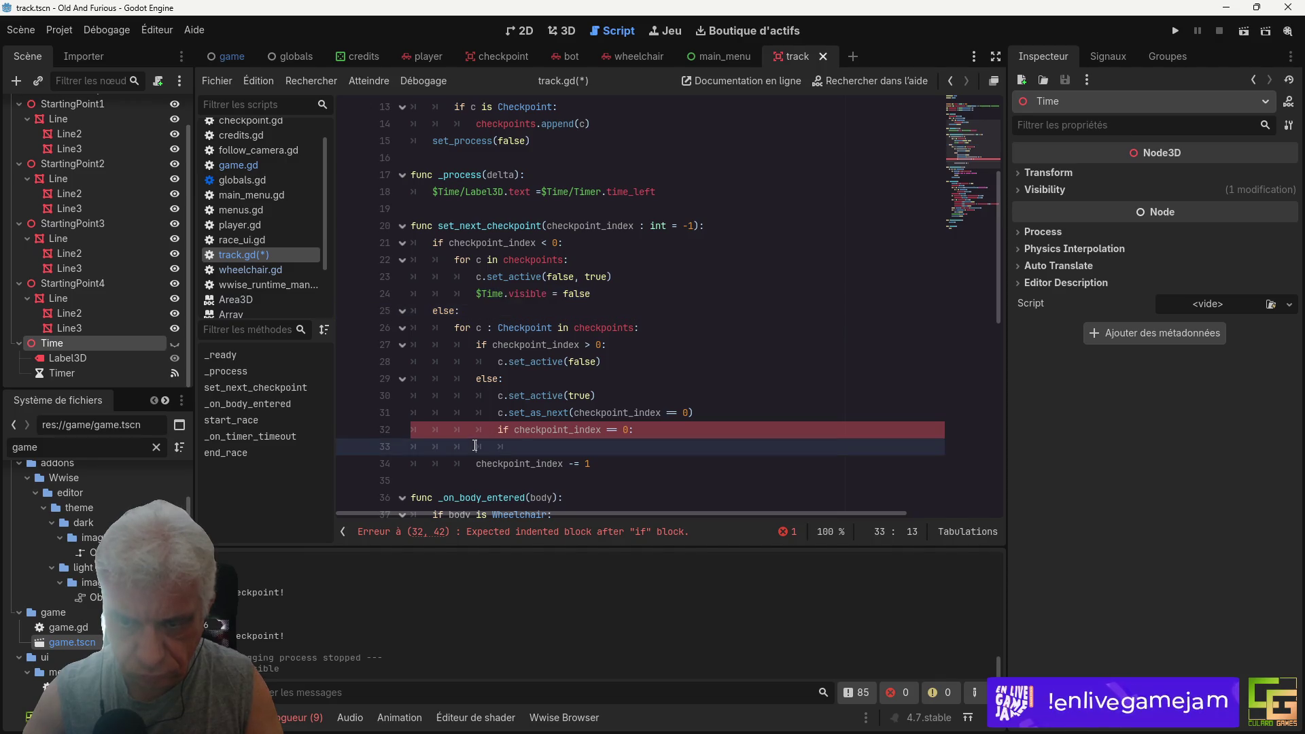
pyautogui.hotkey('ctrl', 'v')
pyautogui.press('Up')
pyautogui.press('Home')
pyautogui.press('Tab')
pyautogui.press('Tab')
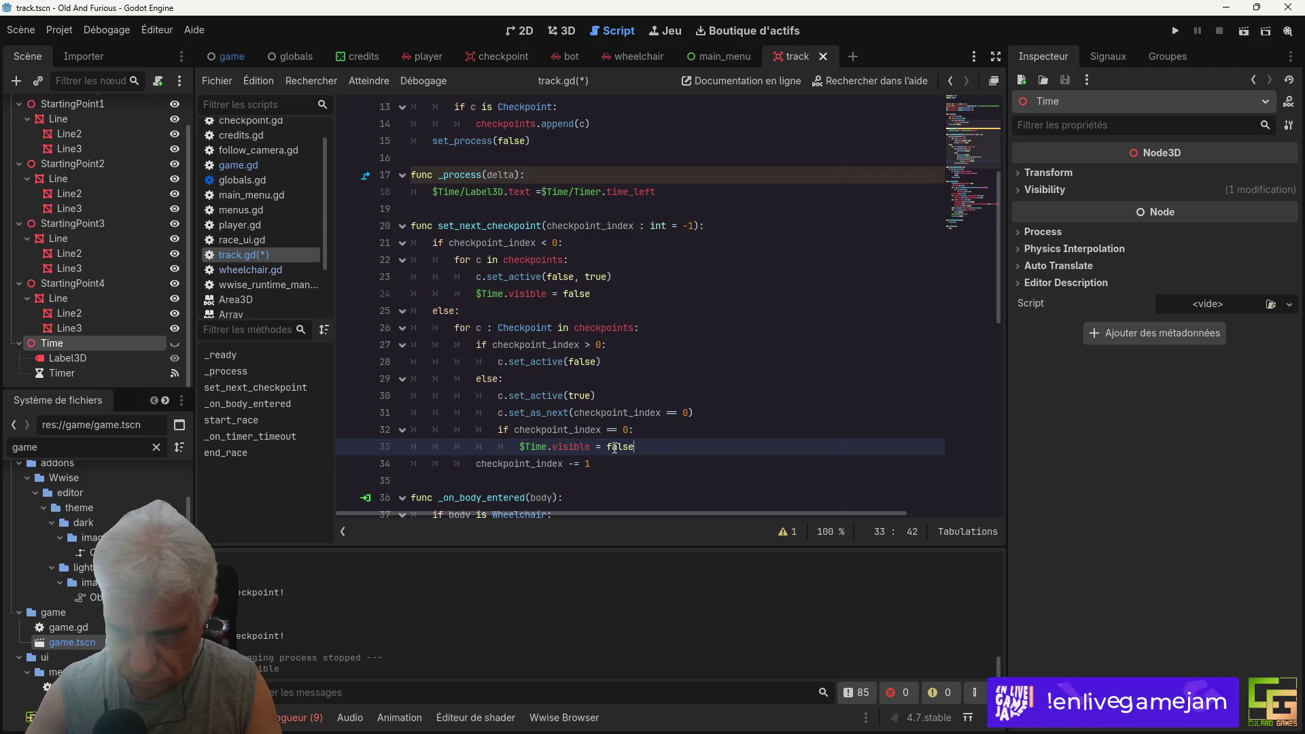
pyautogui.doubleClick(615, 447)
pyautogui.write('tru')
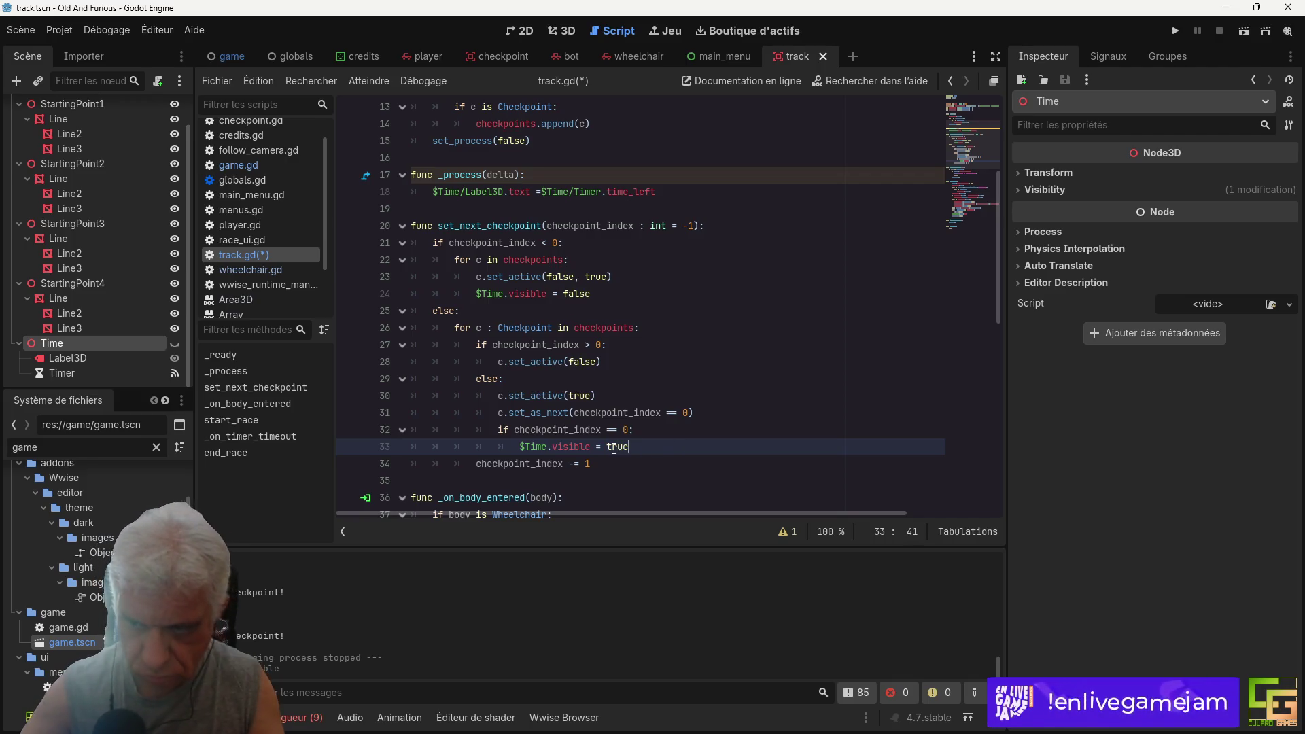
pyautogui.hotkey('ctrl', 's')
# Step: Duplicate that line into $Time.global_position = c.global_position and save
pyautogui.hotkey('ctrl', 'shift', 'd')
pyautogui.press('Down')
pyautogui.press('Home')
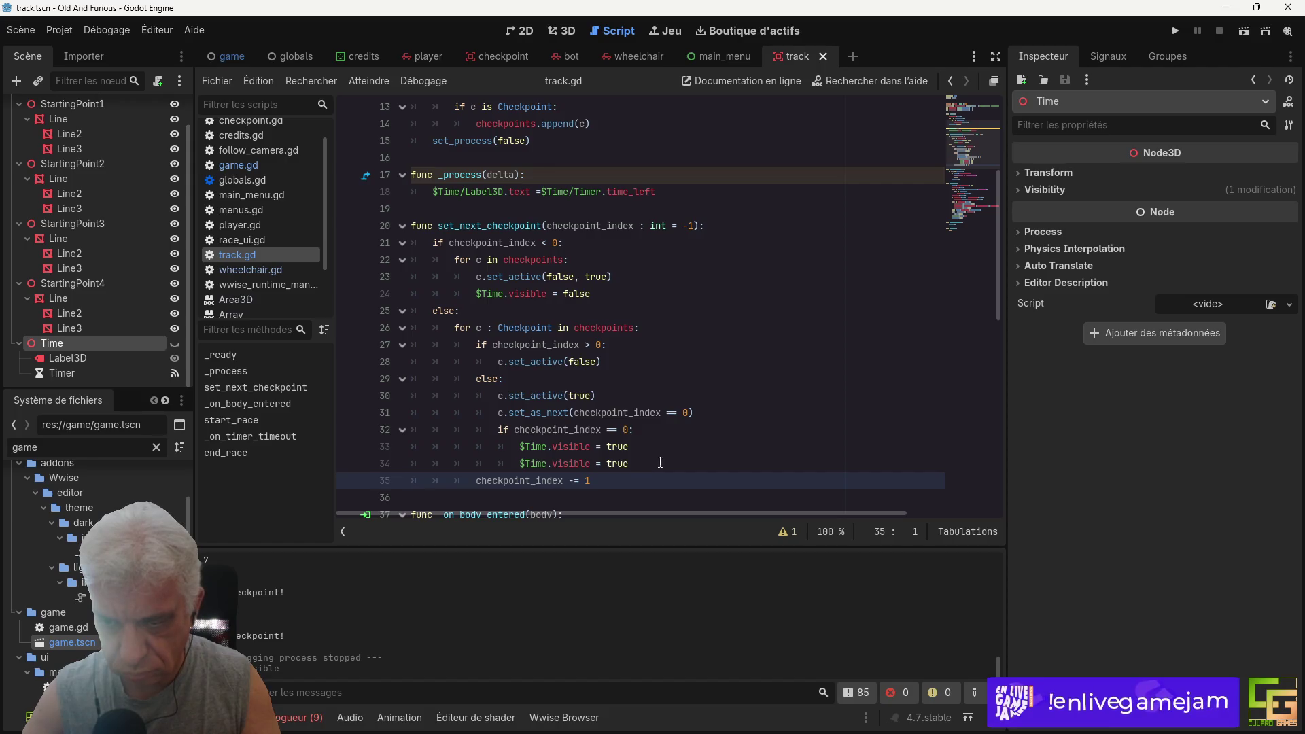
pyautogui.scroll(-3)
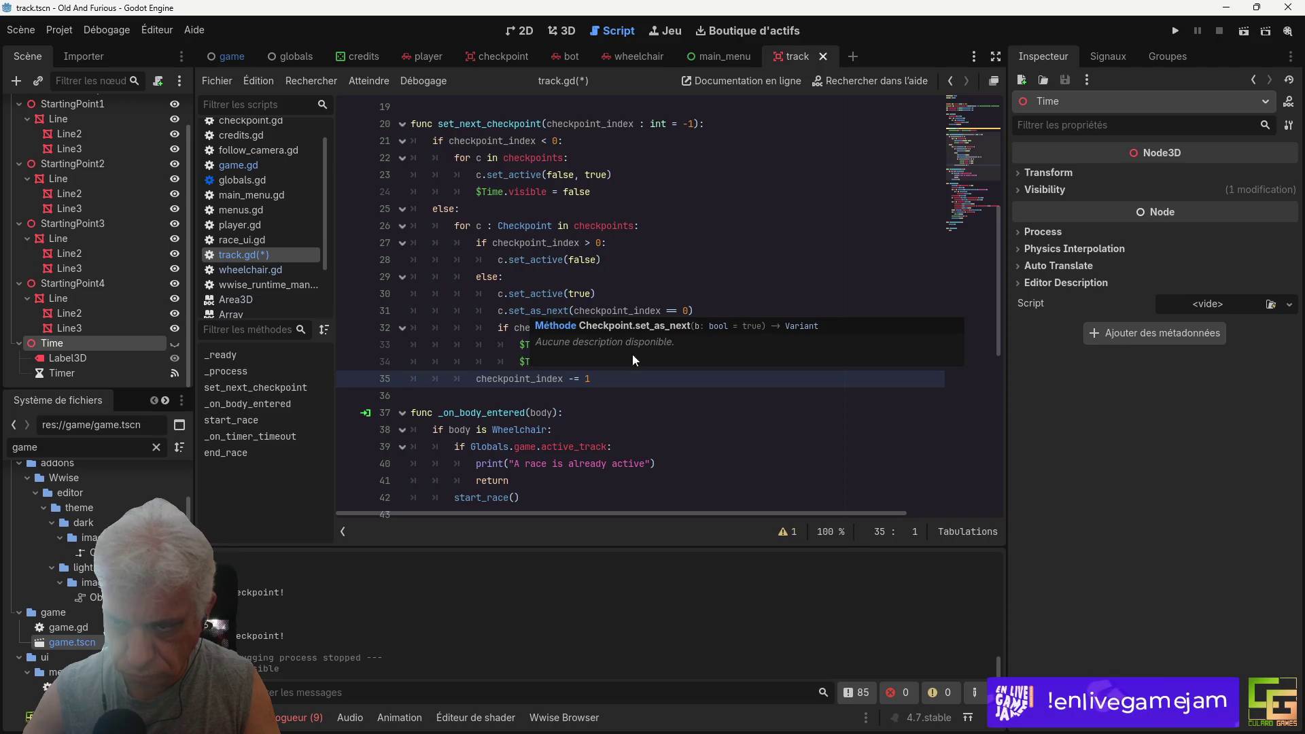
pyautogui.press('Down')
pyautogui.press('Down')
pyautogui.press('End')
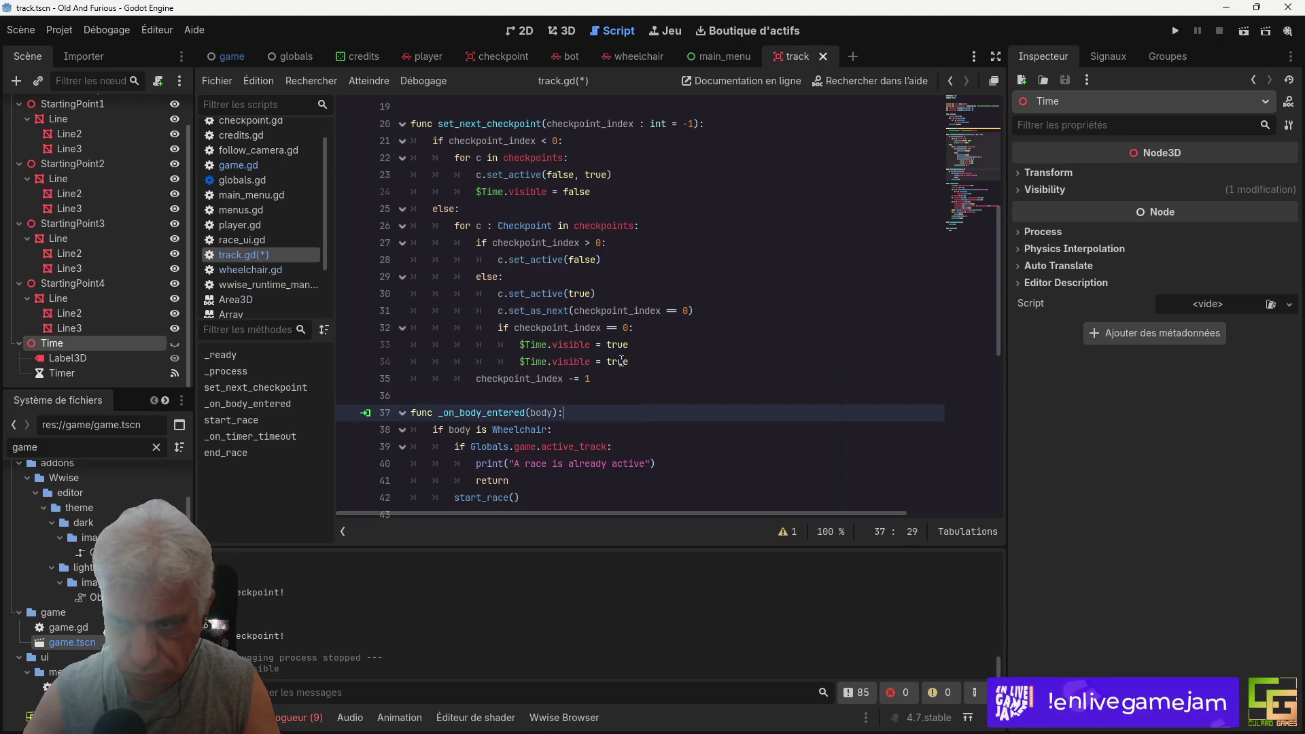
pyautogui.doubleClick(575, 367)
pyautogui.write('global_')
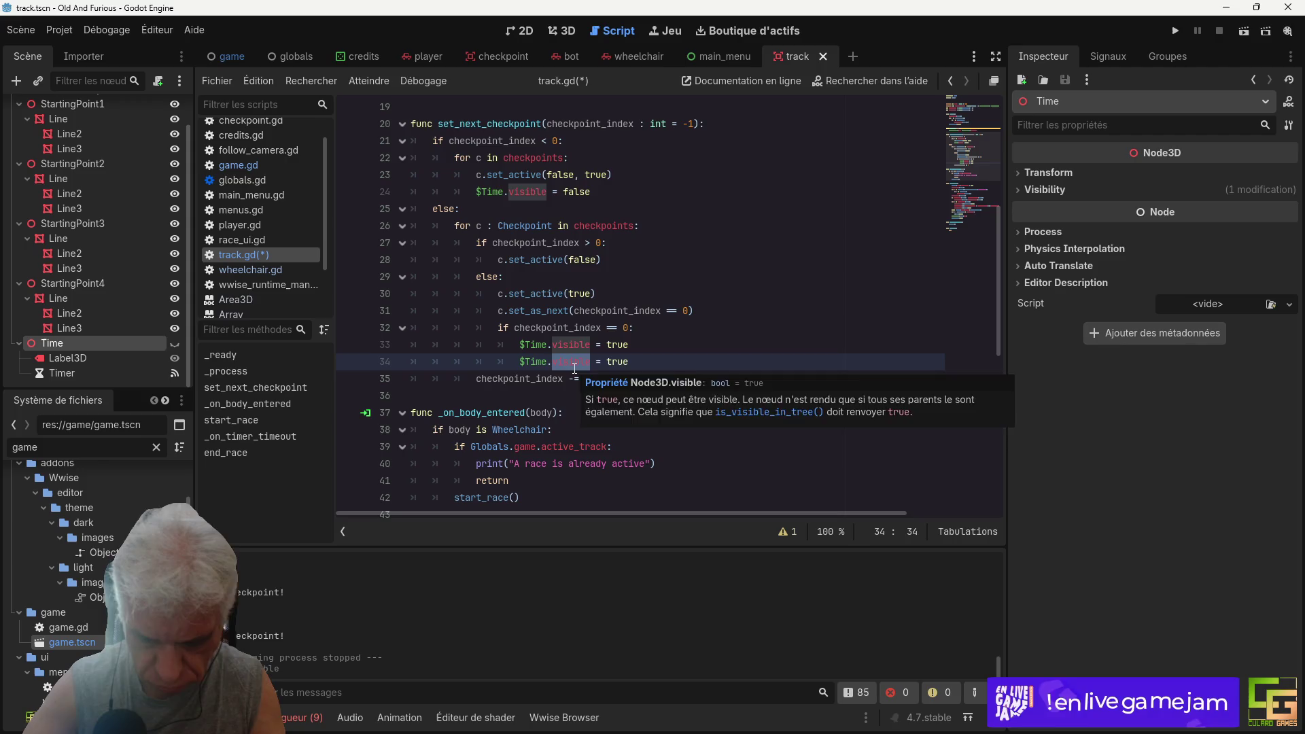
pyautogui.press('Down')
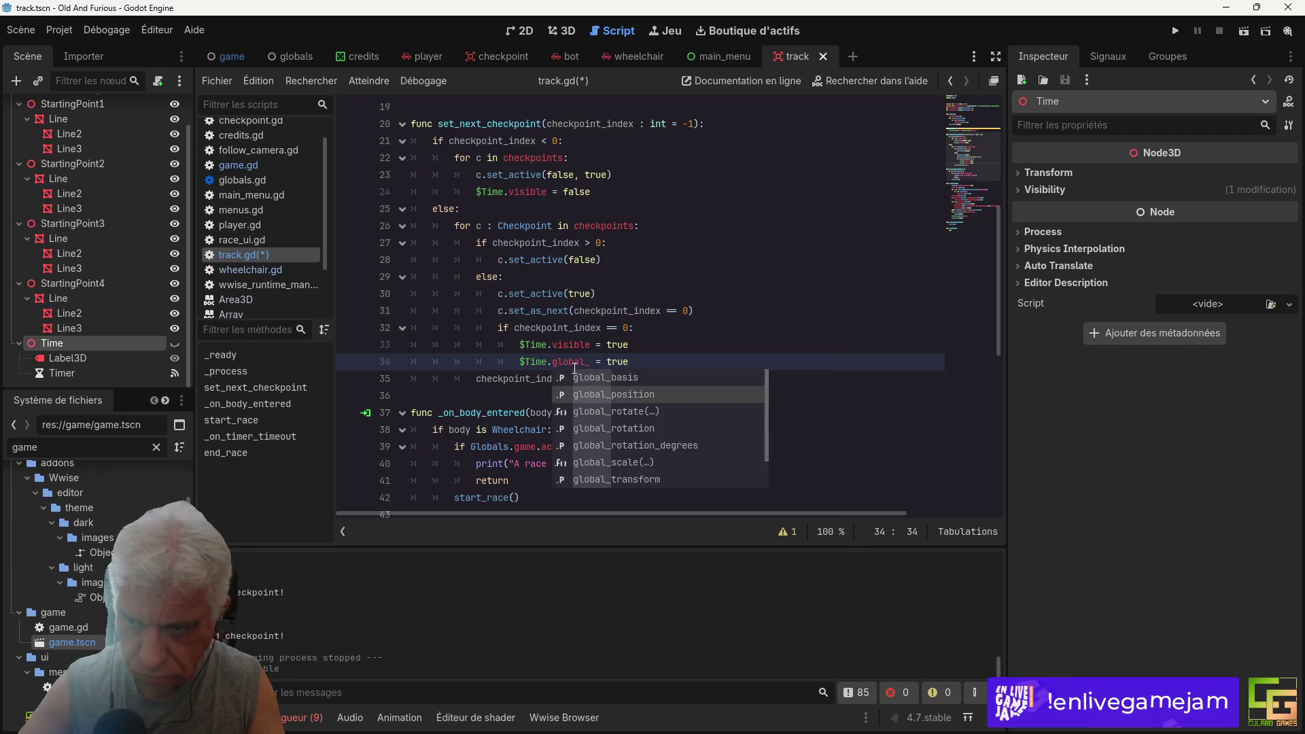
pyautogui.press('Return')
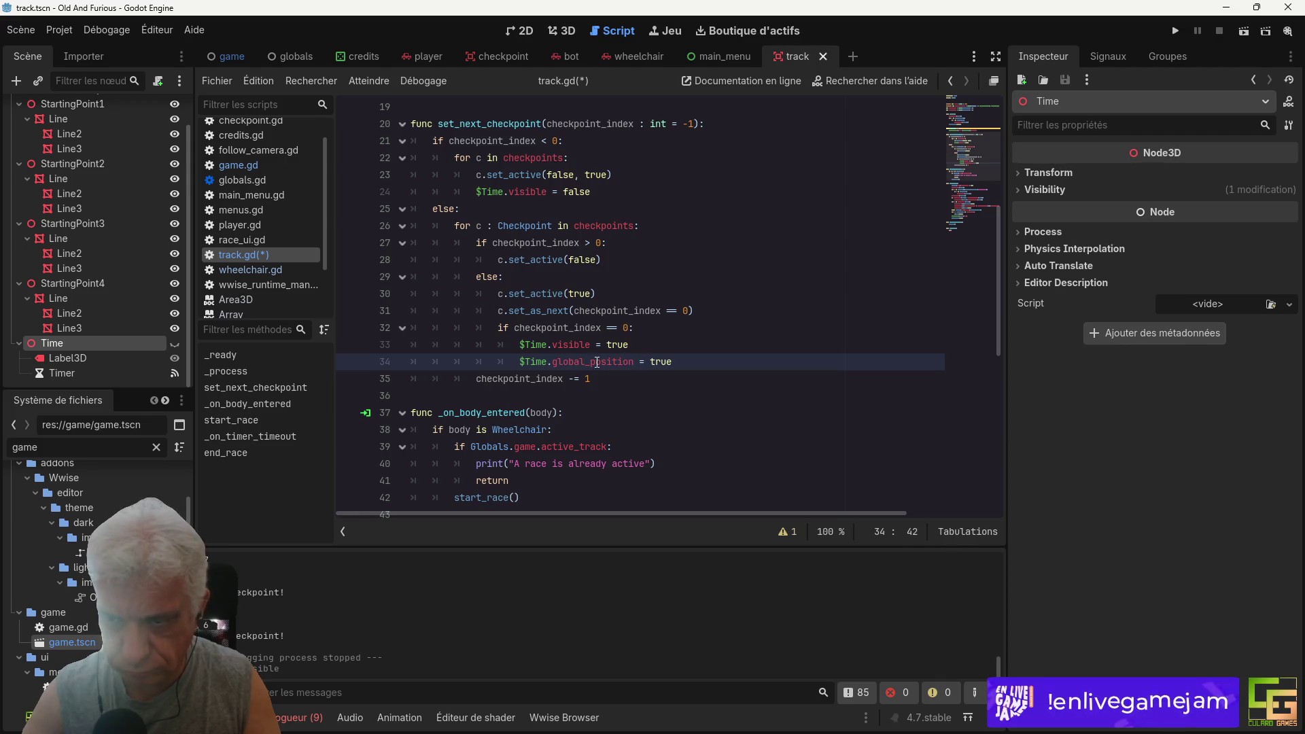
pyautogui.doubleClick(663, 362)
pyautogui.write('c')
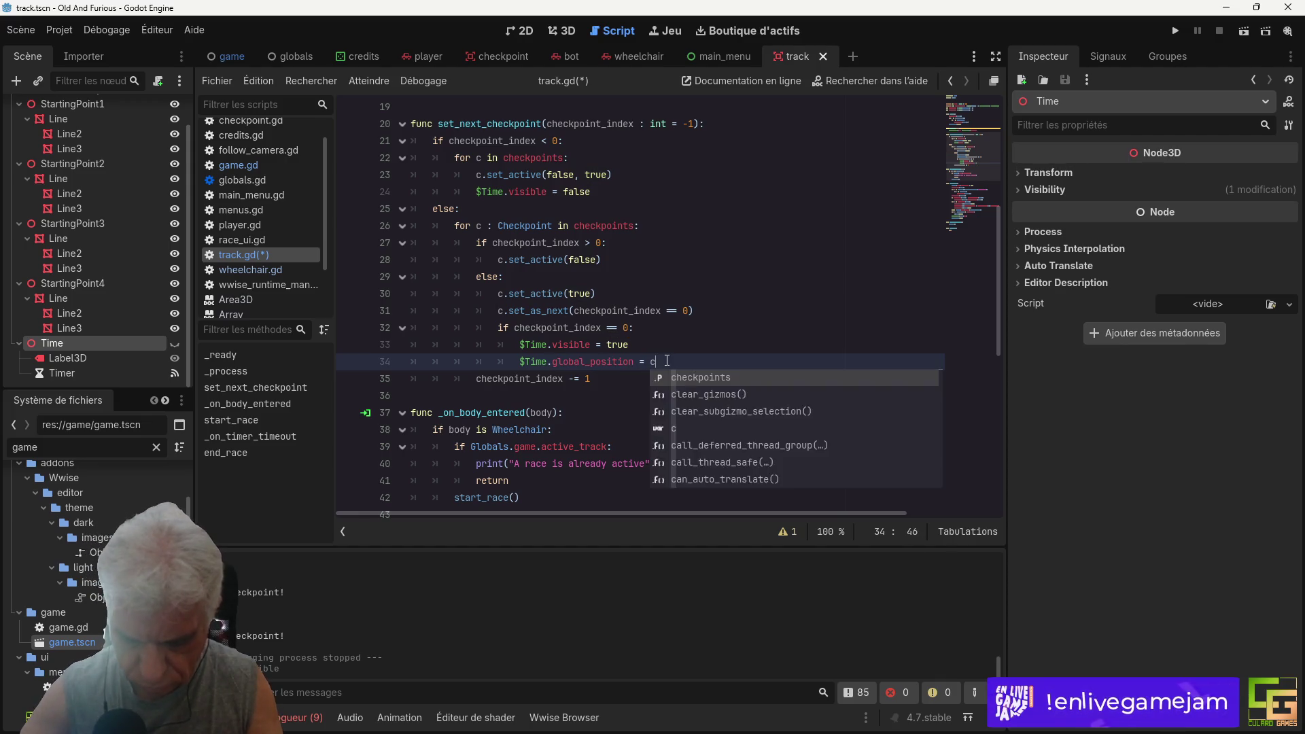
pyautogui.write('.global_position')
pyautogui.hotkey('ctrl', 's')
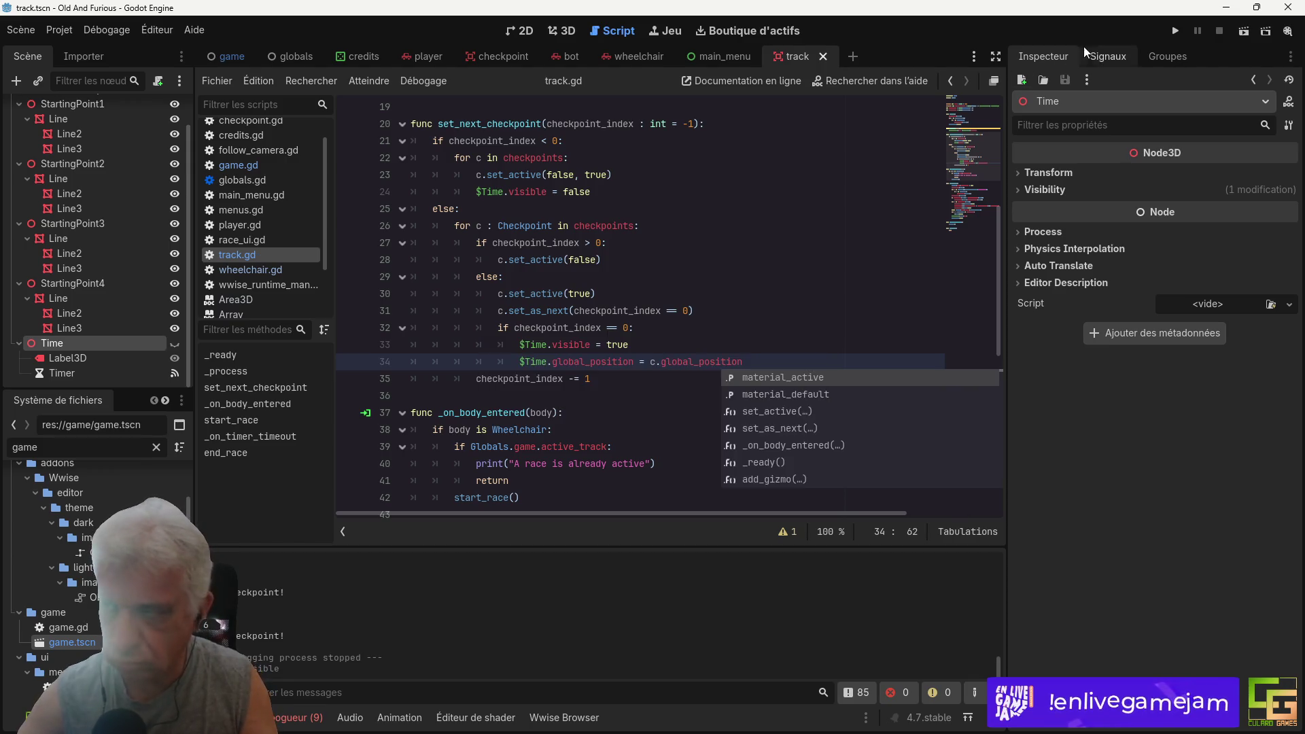
# Step: Run the project, which halts at line 18 assigning the float time_left to the label text
pyautogui.click(1172, 31)
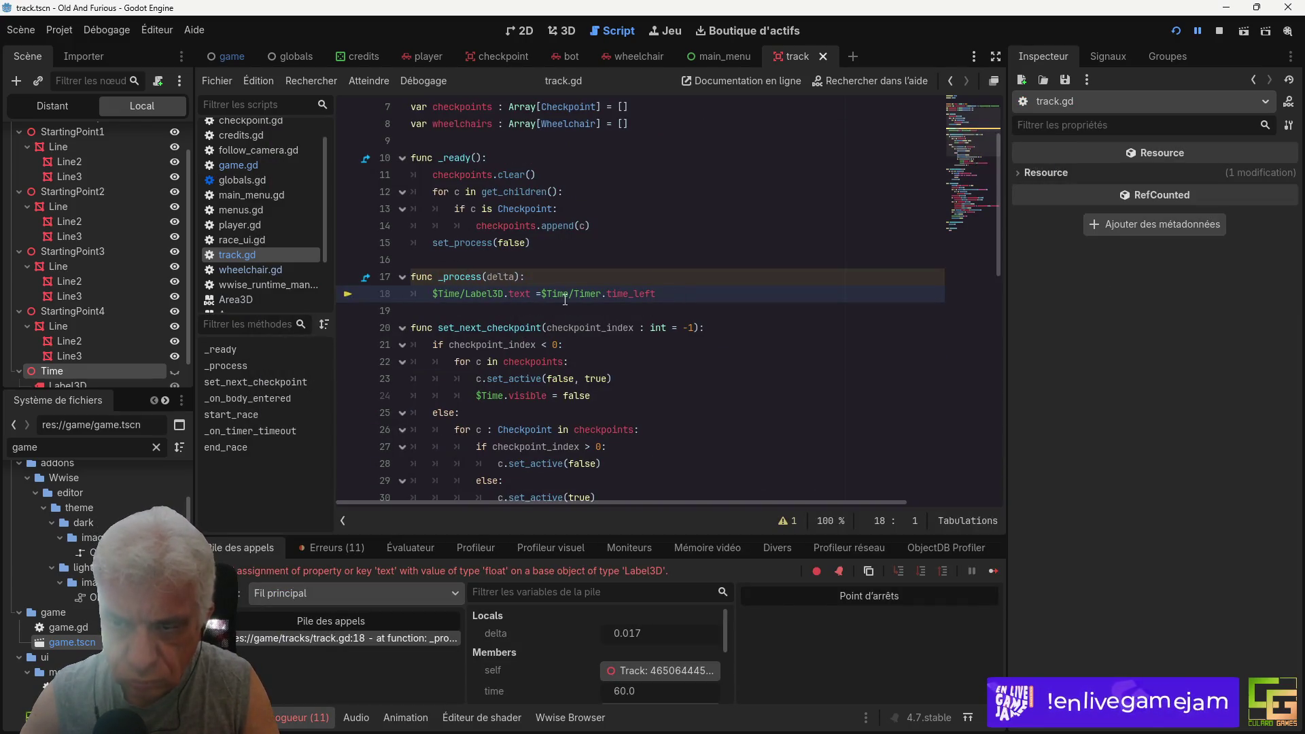
# Step: Wrap $Time/Timer.time_left in str() on line 18 and rerun the game with F5
pyautogui.click(547, 293)
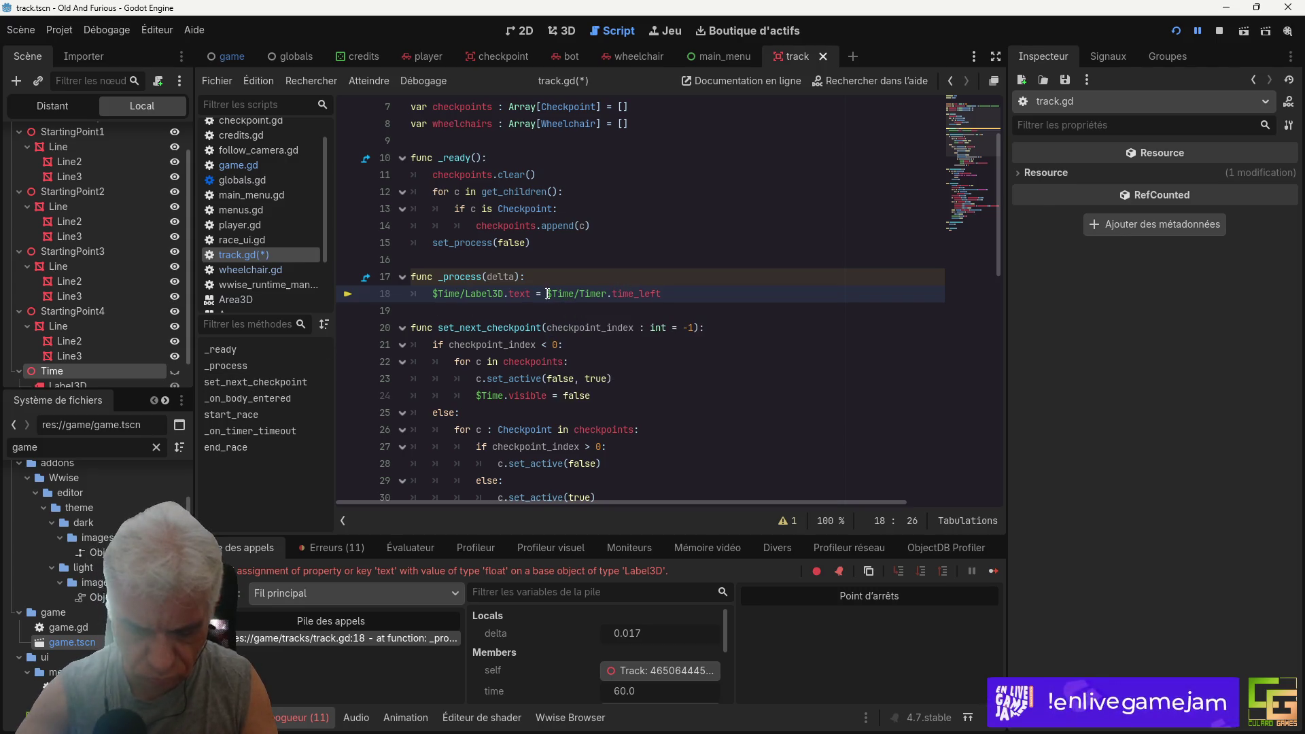
pyautogui.write('str(')
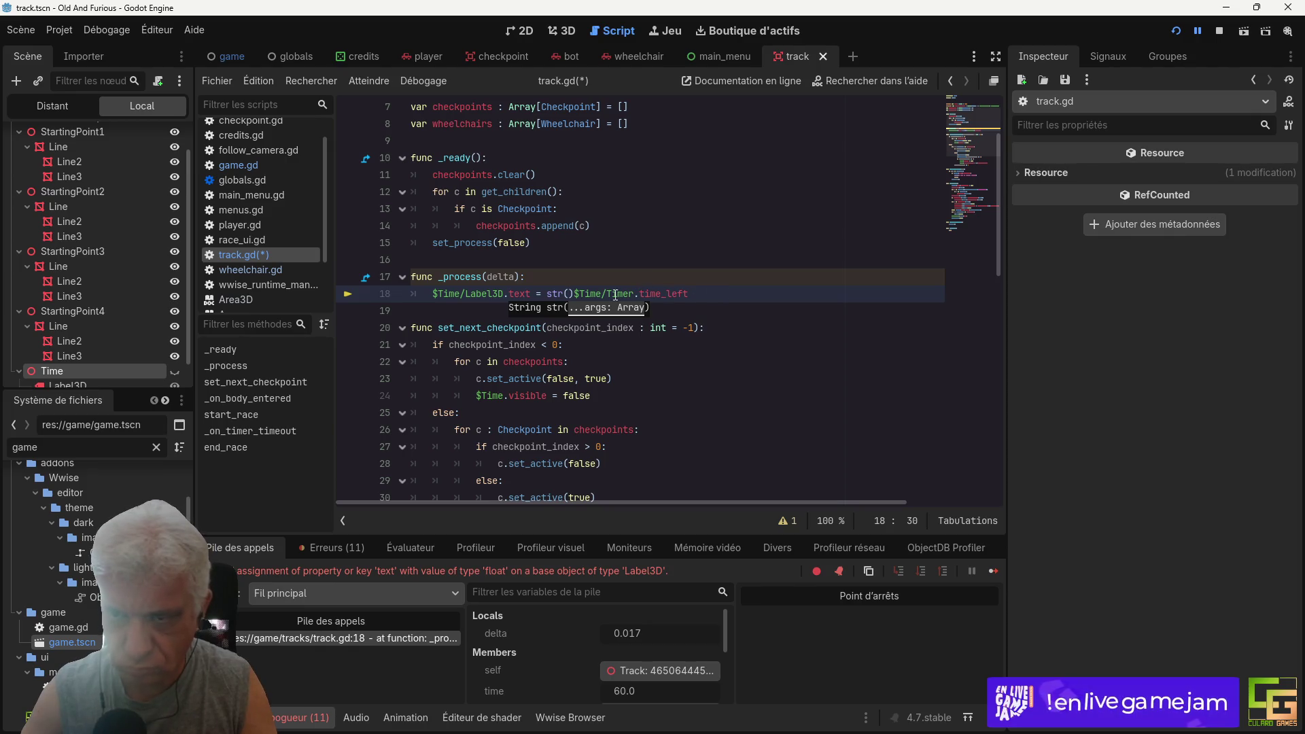
pyautogui.moveTo(576, 294); pyautogui.dragTo(692, 295)
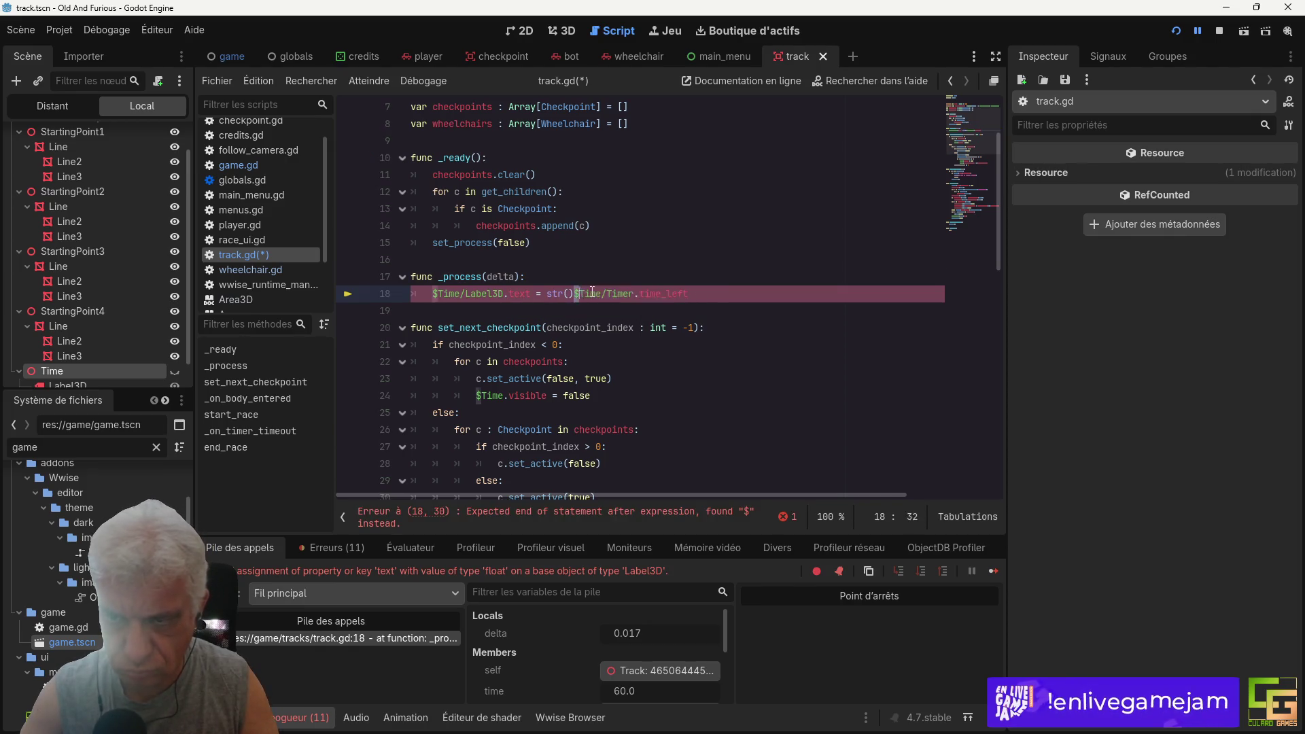
pyautogui.hotkey('ctrl', 'x')
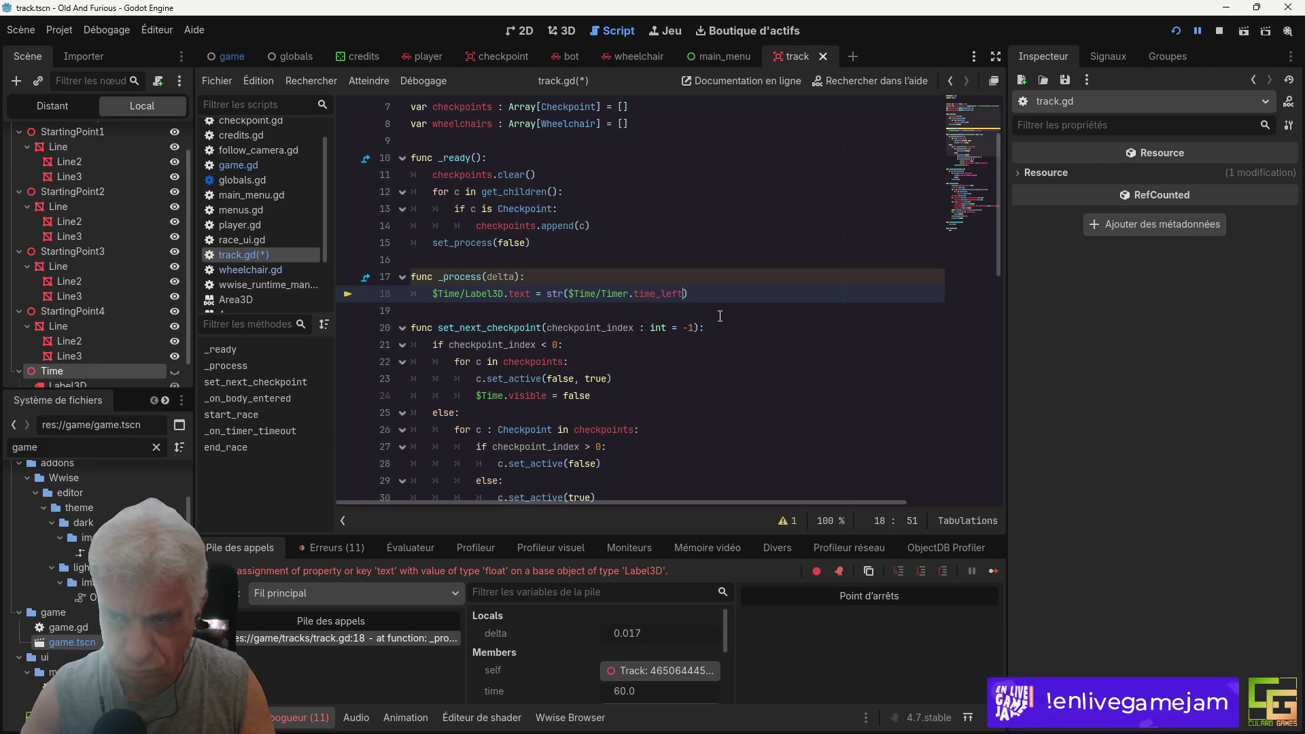
pyautogui.press('F5')
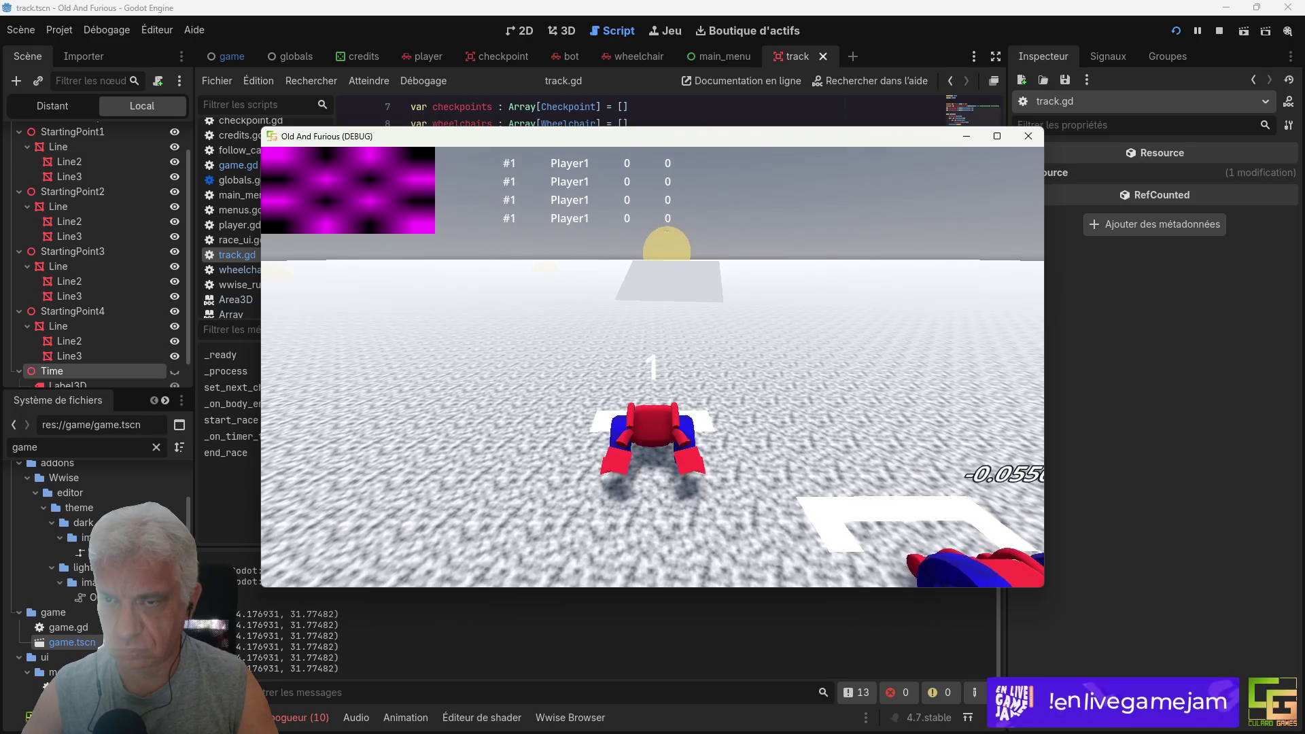
# Step: Accelerate the wheelchair off the start toward the first checkpoint
pyautogui.press('Up')
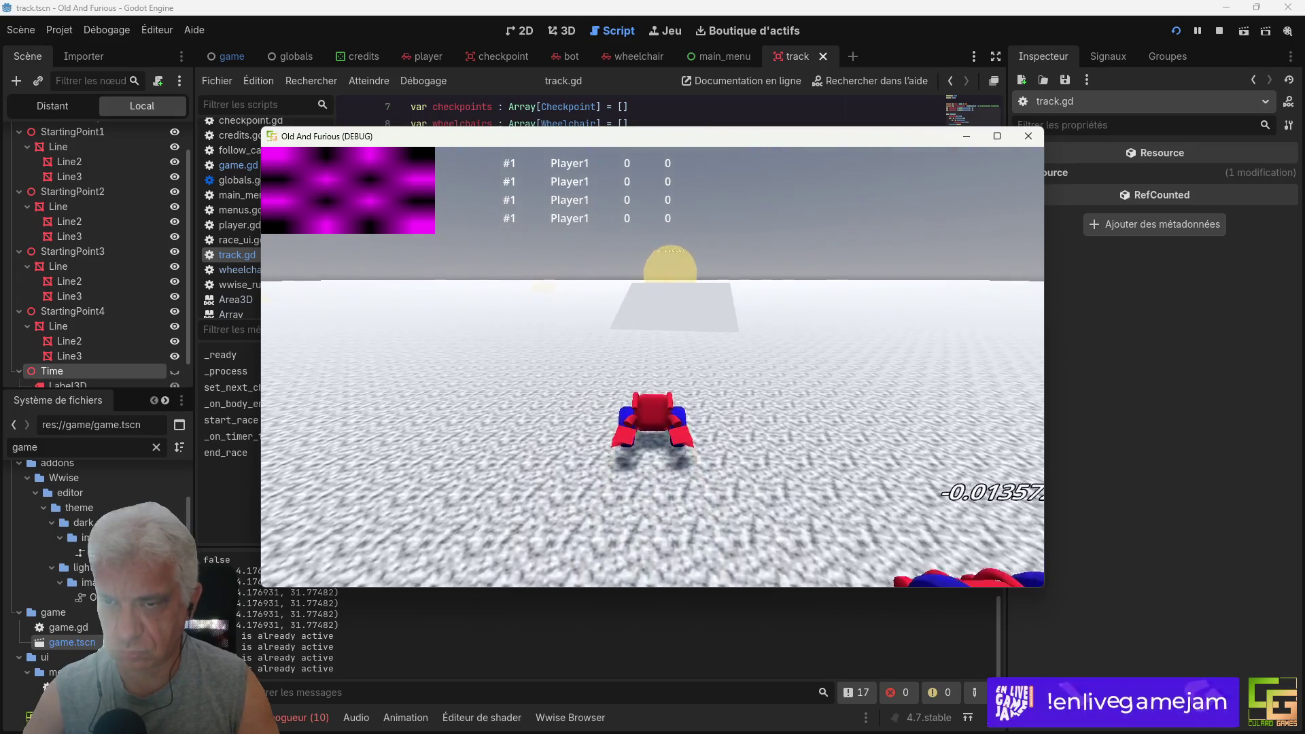
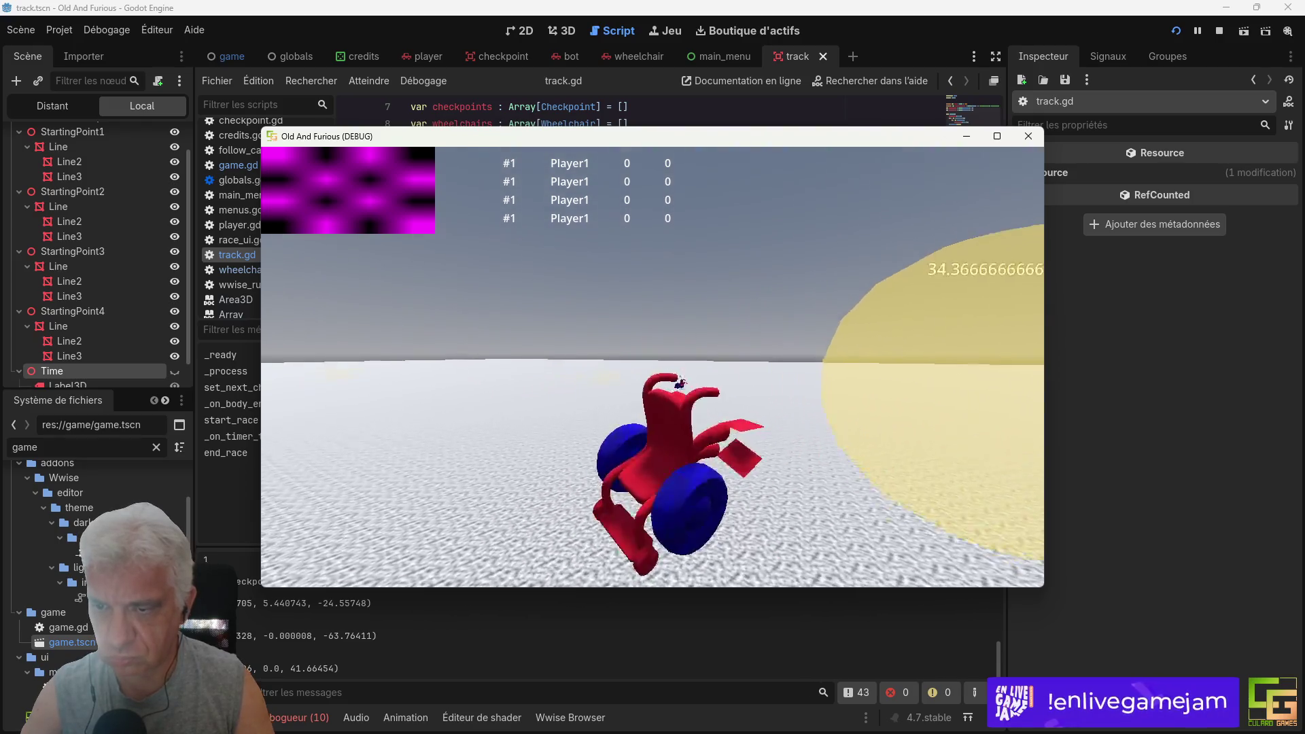
# Step: Stop the running game and select the Label3D under the Time node
pyautogui.press('F8')
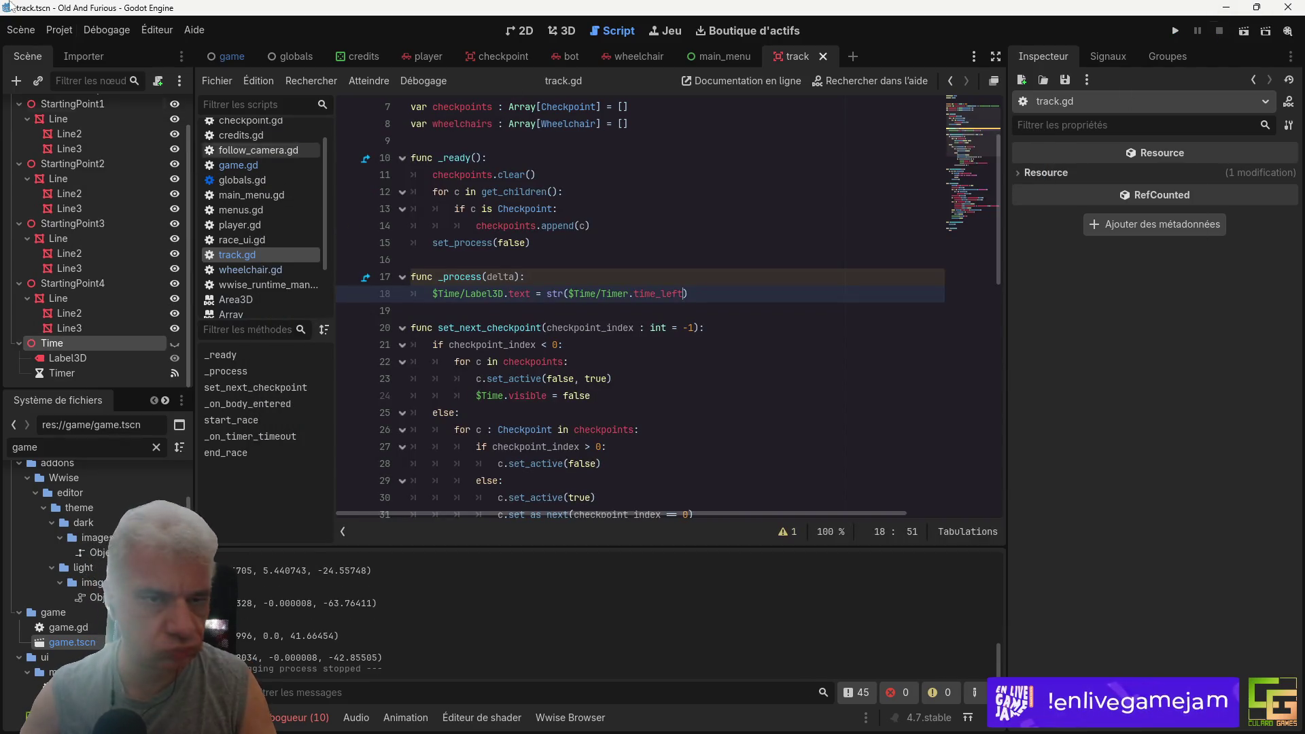
pyautogui.click(67, 374)
pyautogui.click(78, 358)
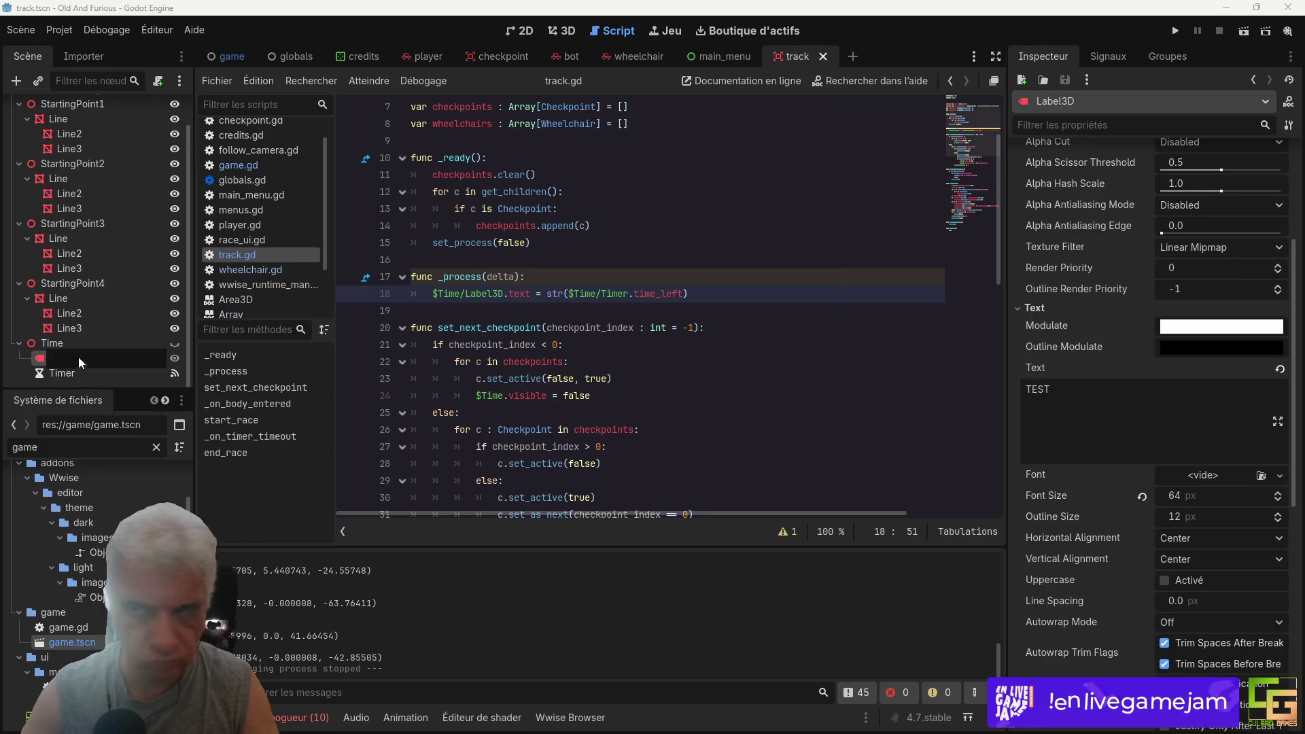
# Step: Set the Label3D font size to 256 px and save the track scene
pyautogui.scroll(3)
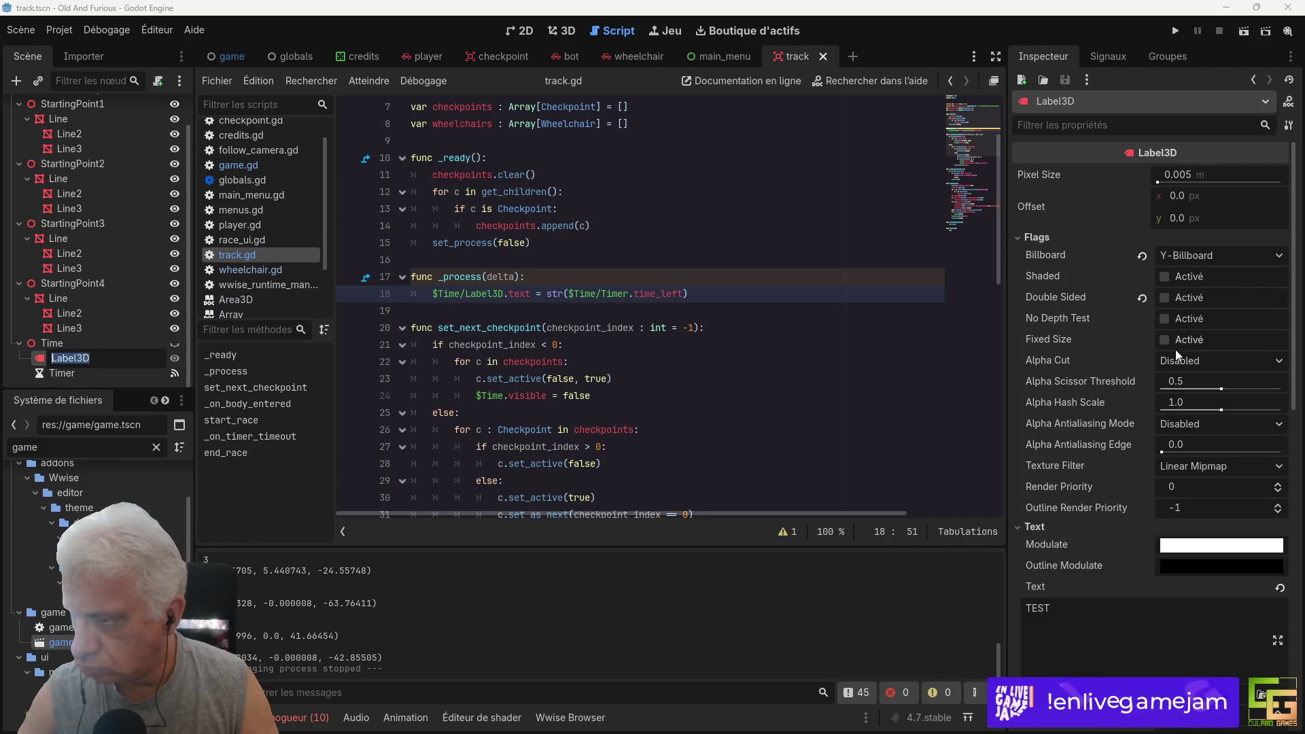
pyautogui.scroll(-3)
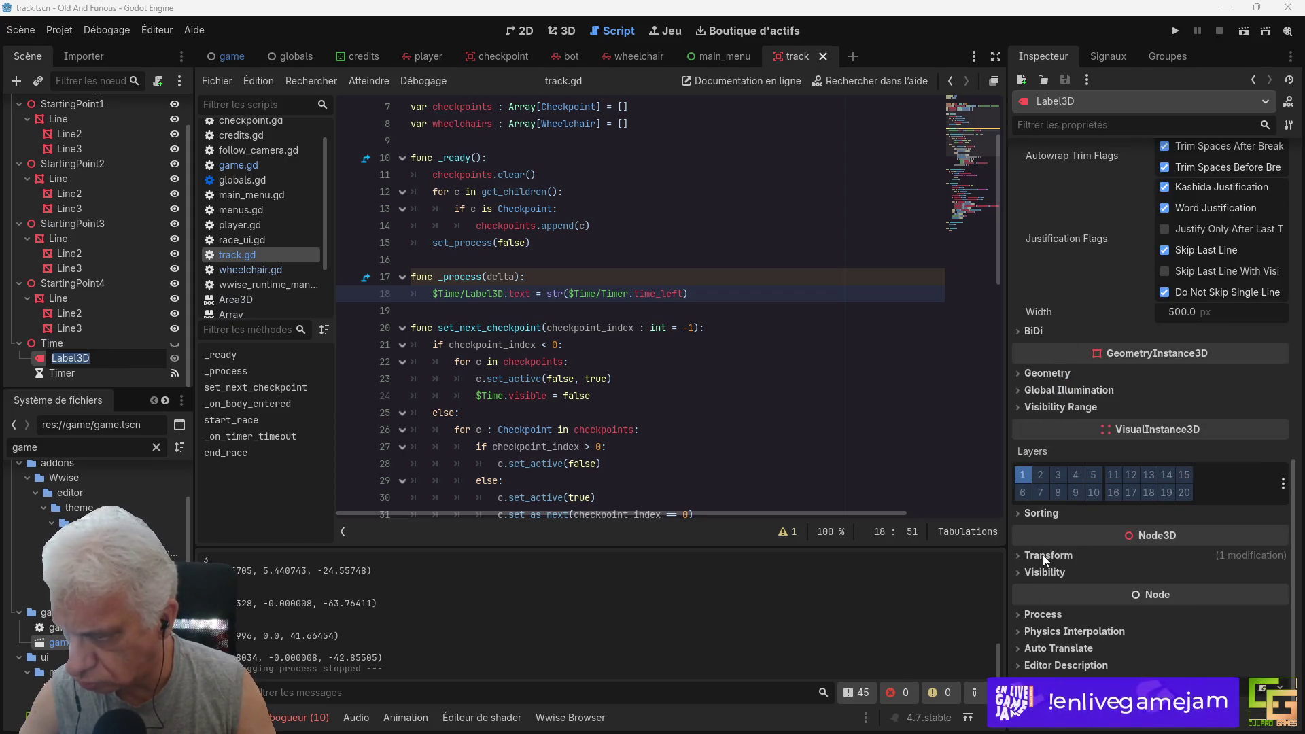
pyautogui.scroll(3)
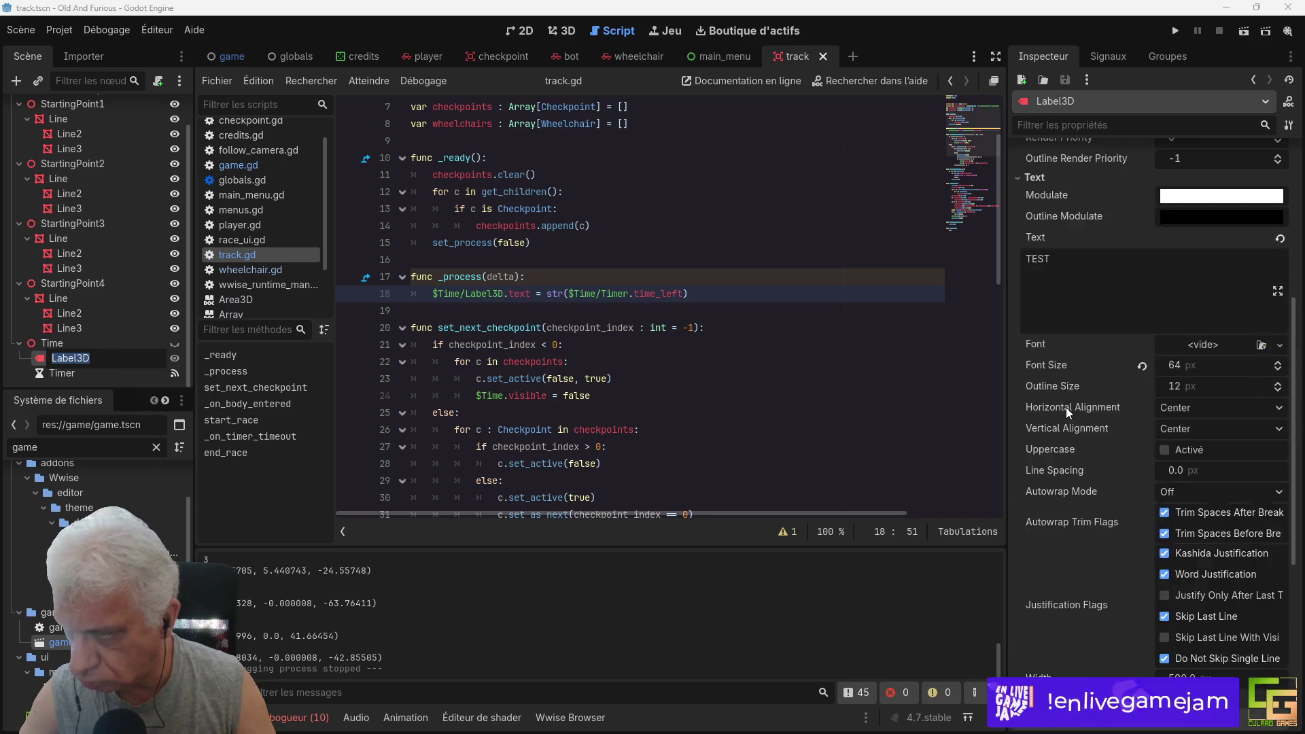
pyautogui.scroll(-3)
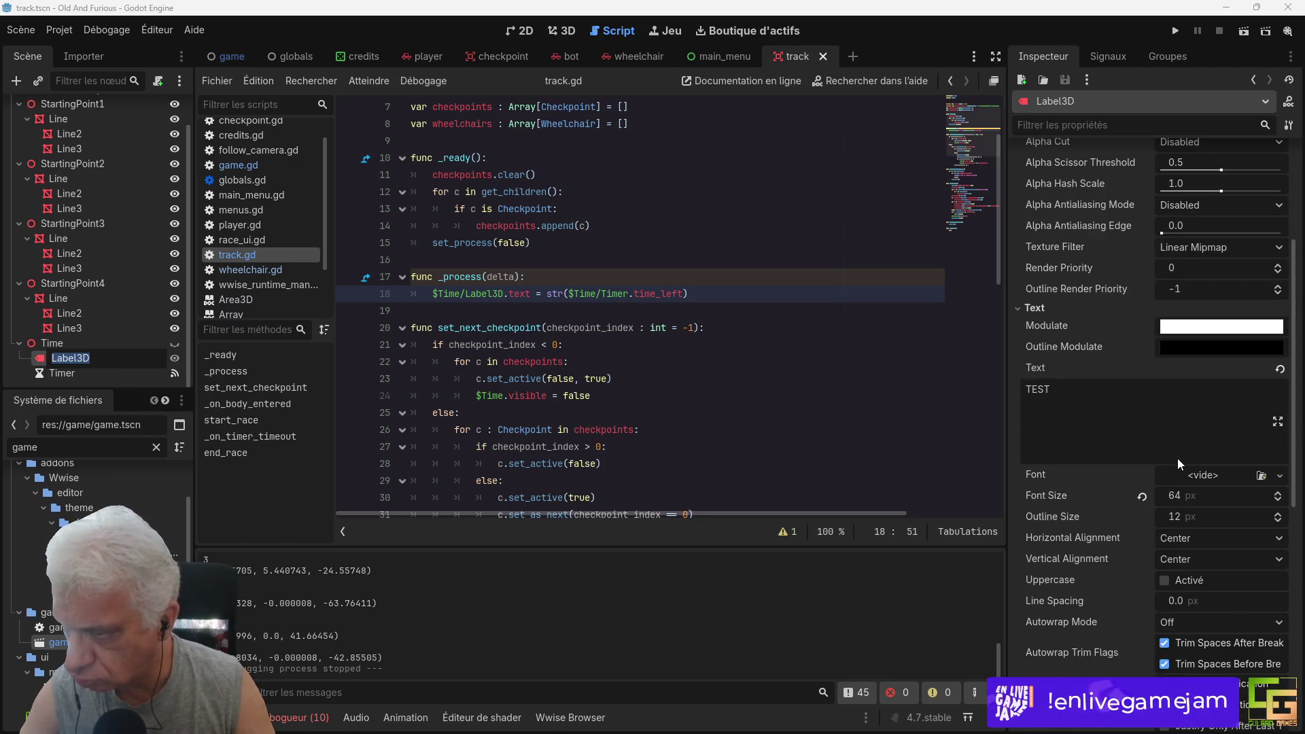
pyautogui.click(1193, 496)
pyautogui.write('256')
pyautogui.press('Return')
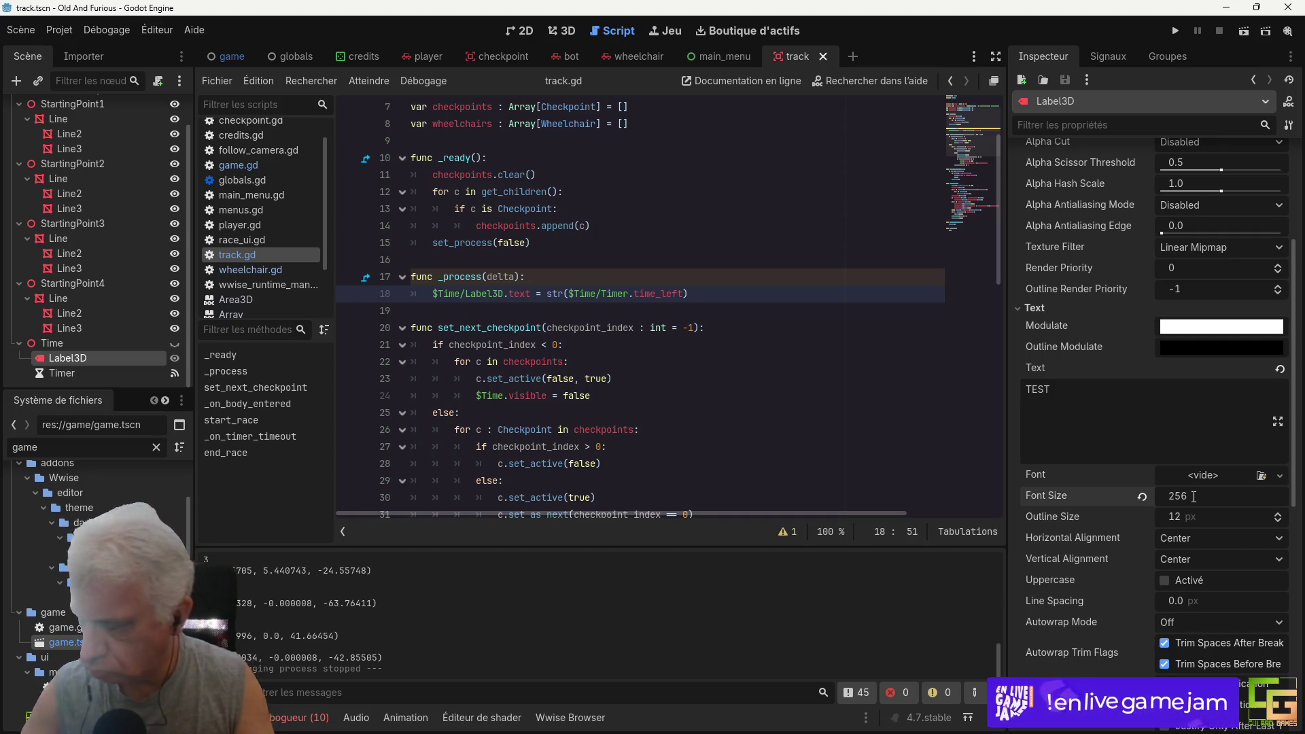
pyautogui.hotkey('ctrl', 's')
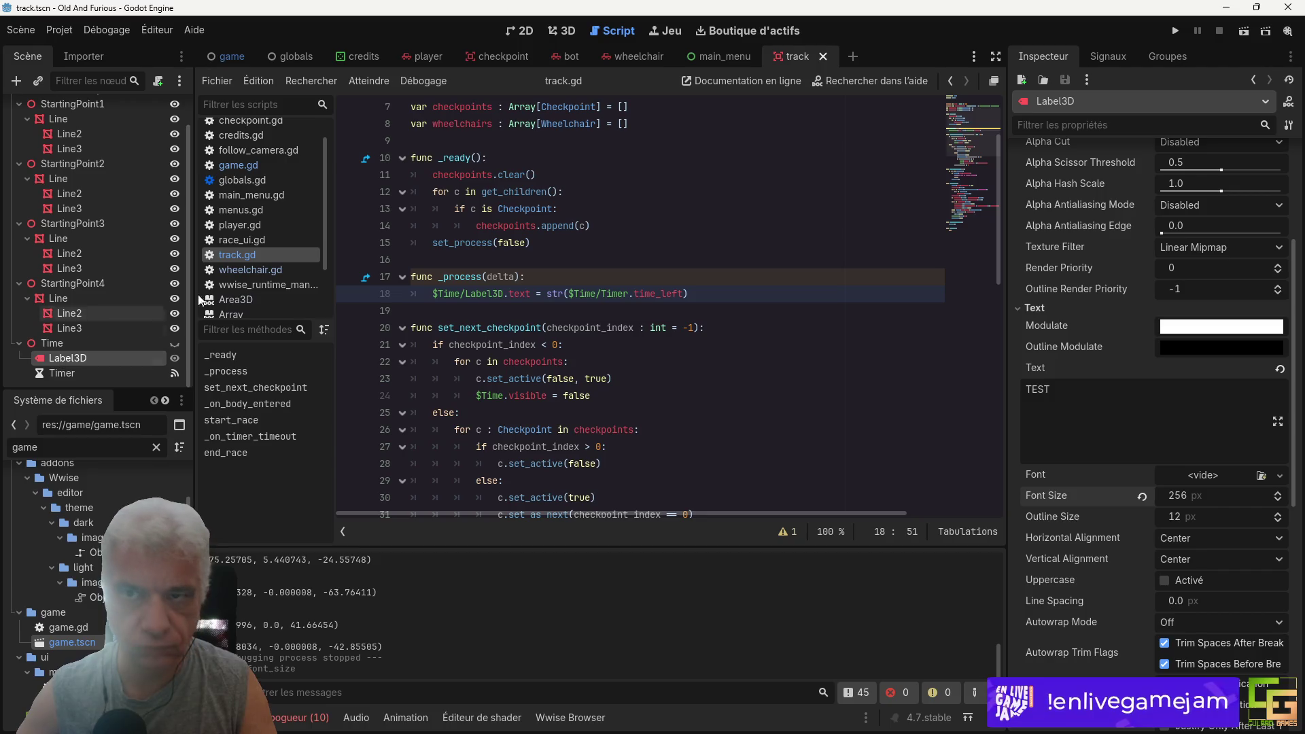
# Step: Make the Time node visible in 3D, raise its TEST label about 2.3 units, and save
pyautogui.click(562, 31)
pyautogui.click(174, 344)
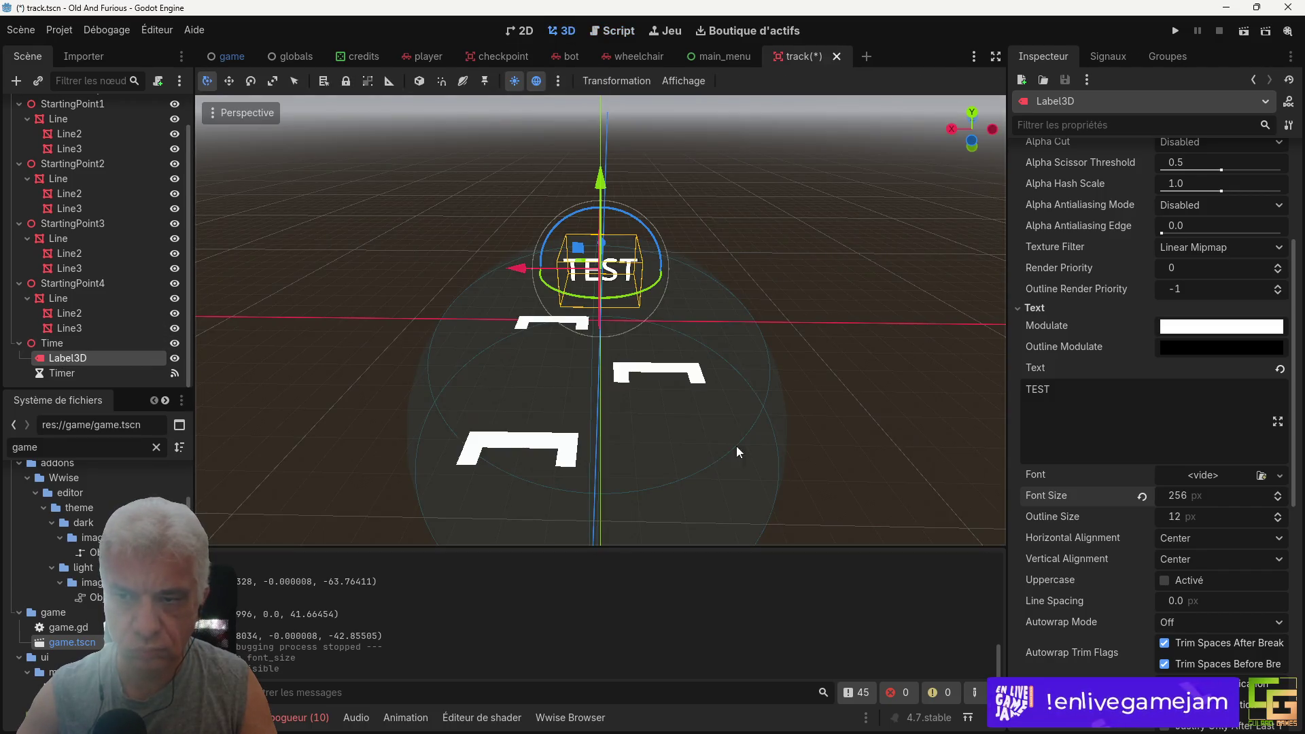
pyautogui.moveTo(736, 446); pyautogui.dragTo(711, 361)
pyautogui.moveTo(601, 175); pyautogui.dragTo(602, 107)
pyautogui.hotkey('ctrl', 's')
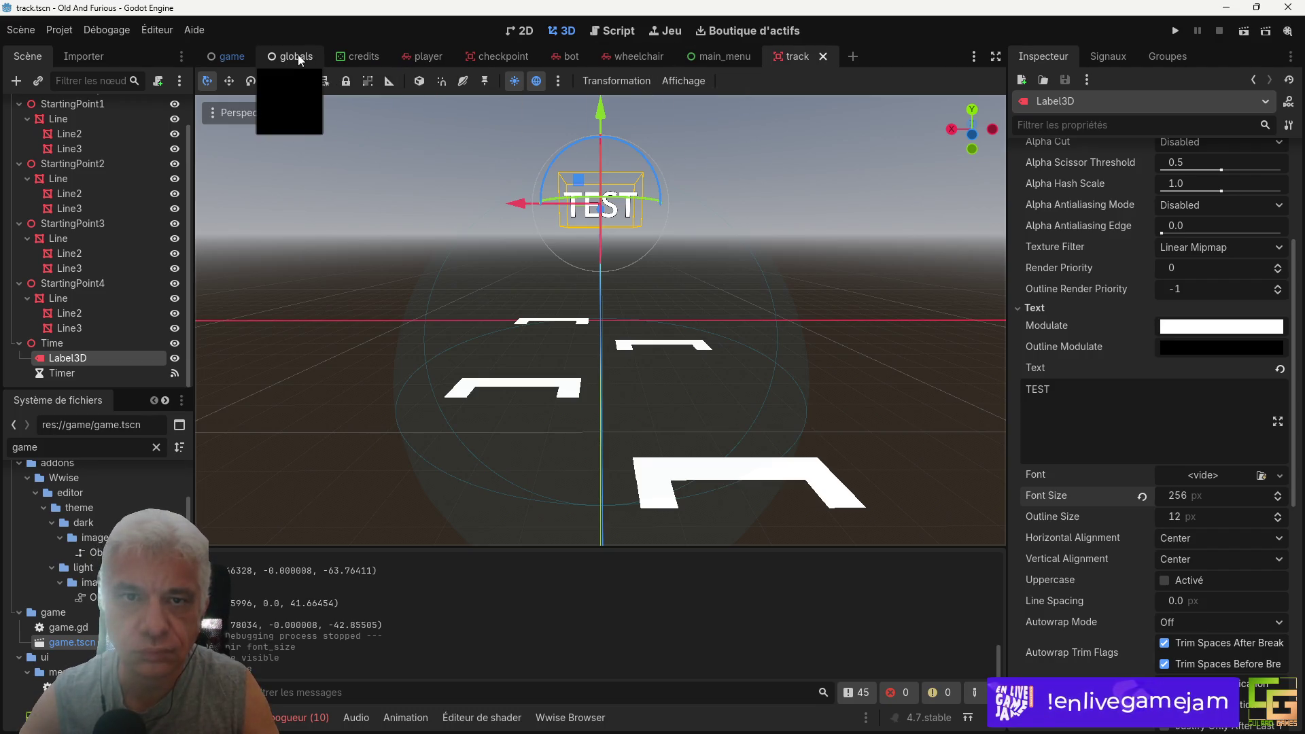
pyautogui.moveTo(615, 60)
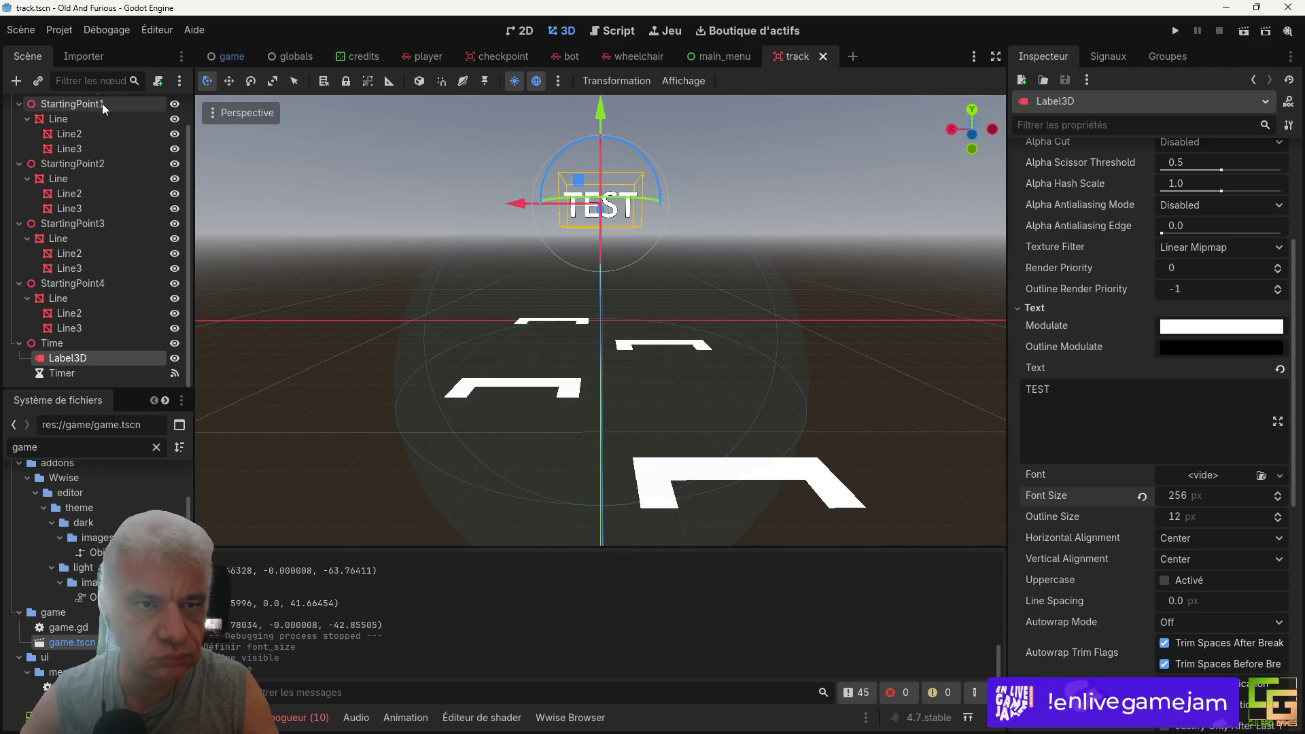
pyautogui.scroll(3)
# Step: Open track.gd and add 'var time_string : String' inside _process
pyautogui.click(157, 107)
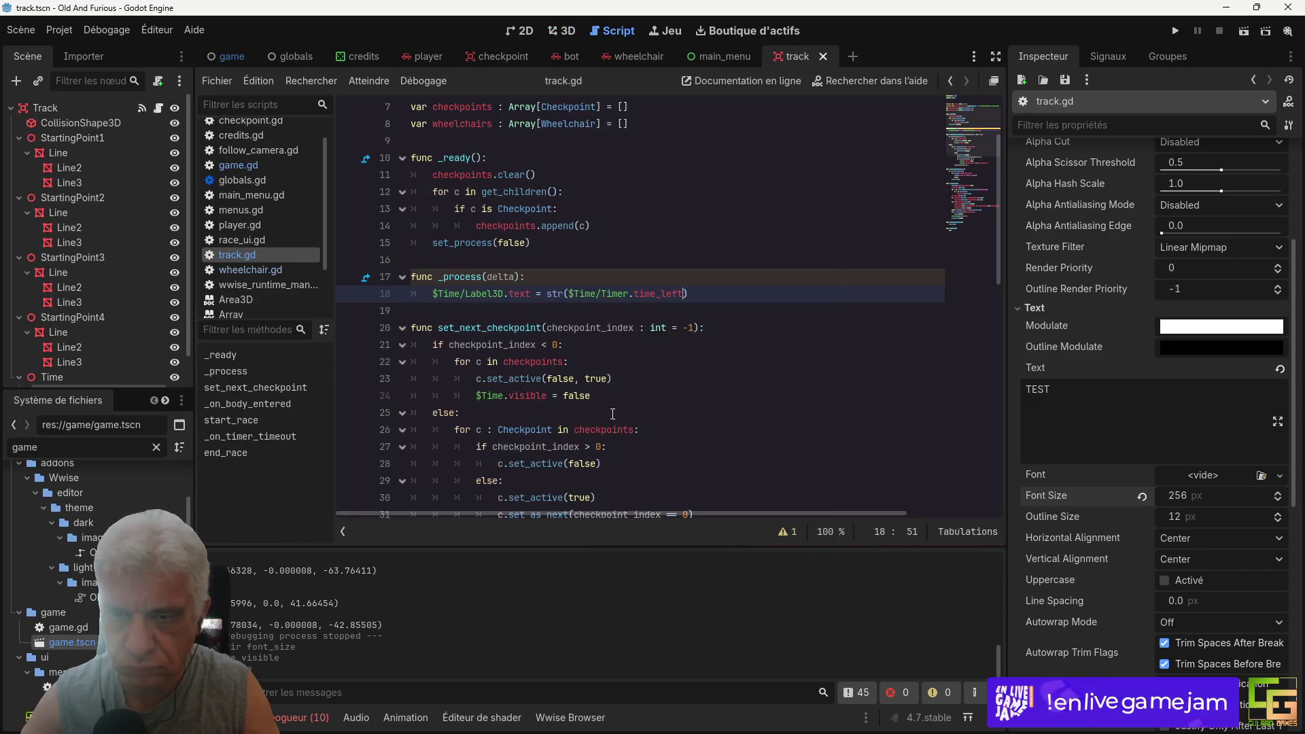
pyautogui.click(589, 281)
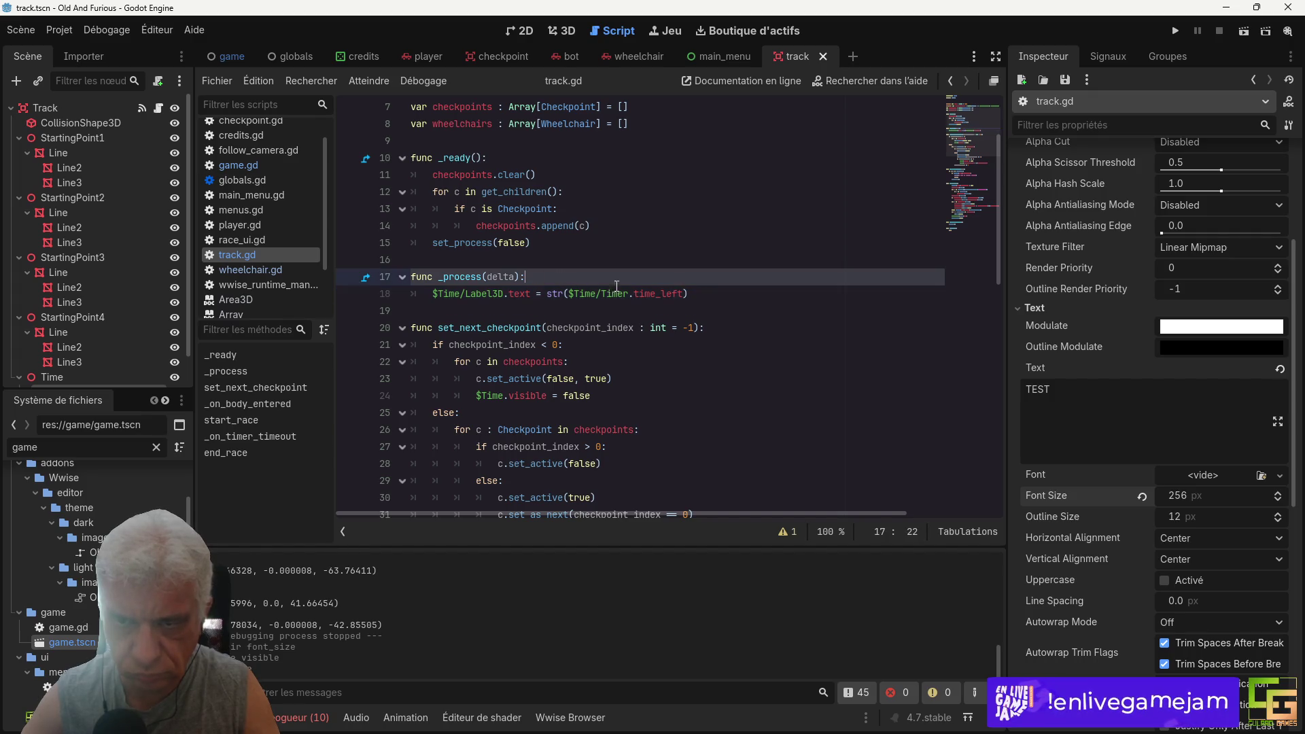
pyautogui.press('Return')
pyautogui.write('var ')
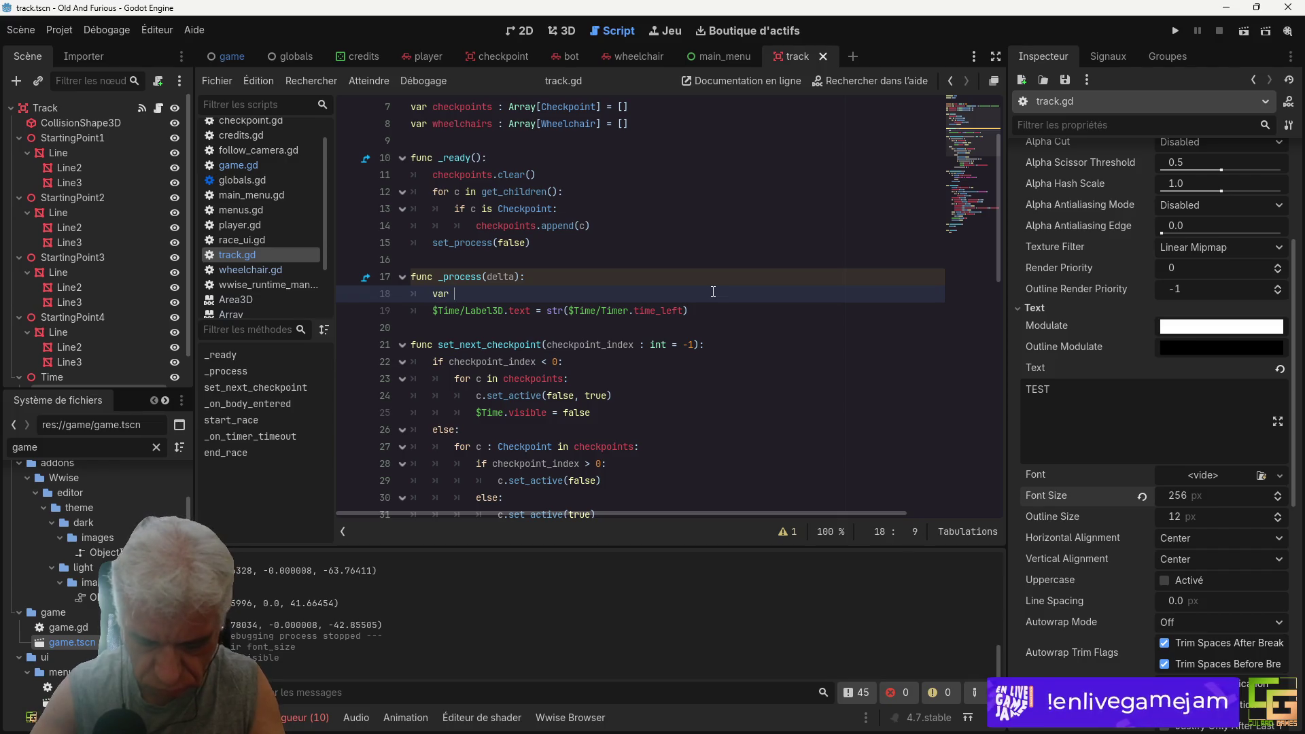
pyautogui.write('time')
pyautogui.write('_string : ')
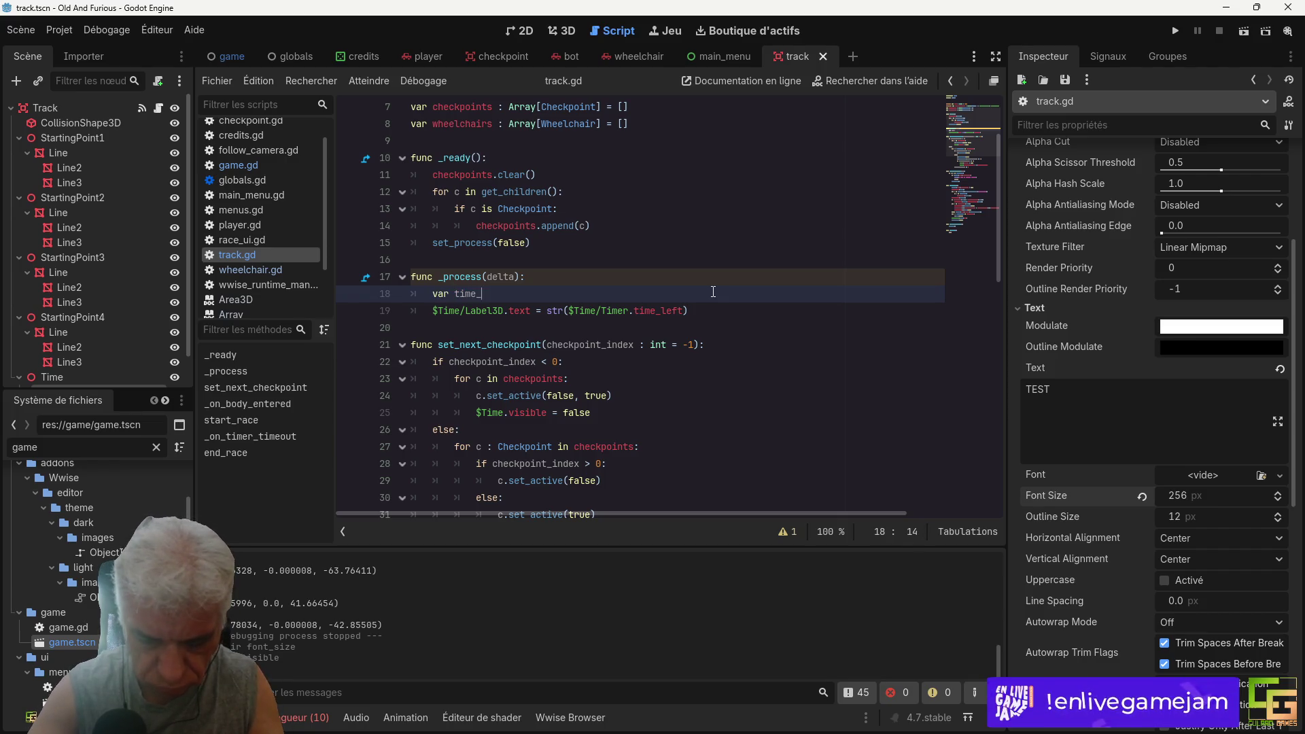
pyautogui.write('Striung')
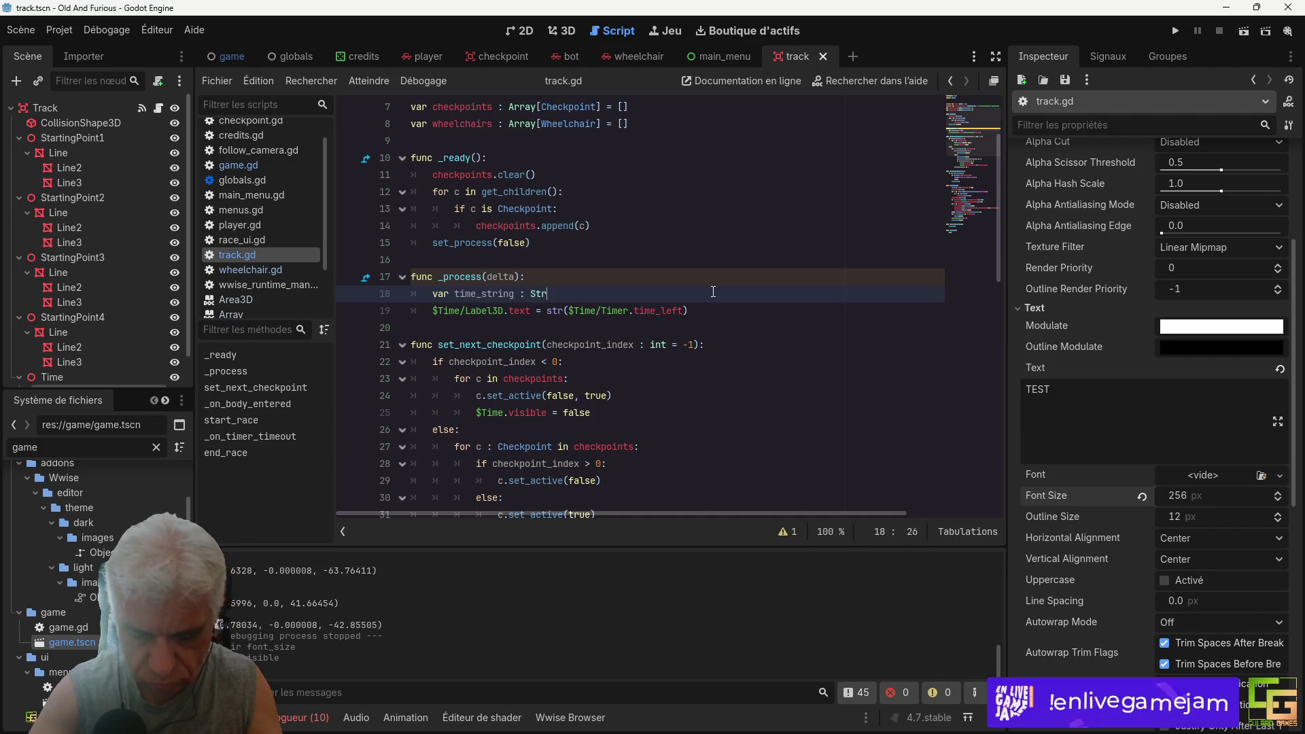
pyautogui.press('BackSpace')
pyautogui.press('BackSpace')
pyautogui.press('BackSpace')
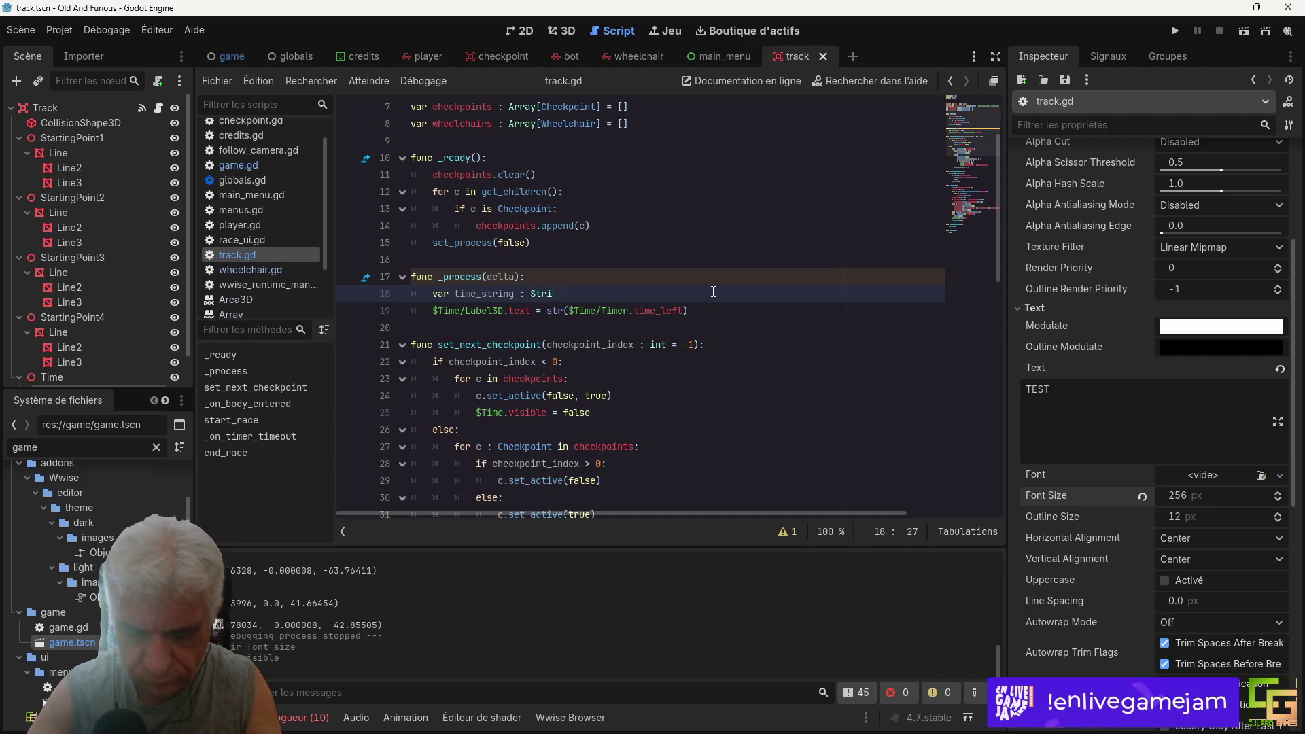
pyautogui.write('ng')
pyautogui.press('Return')
pyautogui.press('Return')
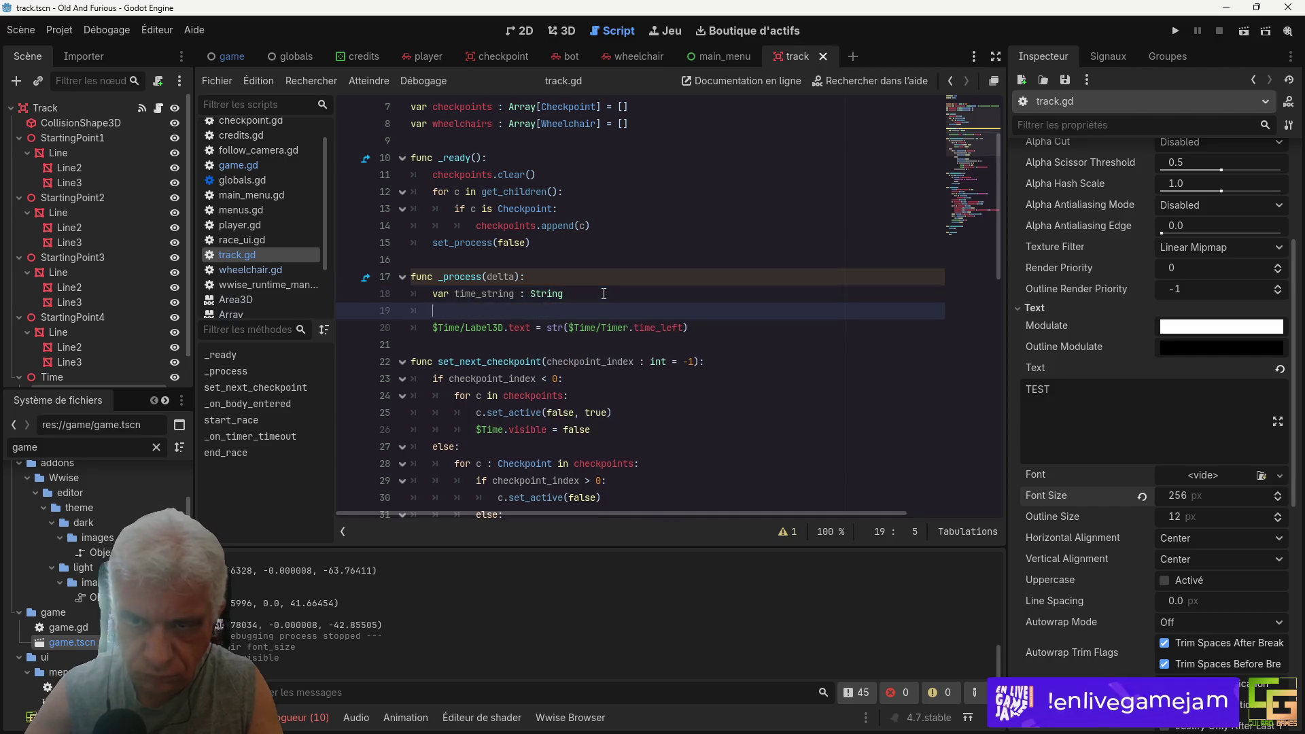
pyautogui.write('if')
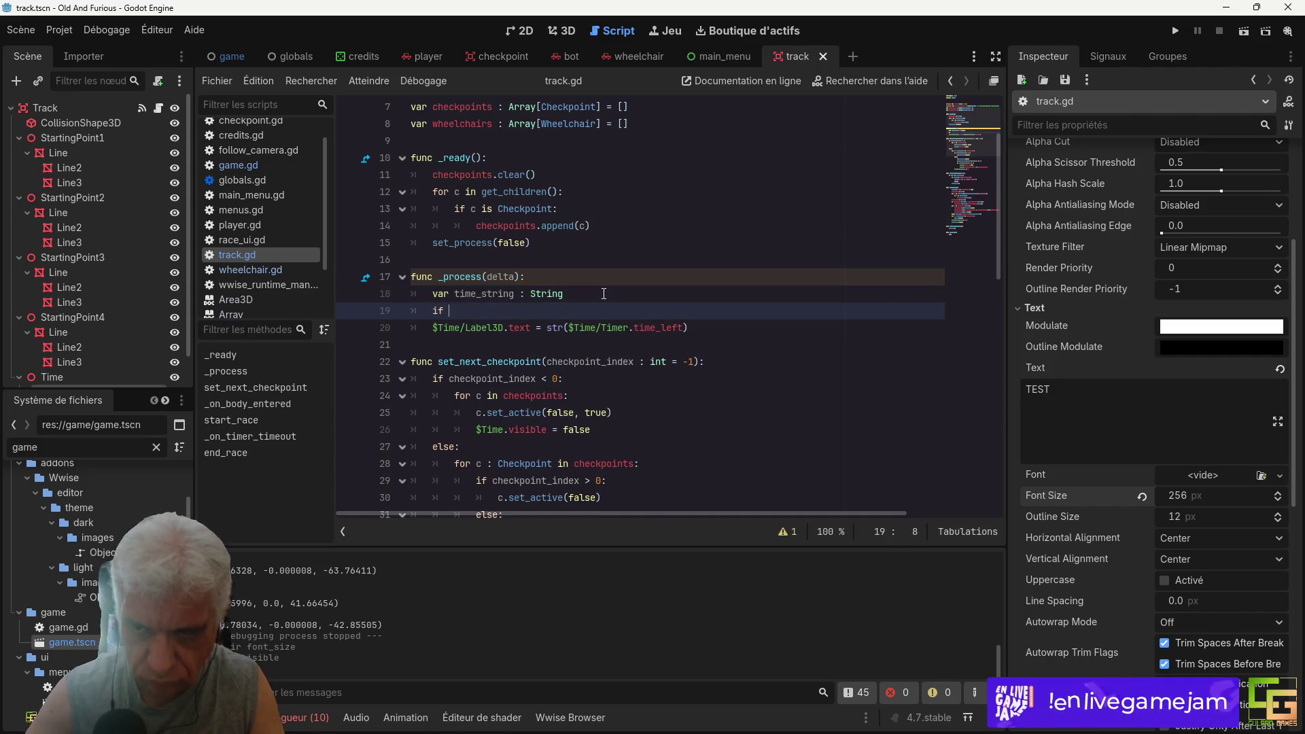
# Step: Add 'var time_left : float = $Time/Timer.time_left' as the first line of _process
pyautogui.click(542, 278)
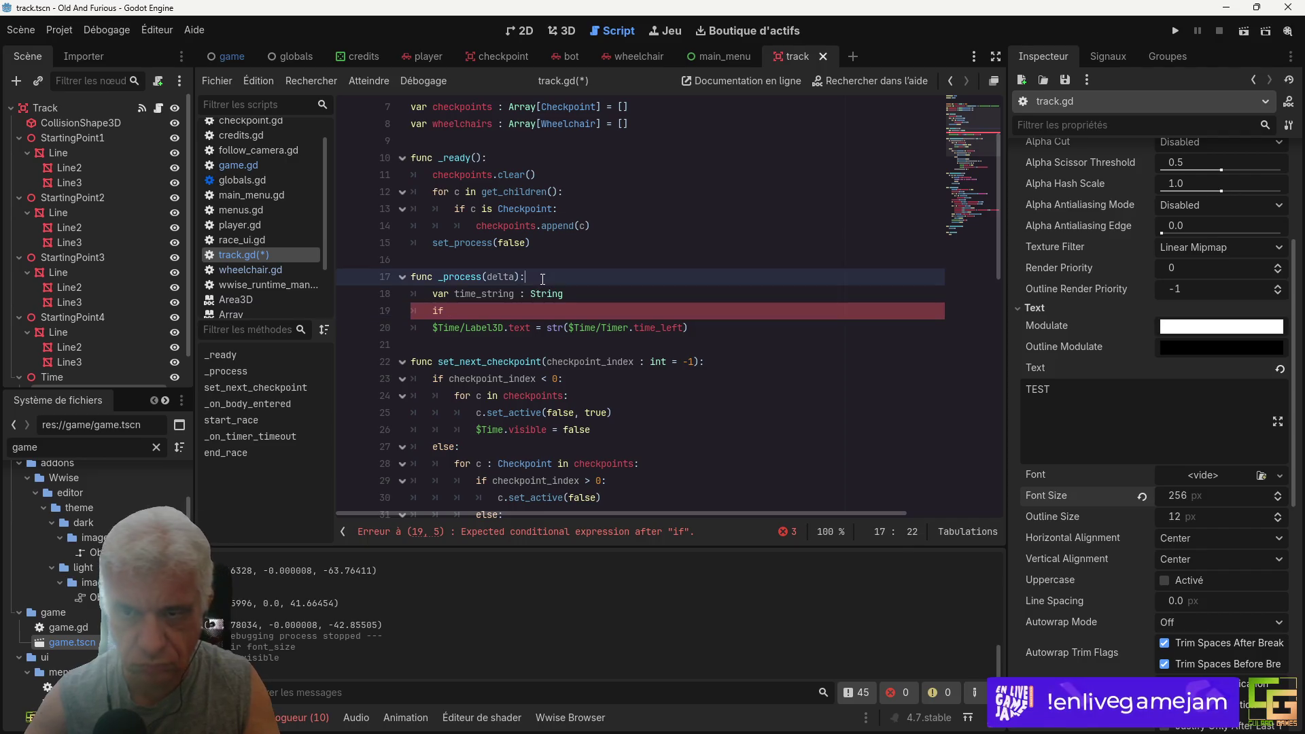
pyautogui.press('Return')
pyautogui.write('var time')
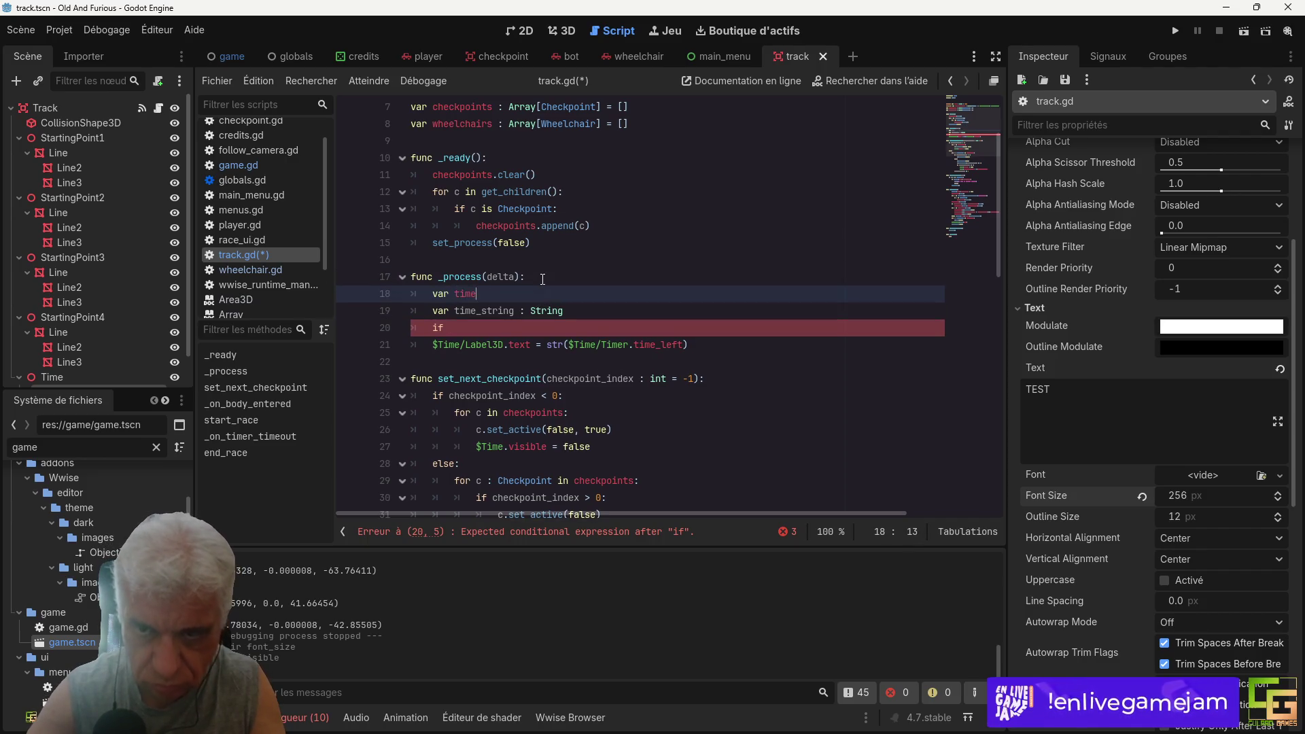
pyautogui.press('BackSpace')
pyautogui.press('BackSpace')
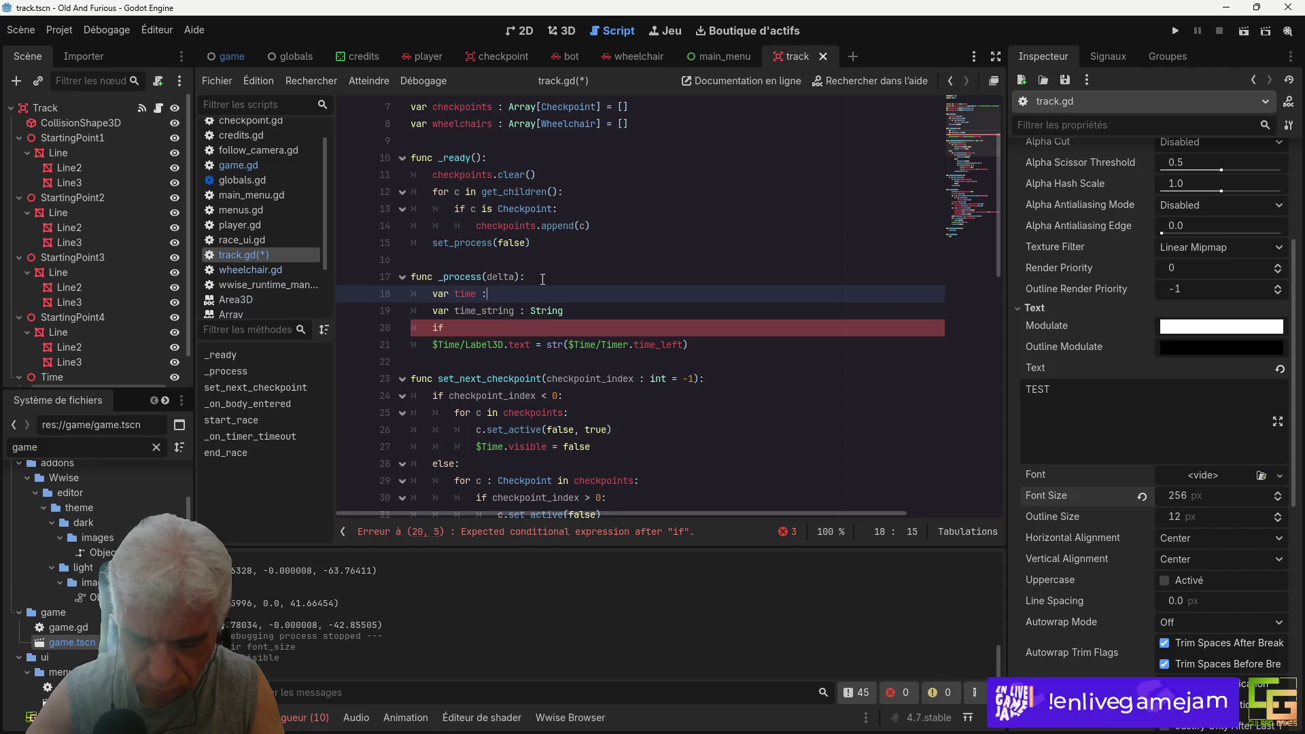
pyautogui.write(' float =')
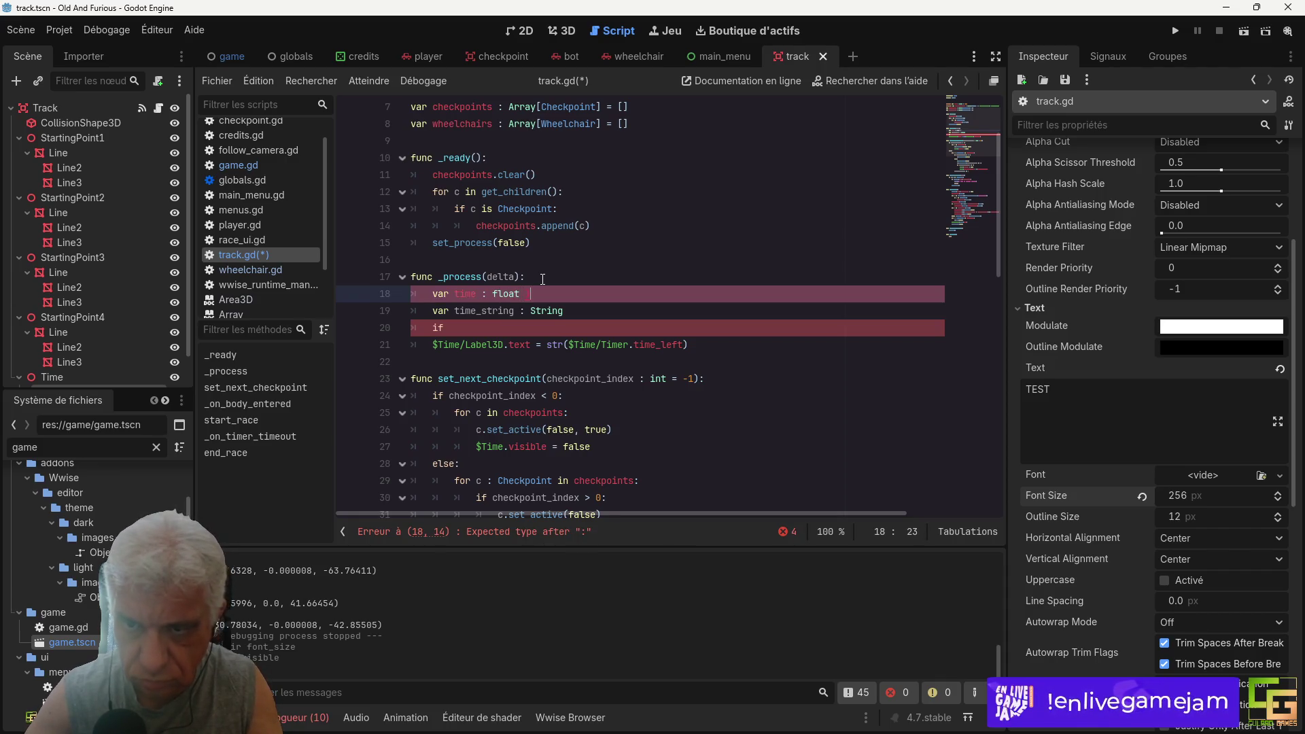
pyautogui.click(739, 263)
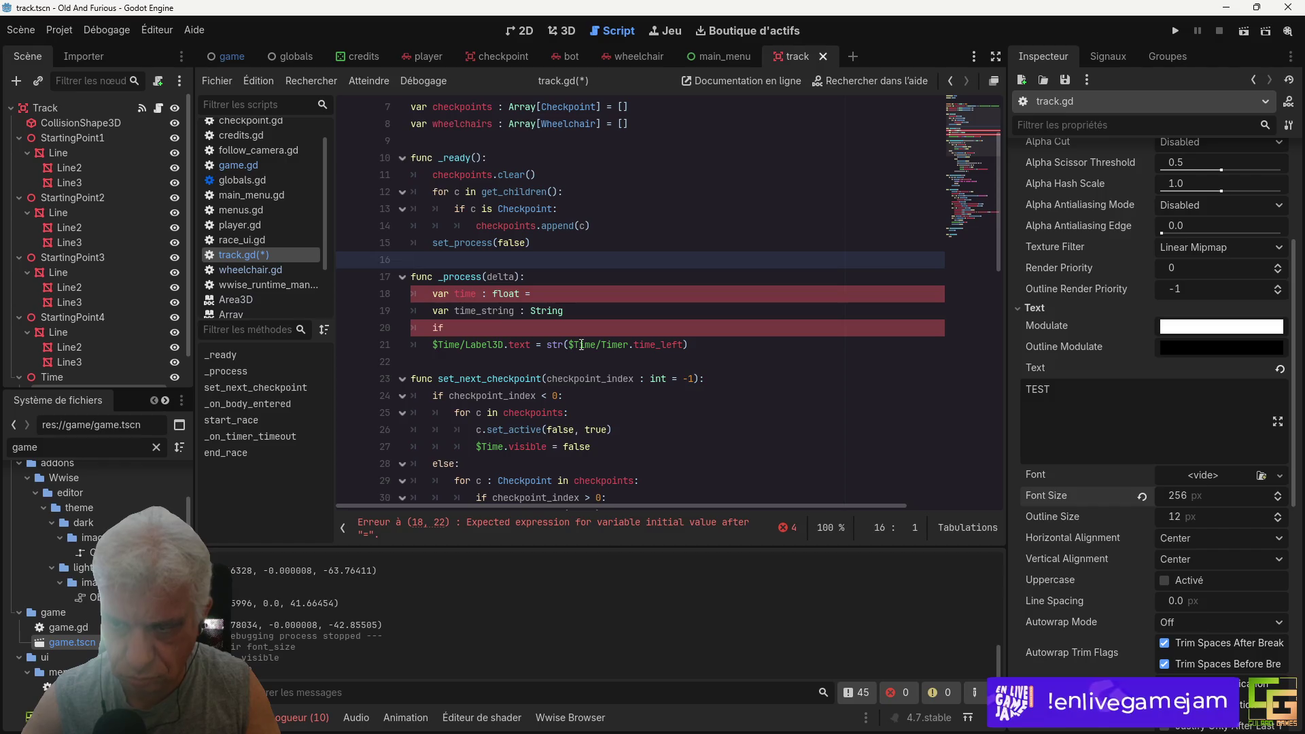
pyautogui.click(475, 293)
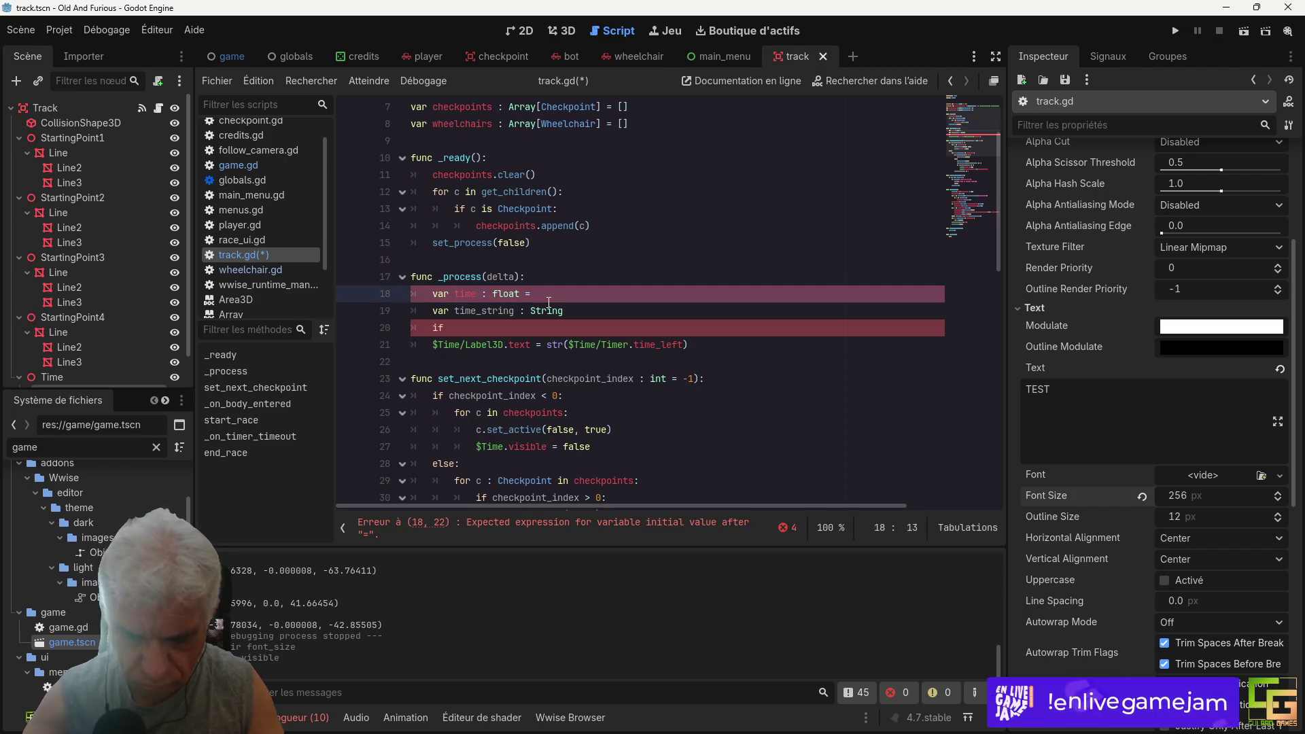
pyautogui.write('_left')
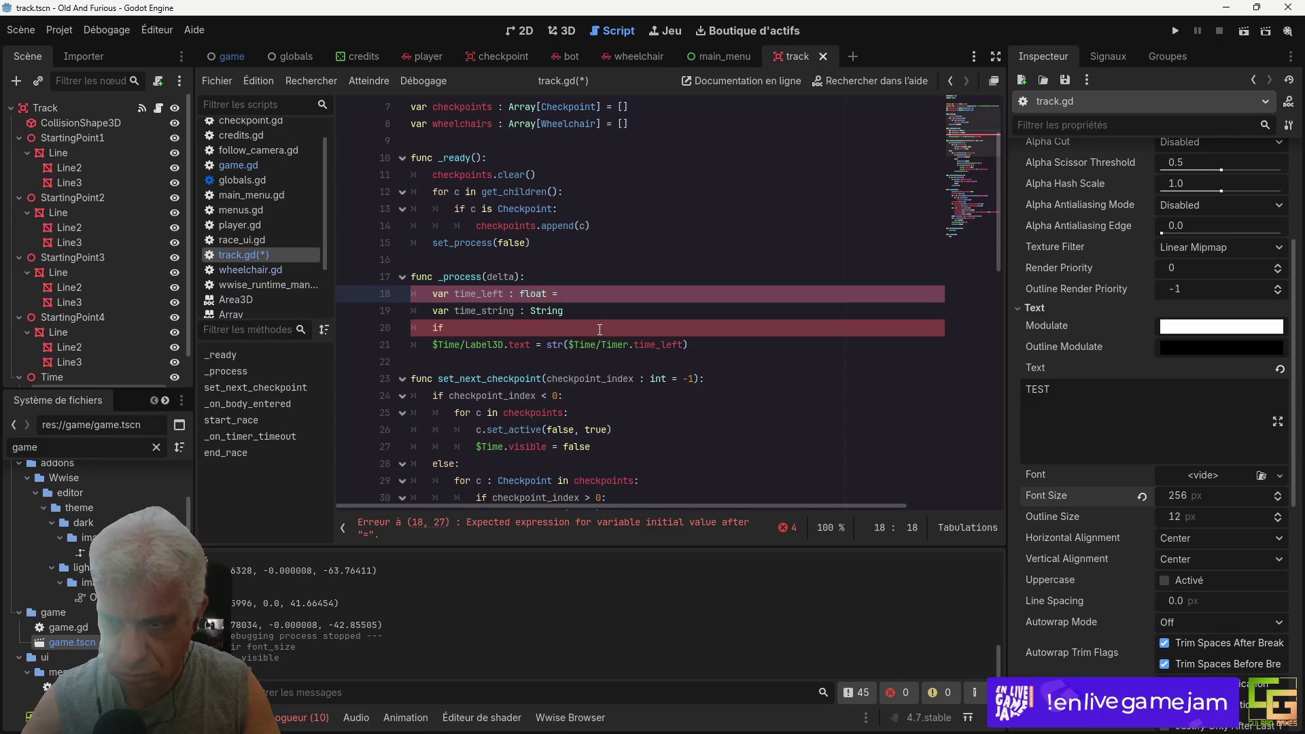
pyautogui.moveTo(569, 345); pyautogui.dragTo(685, 346)
pyautogui.hotkey('ctrl', 'c')
pyautogui.click(565, 294)
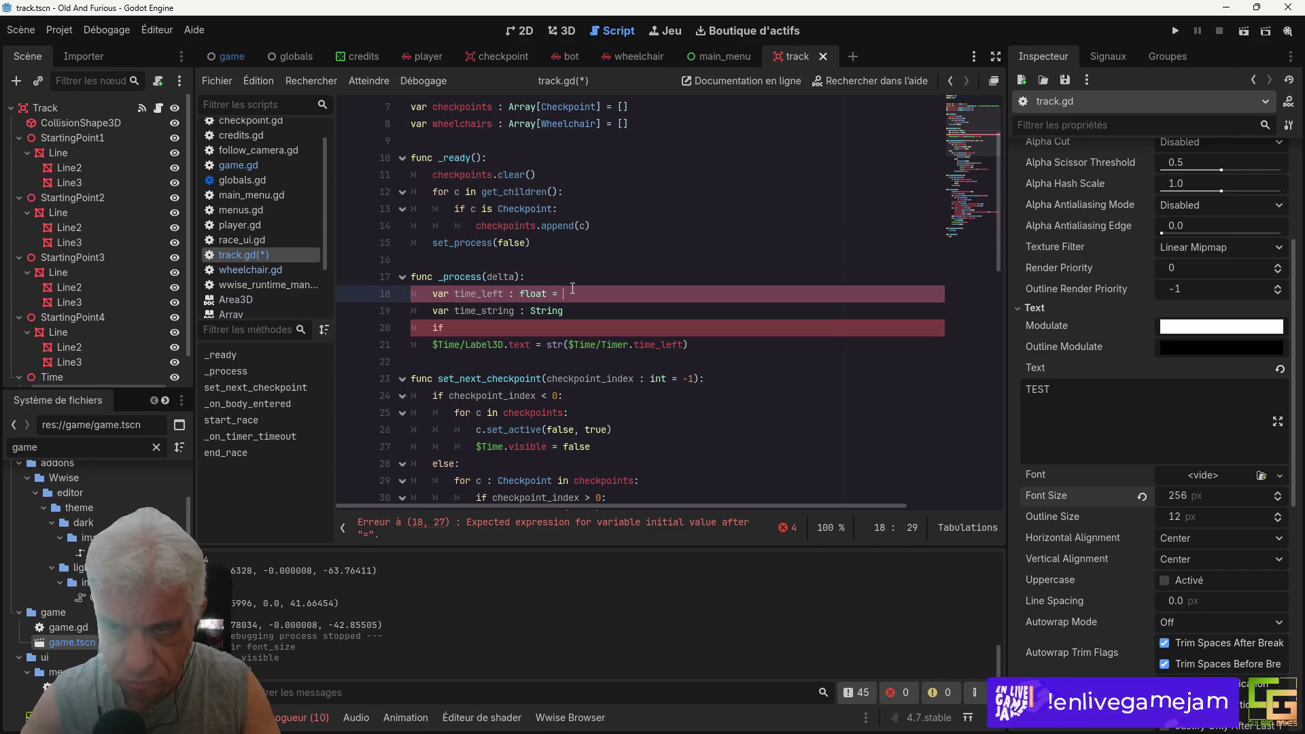
pyautogui.hotkey('ctrl', 'v')
pyautogui.click(466, 327)
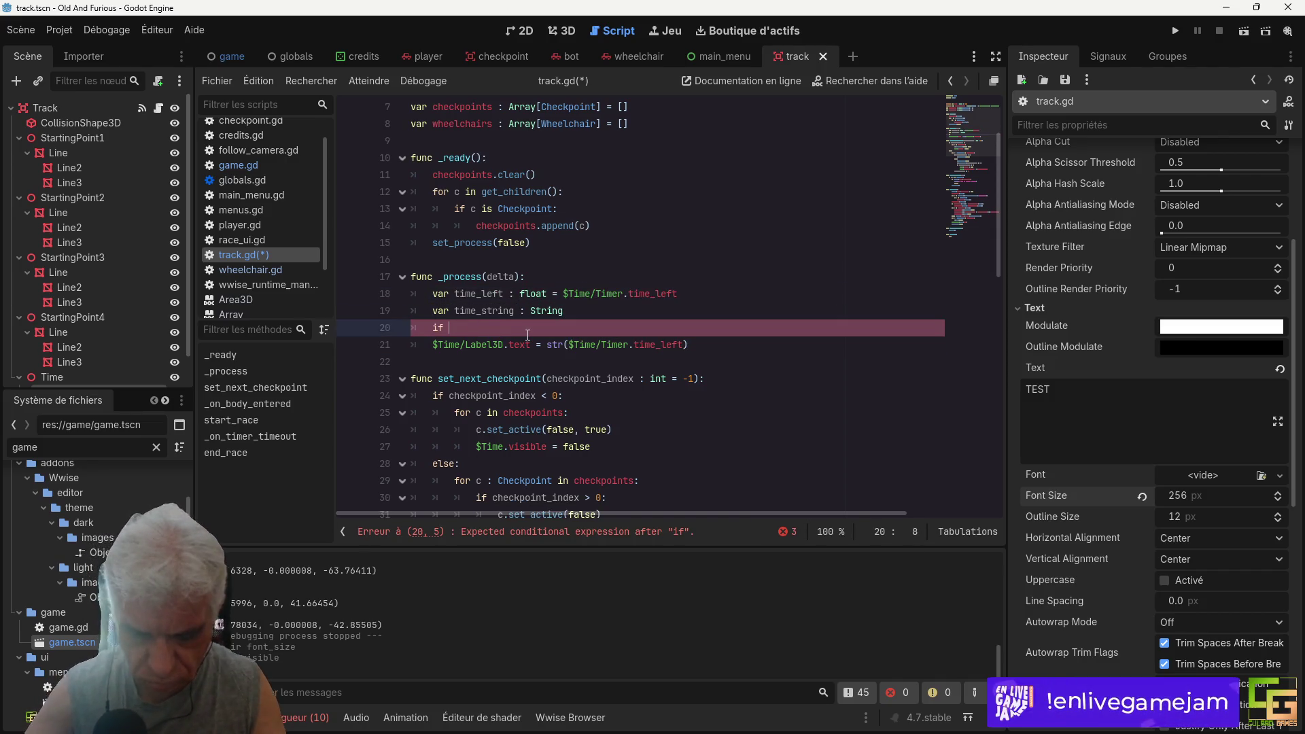
# Step: Add an 'if time_left >= 60:' branch, rename time_string to time_left_string, and save
pyautogui.write('time_')
pyautogui.write('left >')
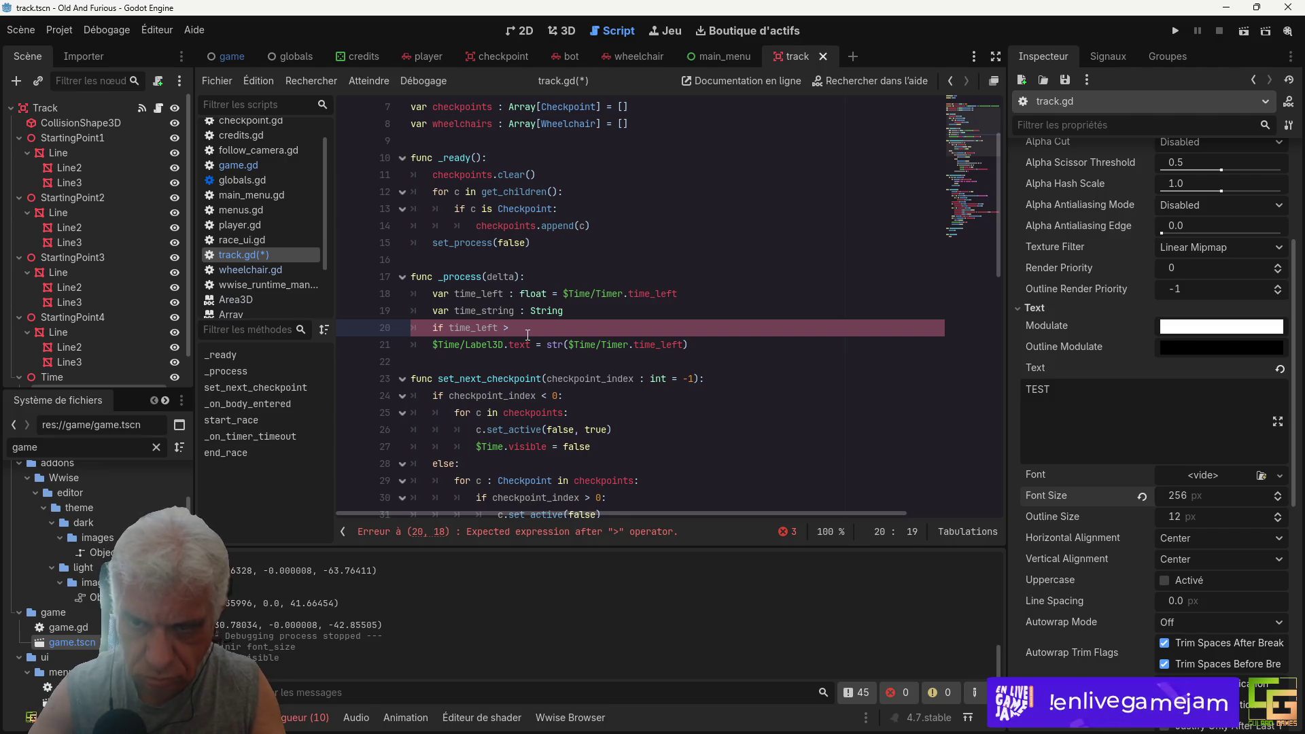
pyautogui.write('= ')
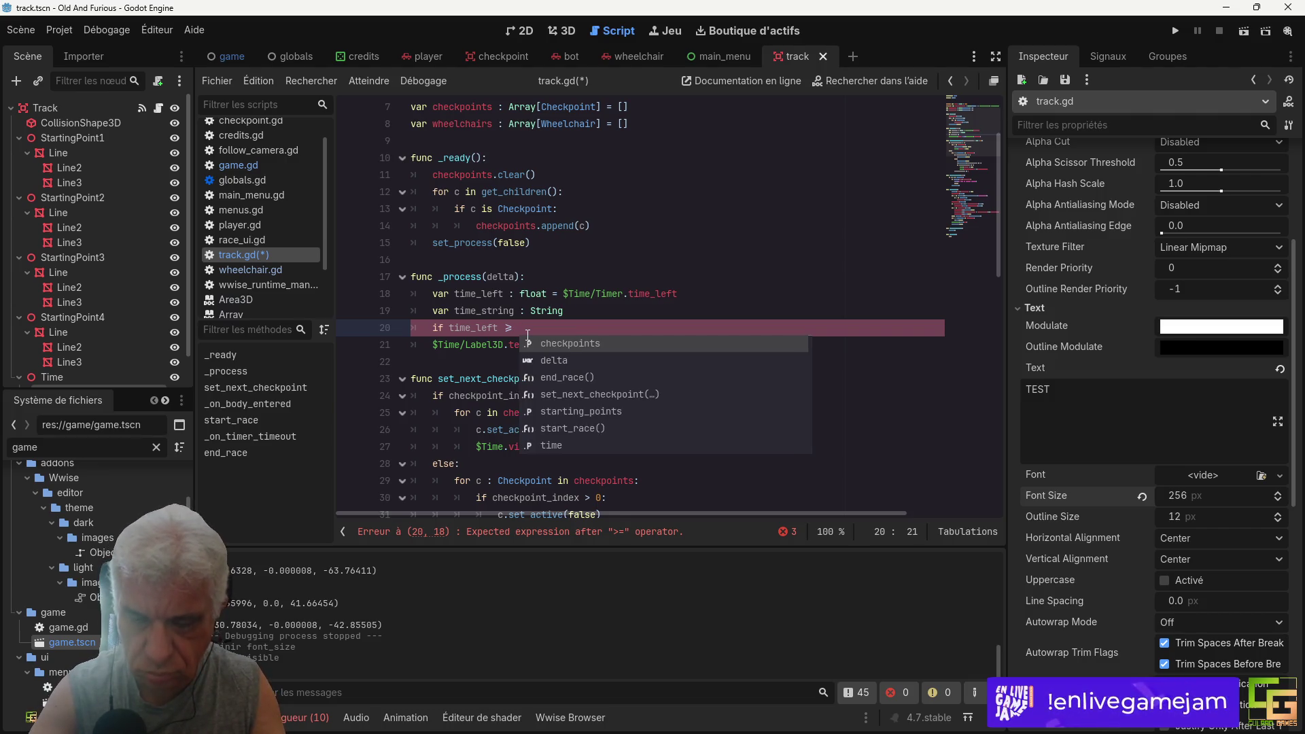
pyautogui.write('60:')
pyautogui.press('Return')
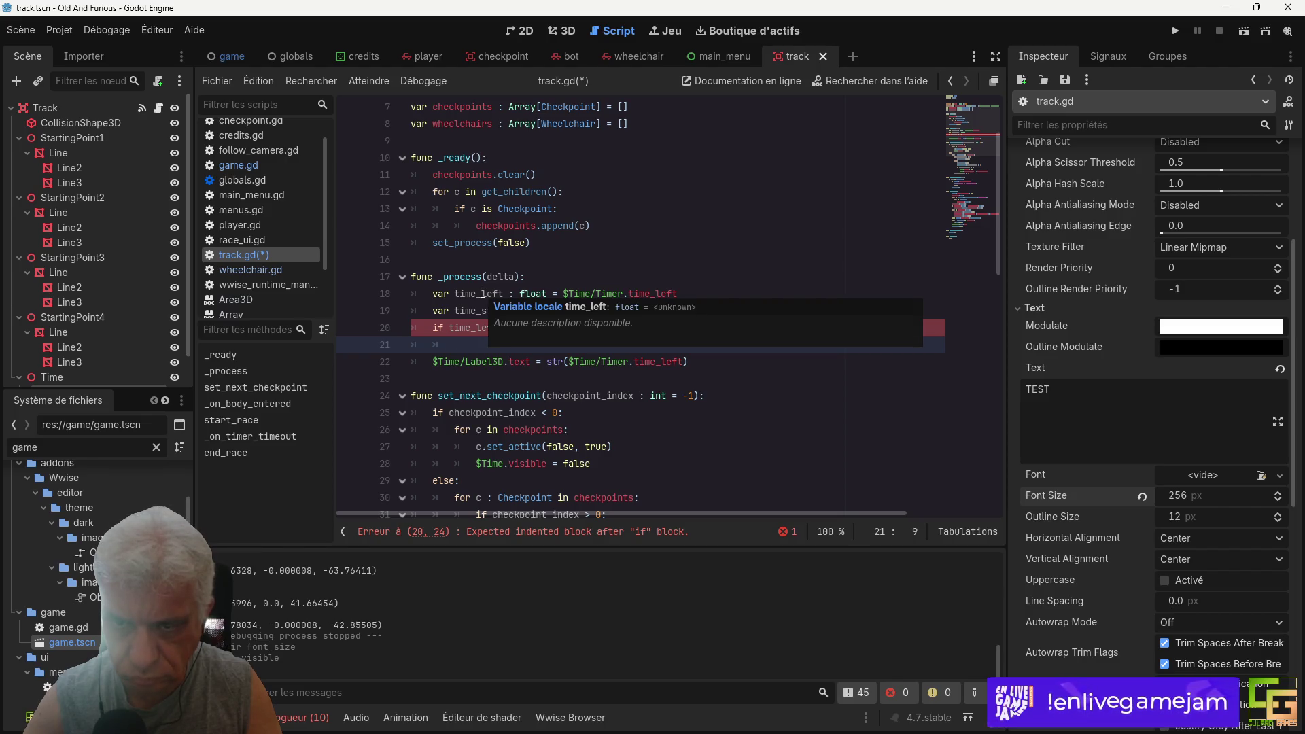
pyautogui.doubleClick(484, 311)
pyautogui.click(478, 311)
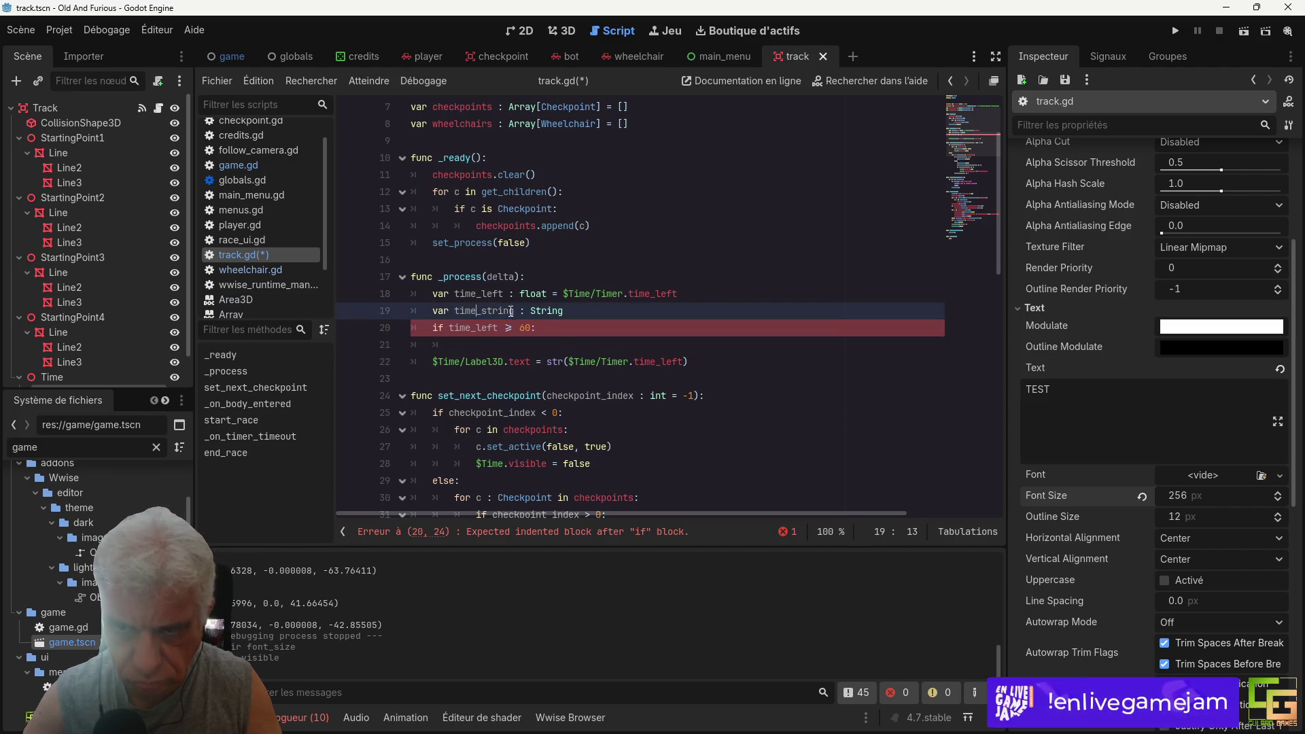
pyautogui.write('left_')
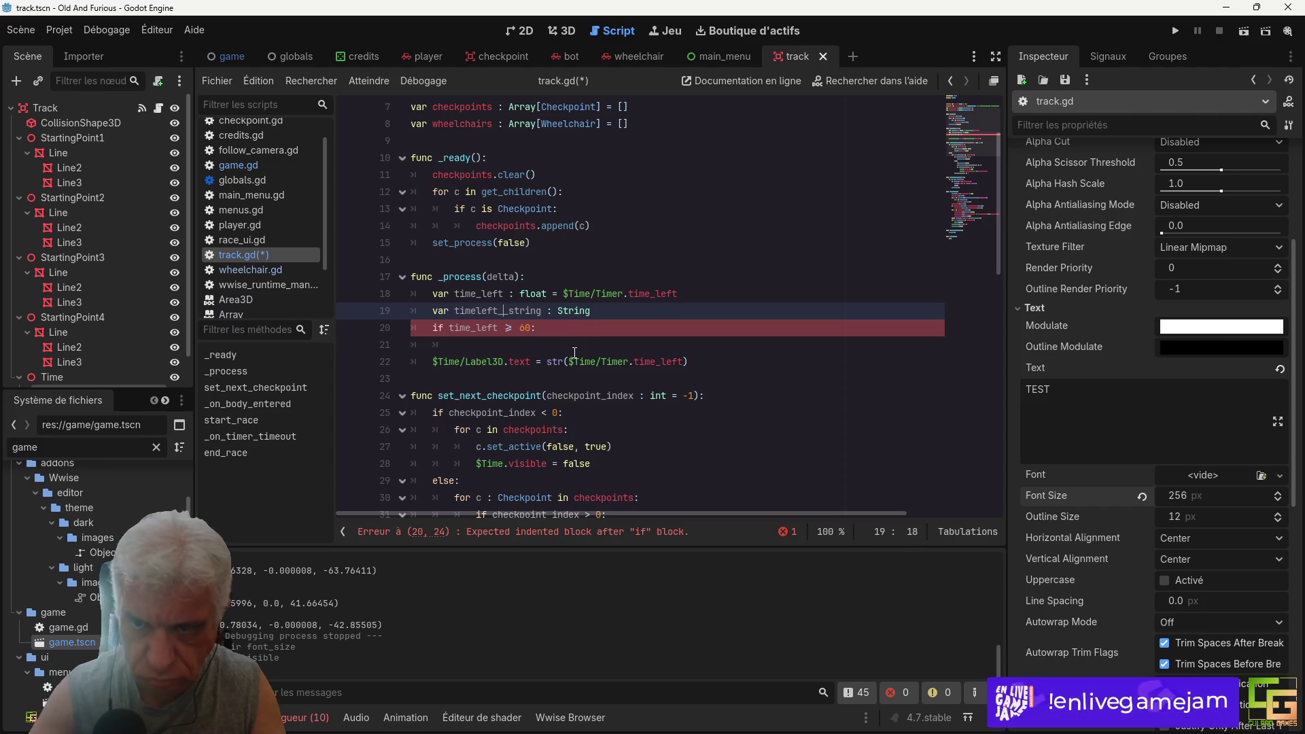
pyautogui.press('BackSpace')
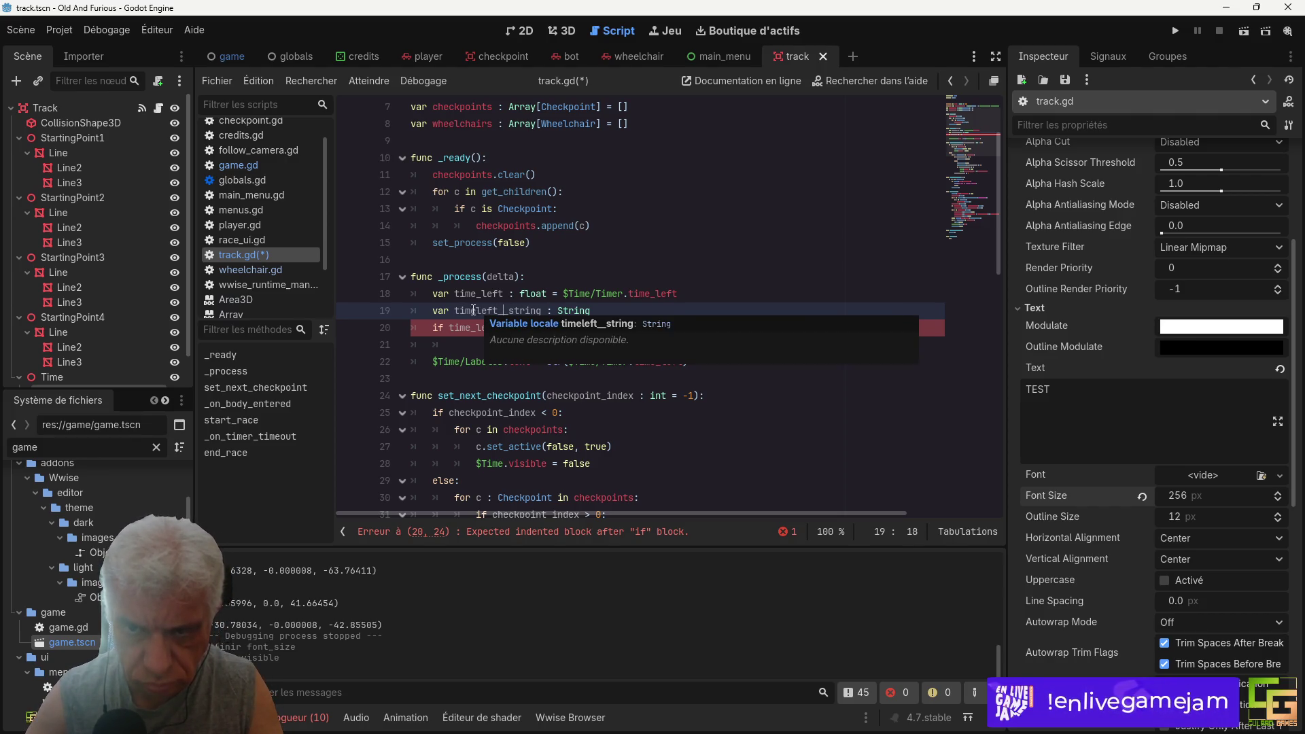
pyautogui.click(476, 310)
pyautogui.write('_')
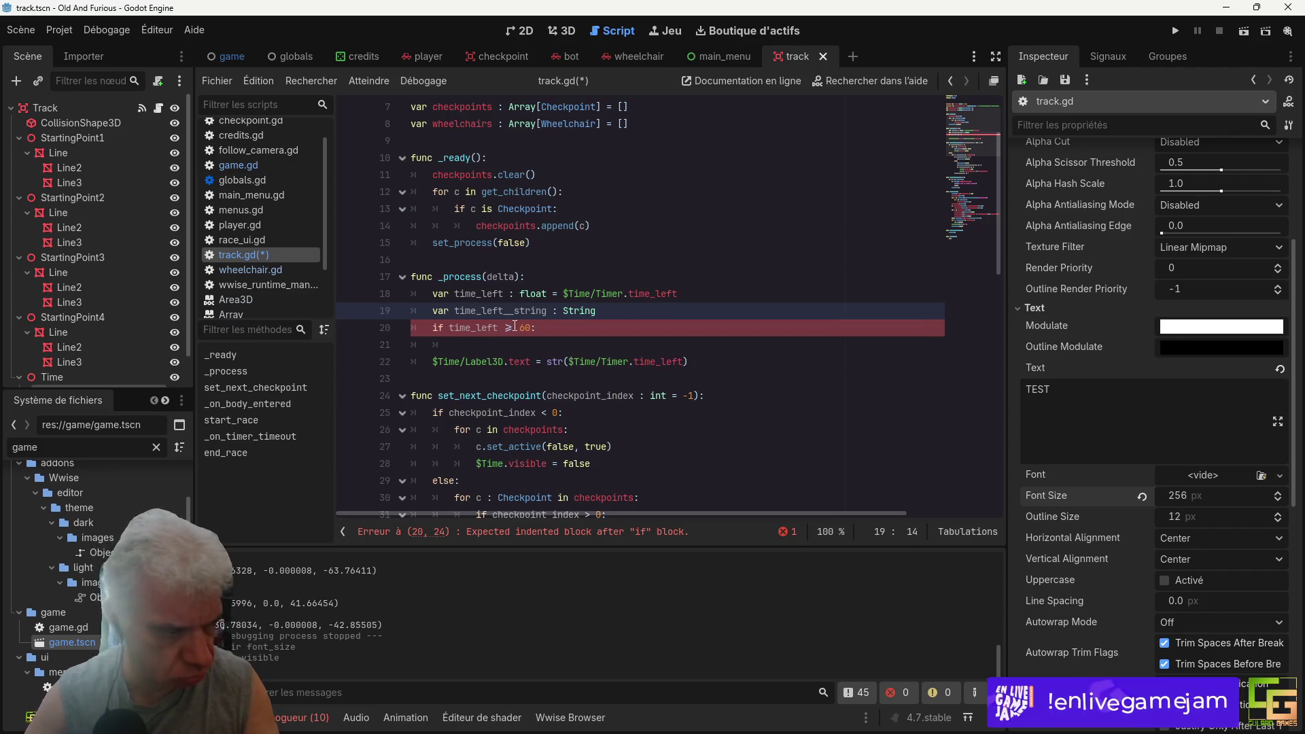
pyautogui.click(520, 311)
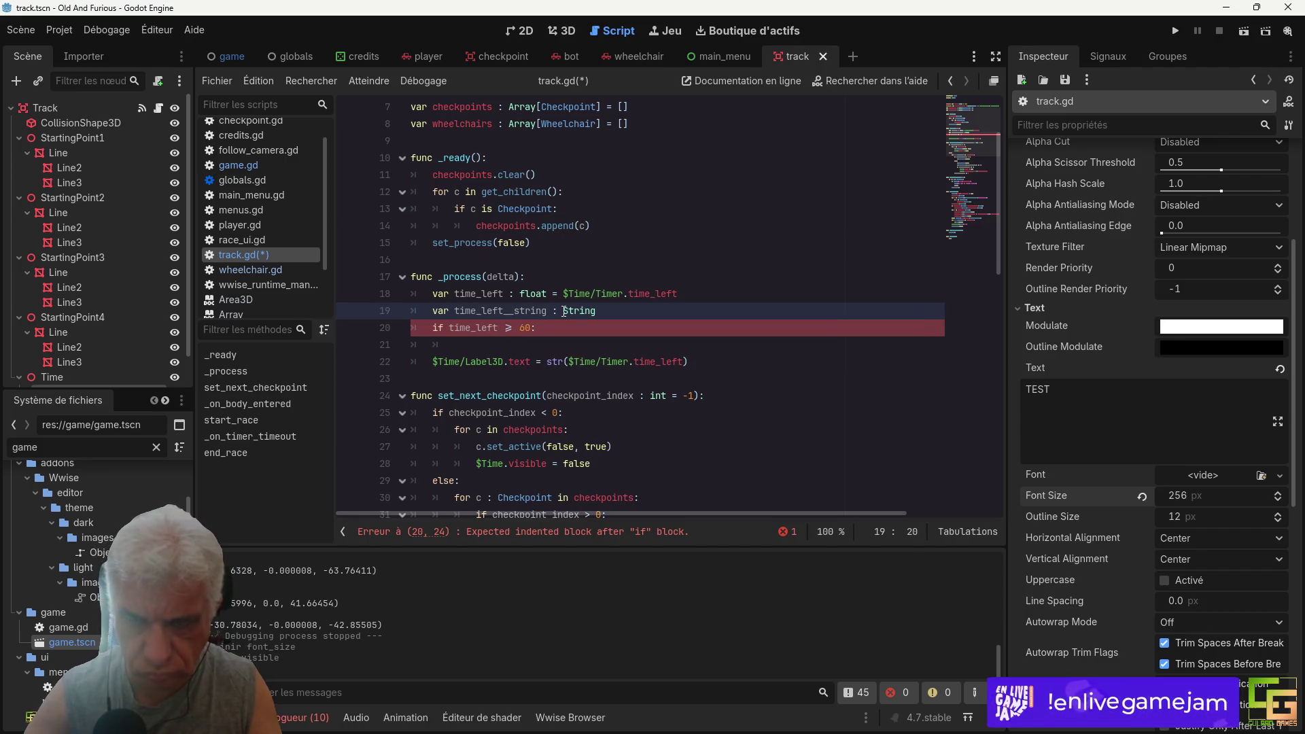
pyautogui.press('BackSpace')
pyautogui.hotkey('ctrl', 's')
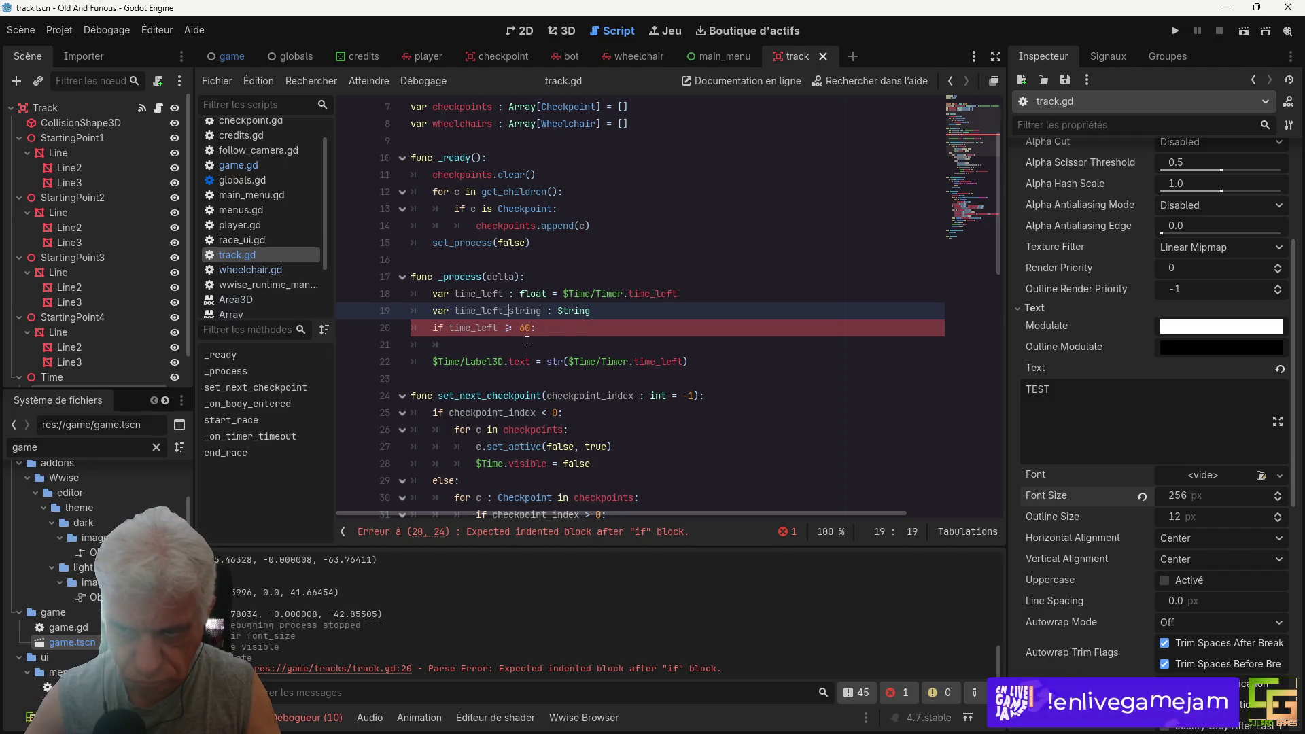
# Step: Begin line 21 inside the if block with 'time_left_string = Strin'
pyautogui.click(533, 347)
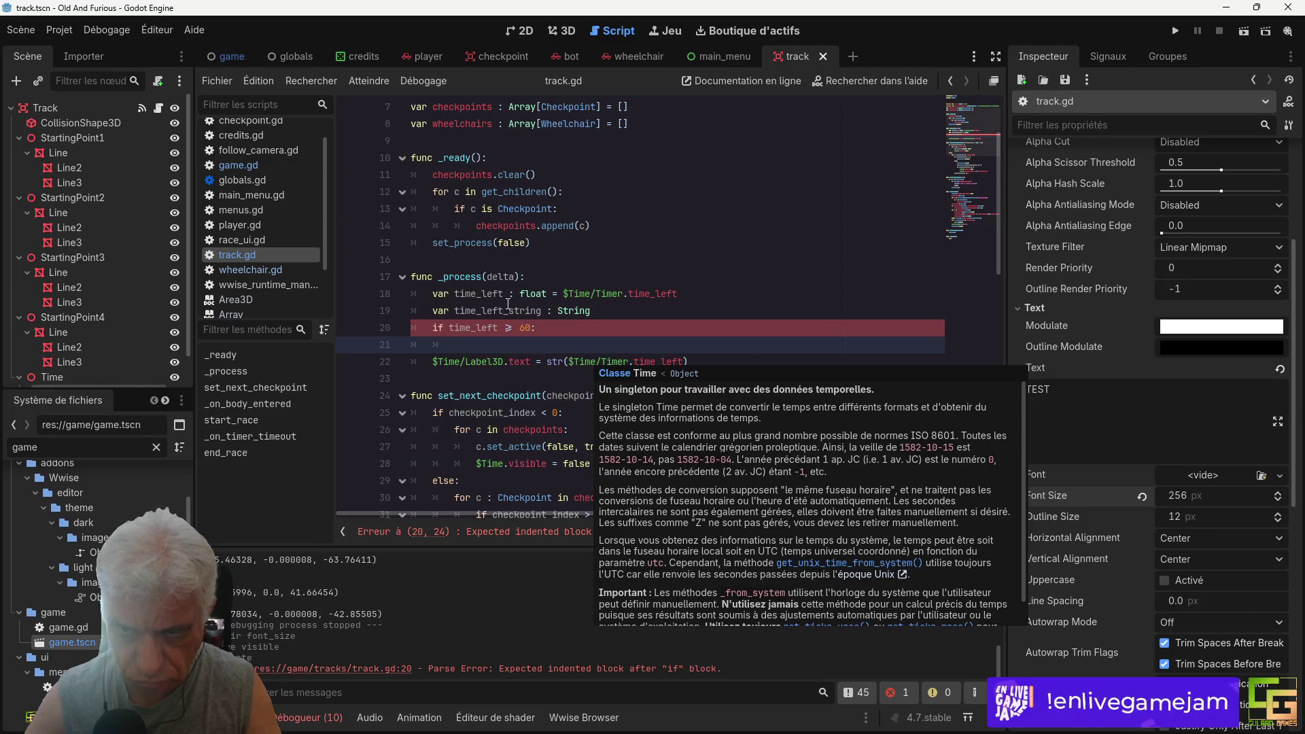
pyautogui.doubleClick(503, 310)
pyautogui.hotkey('ctrl', 'c')
pyautogui.press('Down')
pyautogui.press('Down')
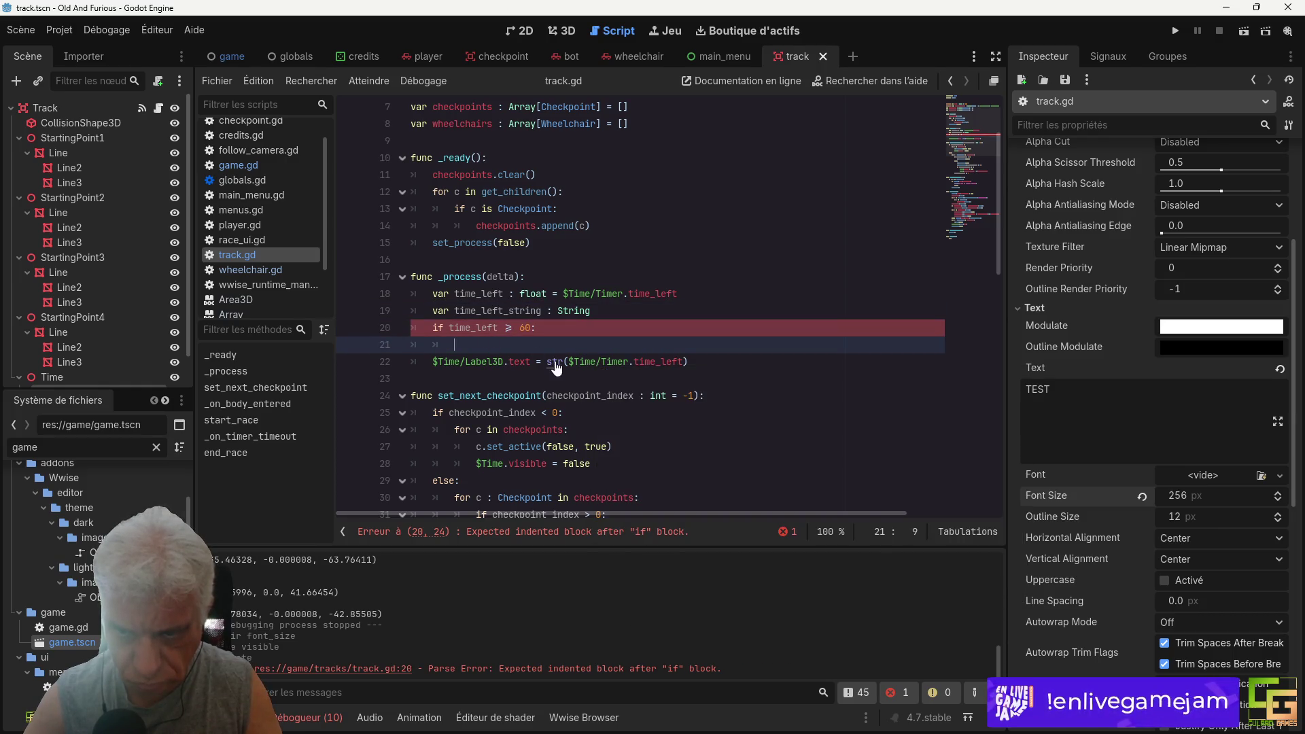
pyautogui.hotkey('ctrl', 'v')
pyautogui.write('= form')
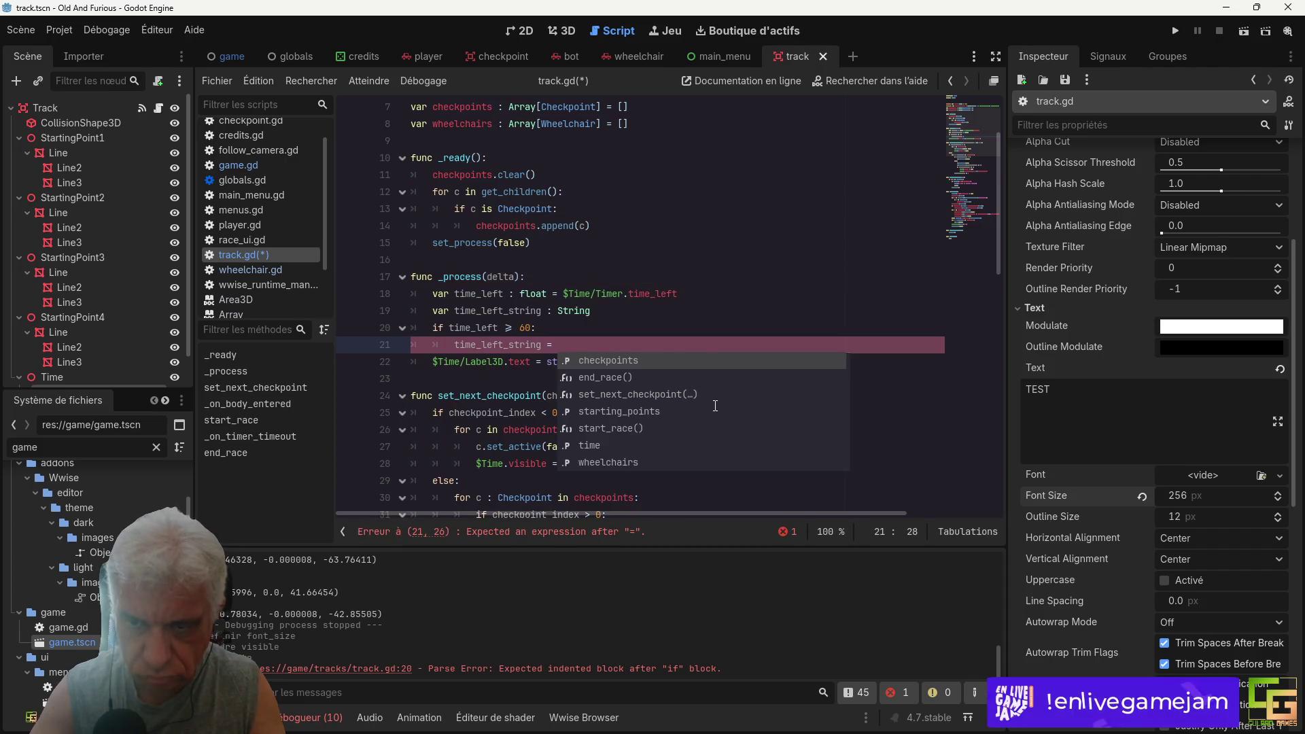
pyautogui.write('a')
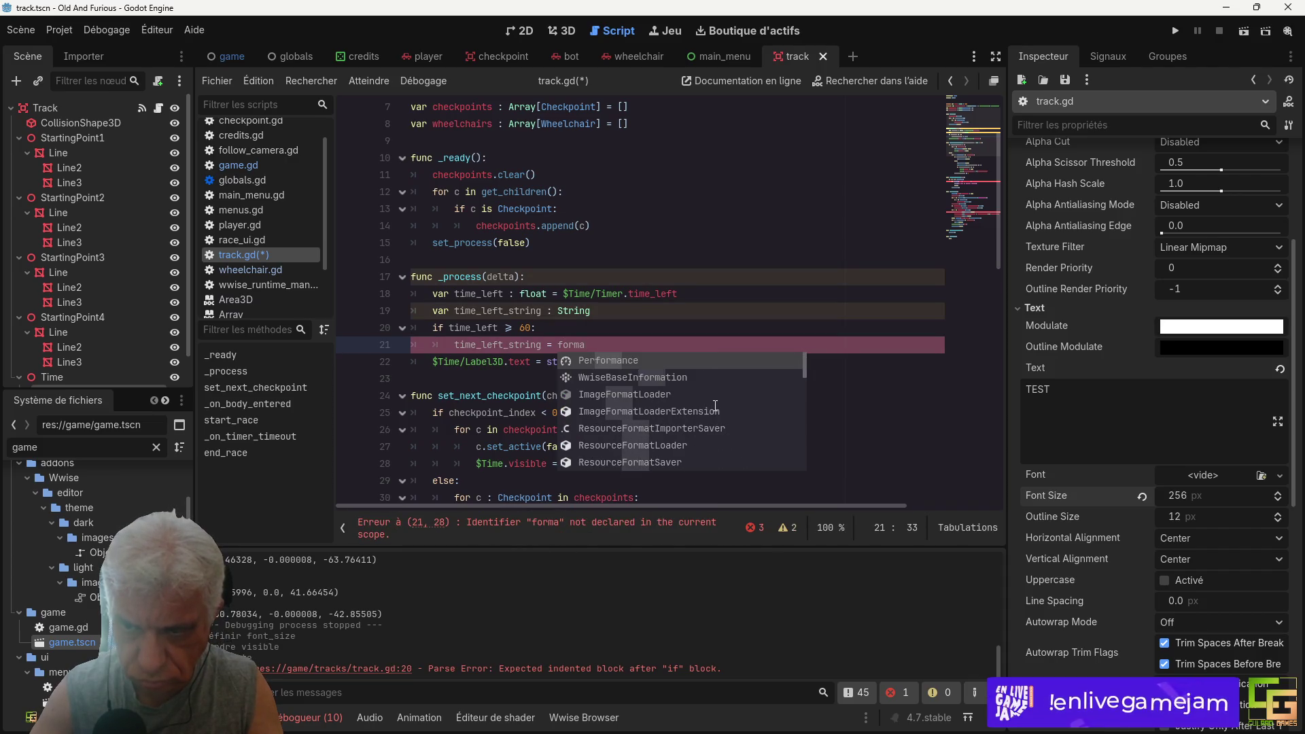
pyautogui.press('BackSpace')
pyautogui.press('BackSpace')
pyautogui.press('BackSpace')
pyautogui.press('BackSpace')
pyautogui.press('BackSpace')
pyautogui.write('Strin')
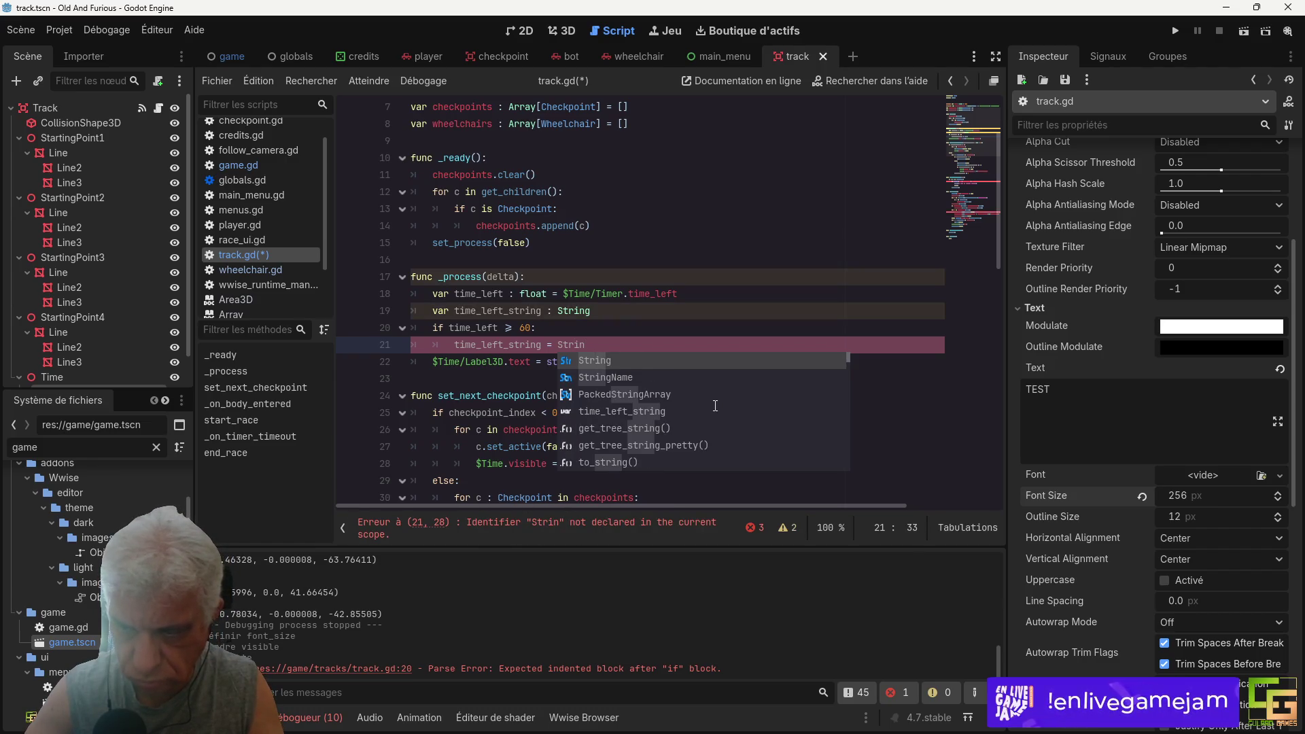
pyautogui.scroll(-3)
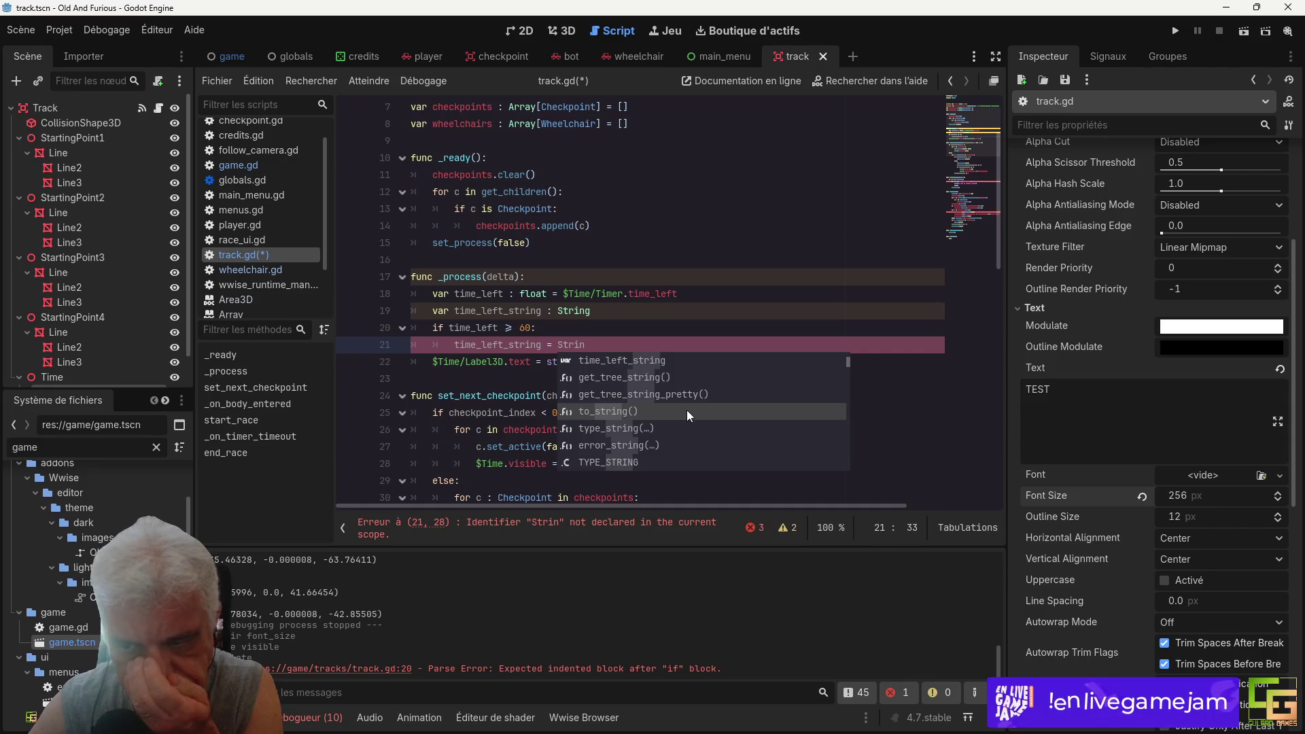
pyautogui.scroll(-3)
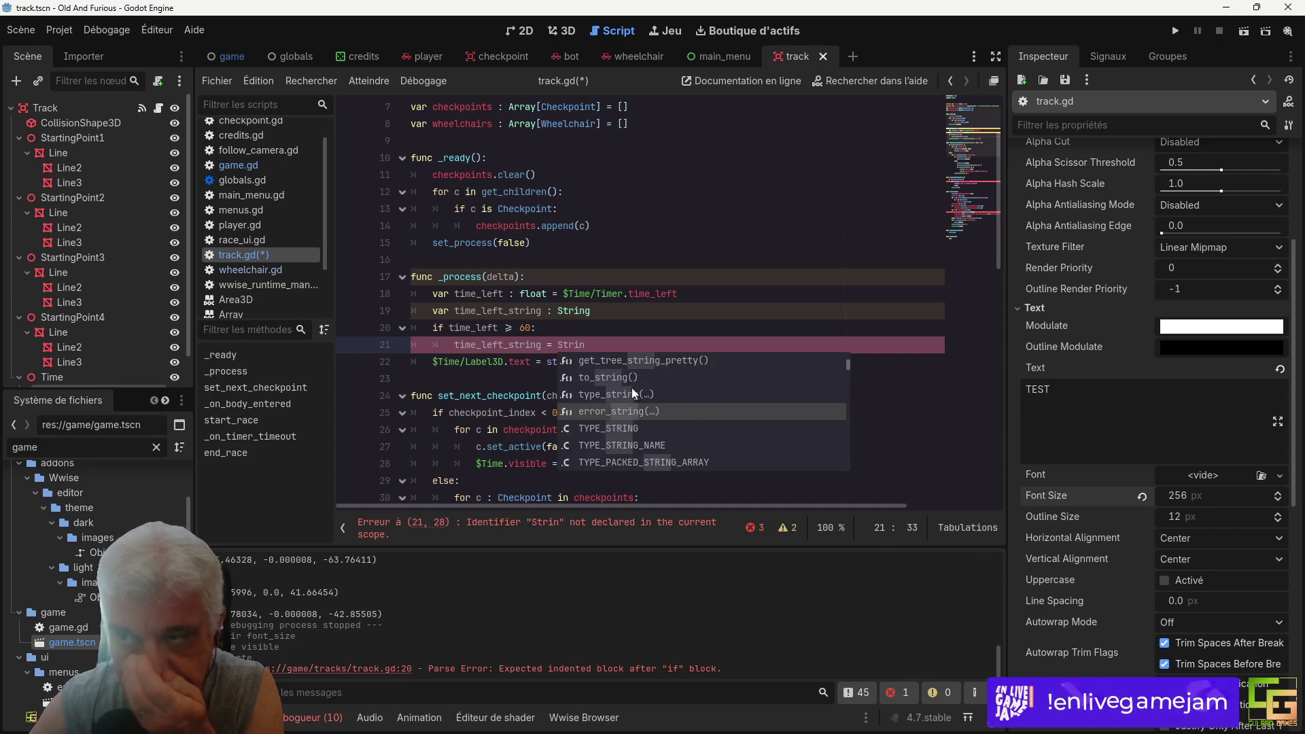
pyautogui.click(874, 80)
pyautogui.write('fo')
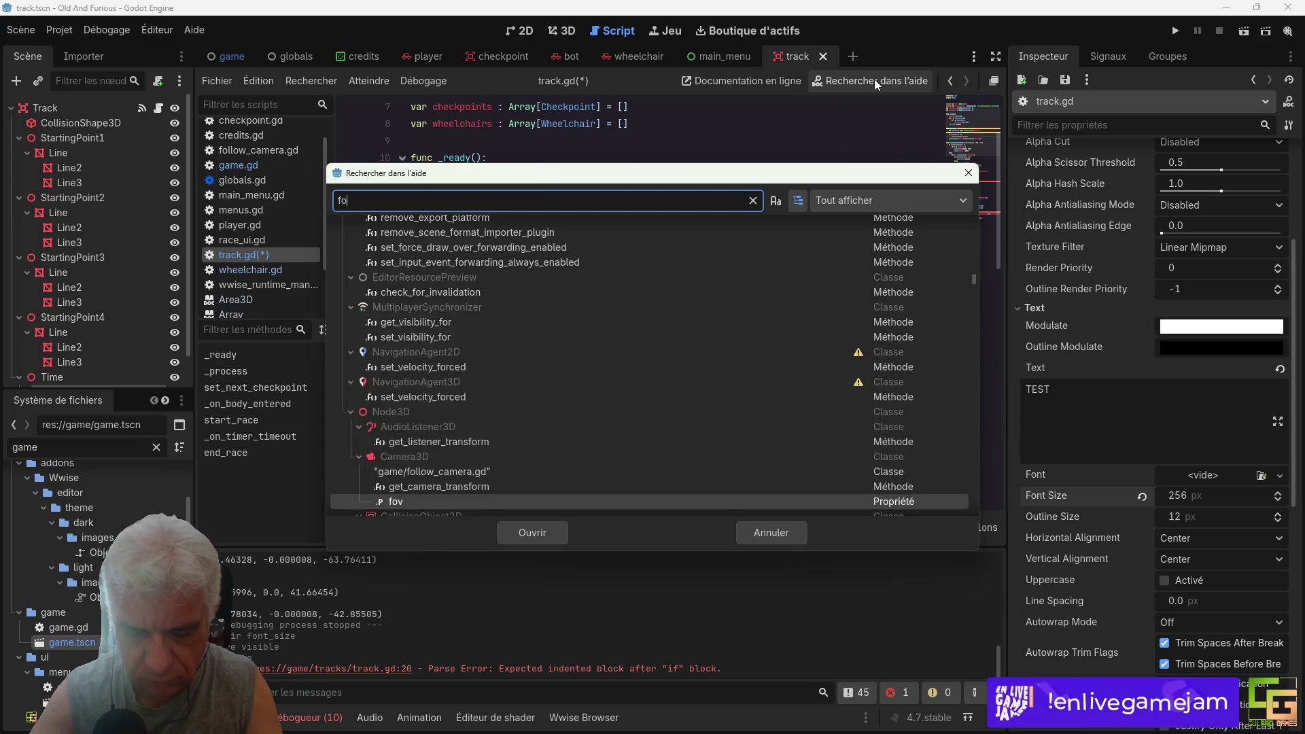
pyautogui.write('rmat')
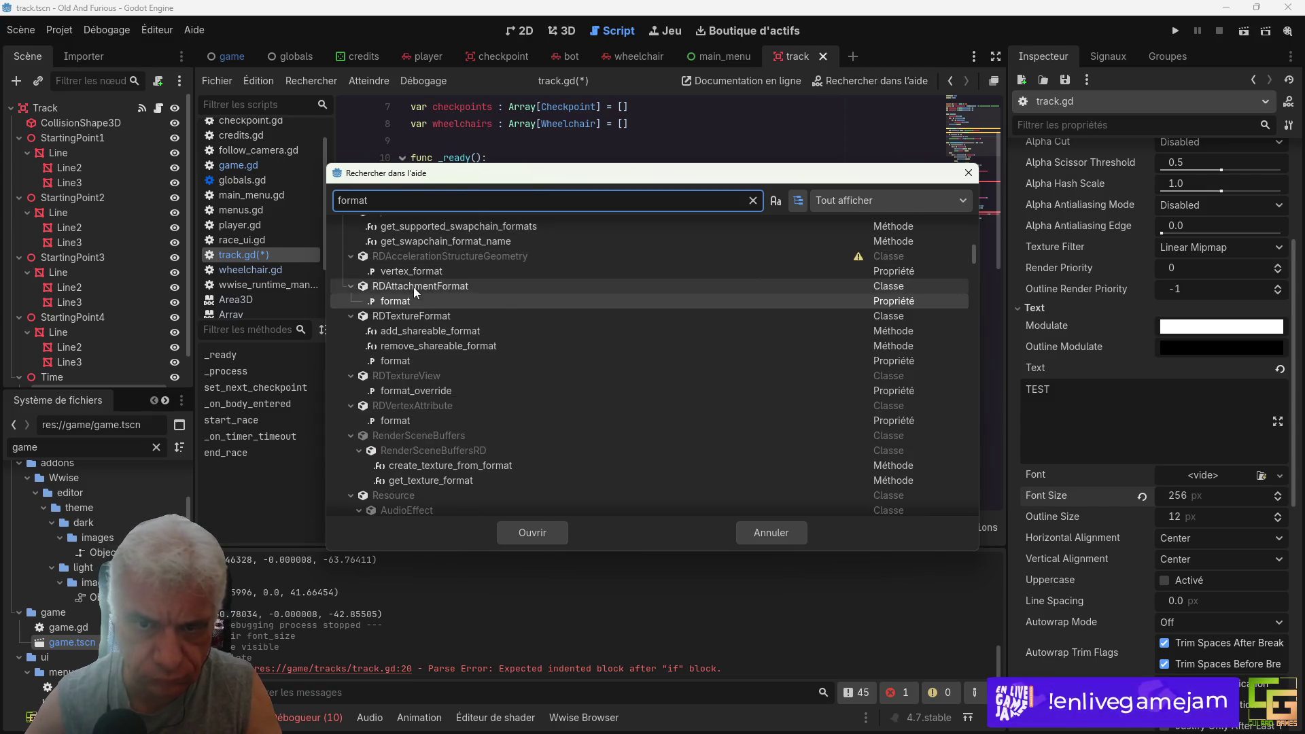
pyautogui.scroll(3)
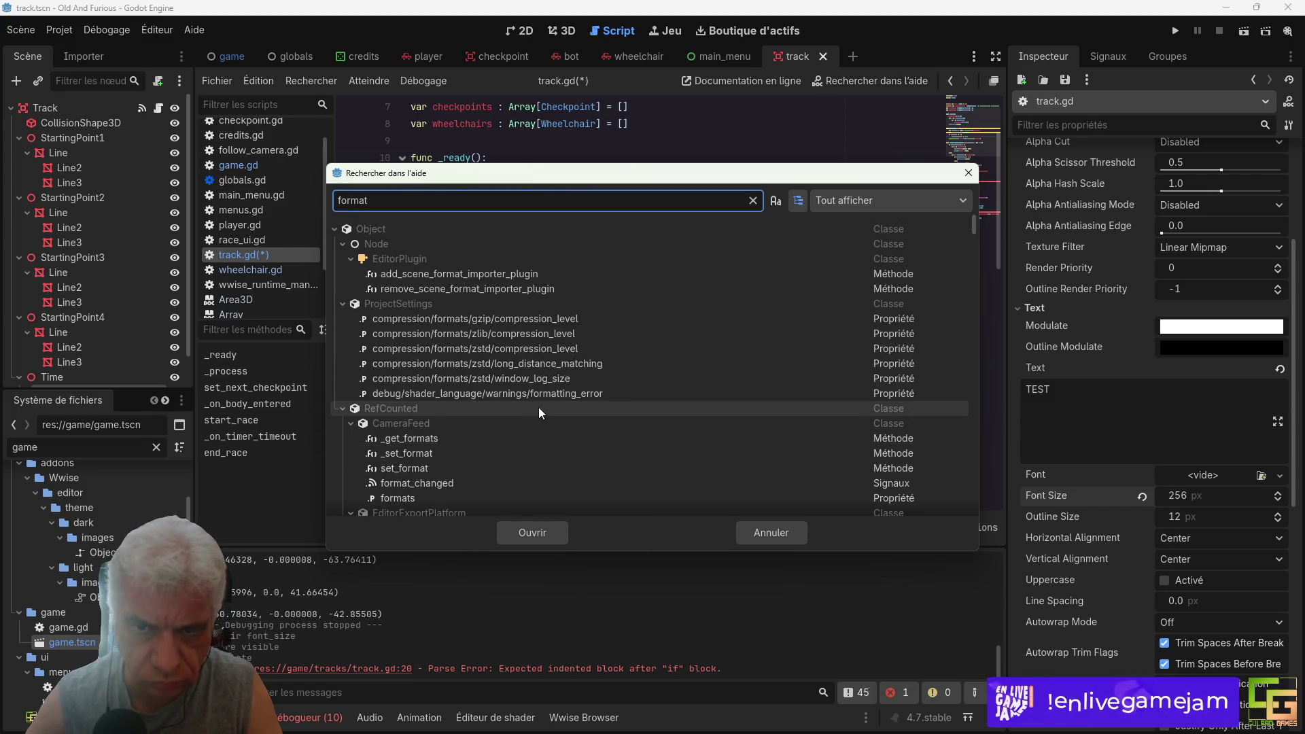
pyautogui.scroll(-3)
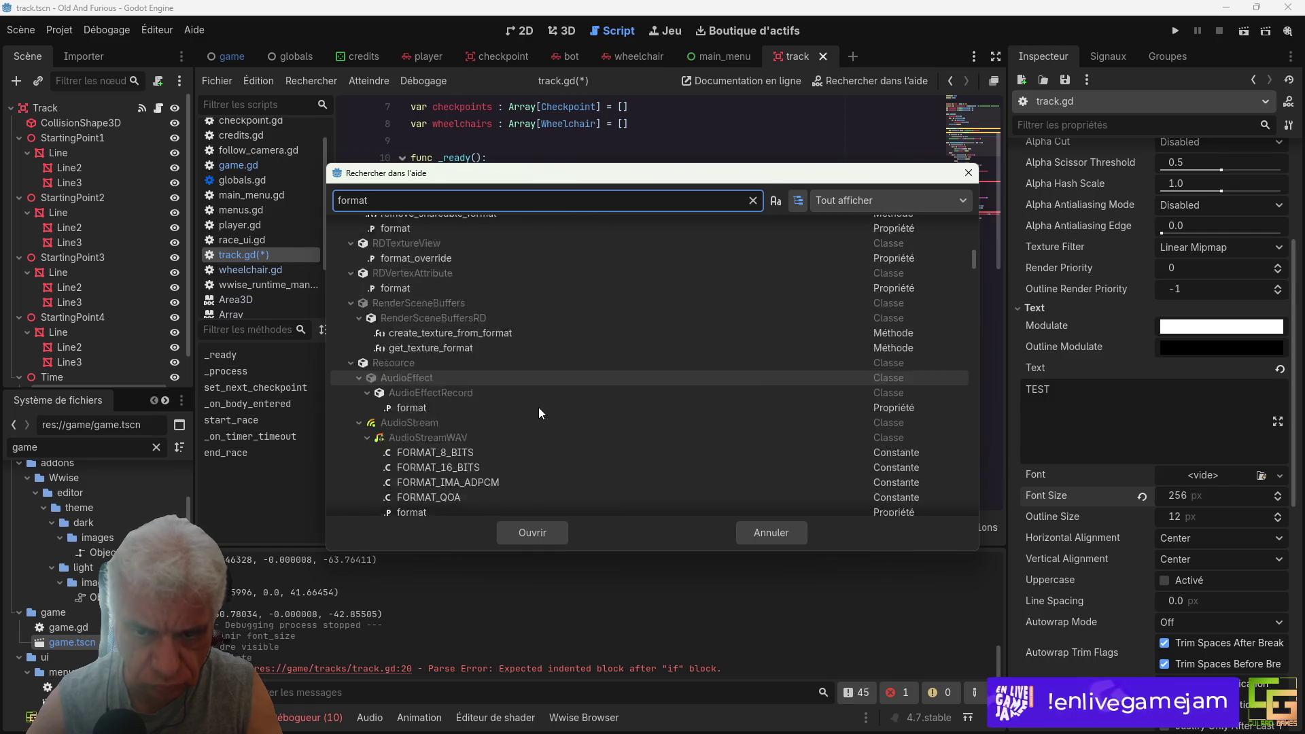
pyautogui.scroll(-3)
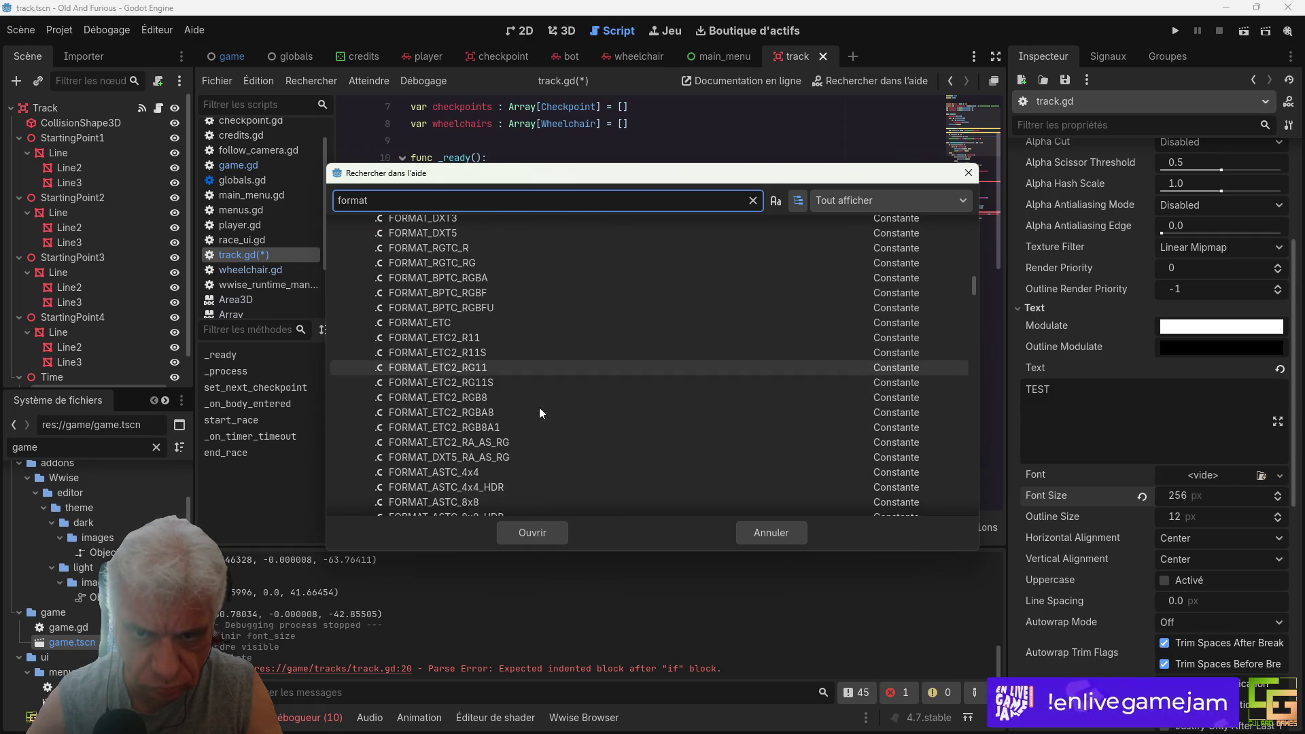
pyautogui.scroll(-3)
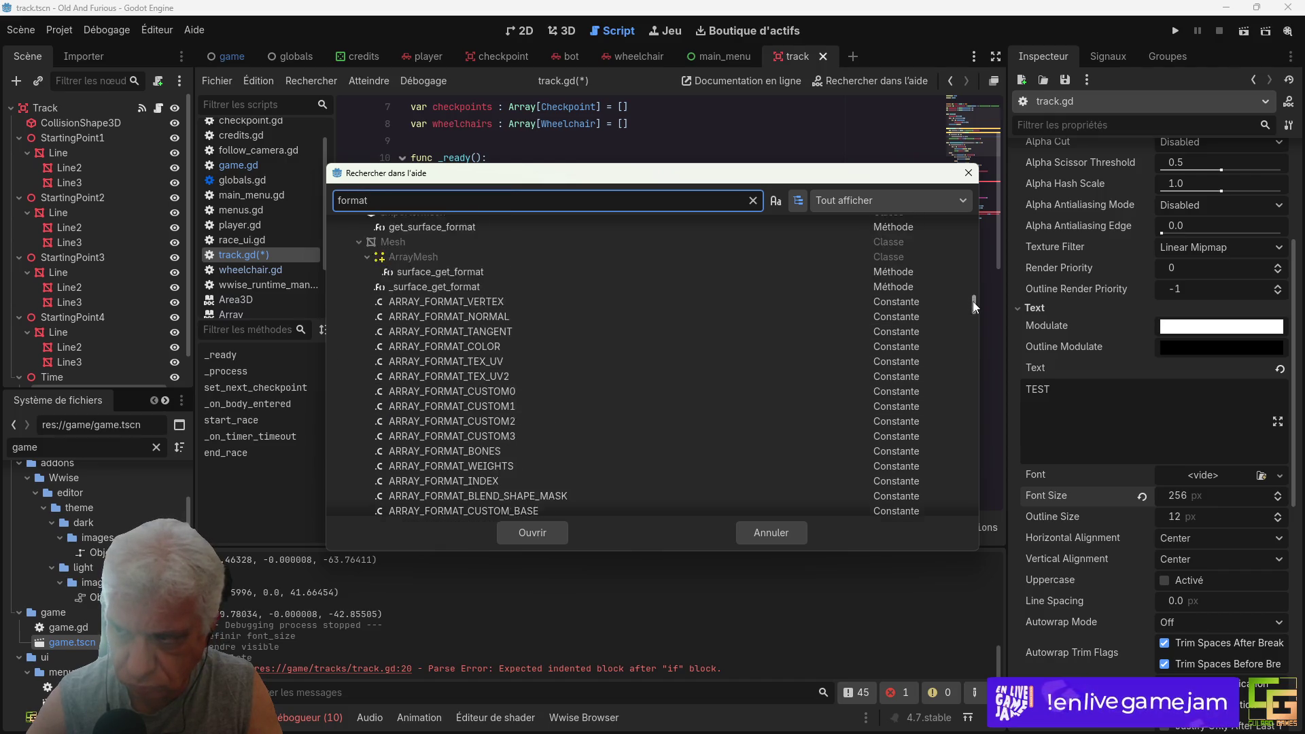
pyautogui.click(969, 173)
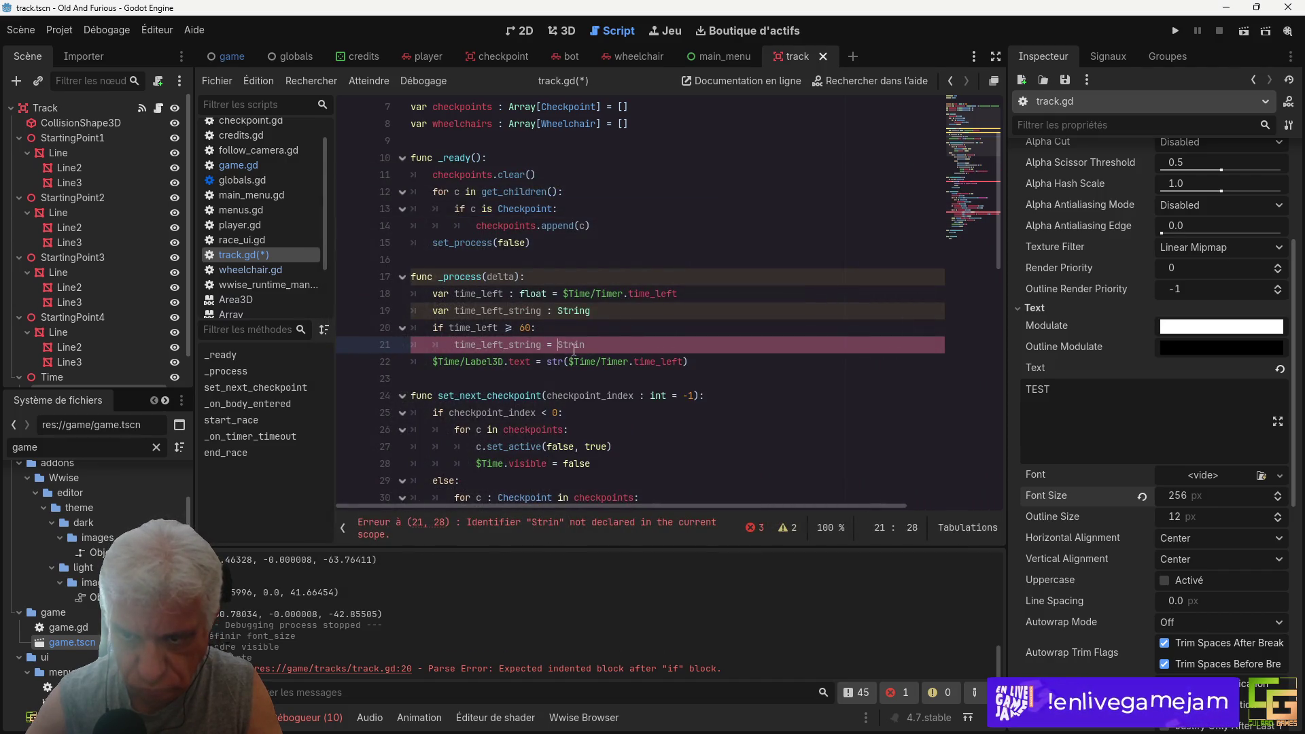
# Step: Replace Strin with the format "%d:%02d.%02d" % [int(time_left/60), ...] on line 21
pyautogui.doubleClick(574, 349)
pyautogui.press('BackSpace')
pyautogui.write('"')
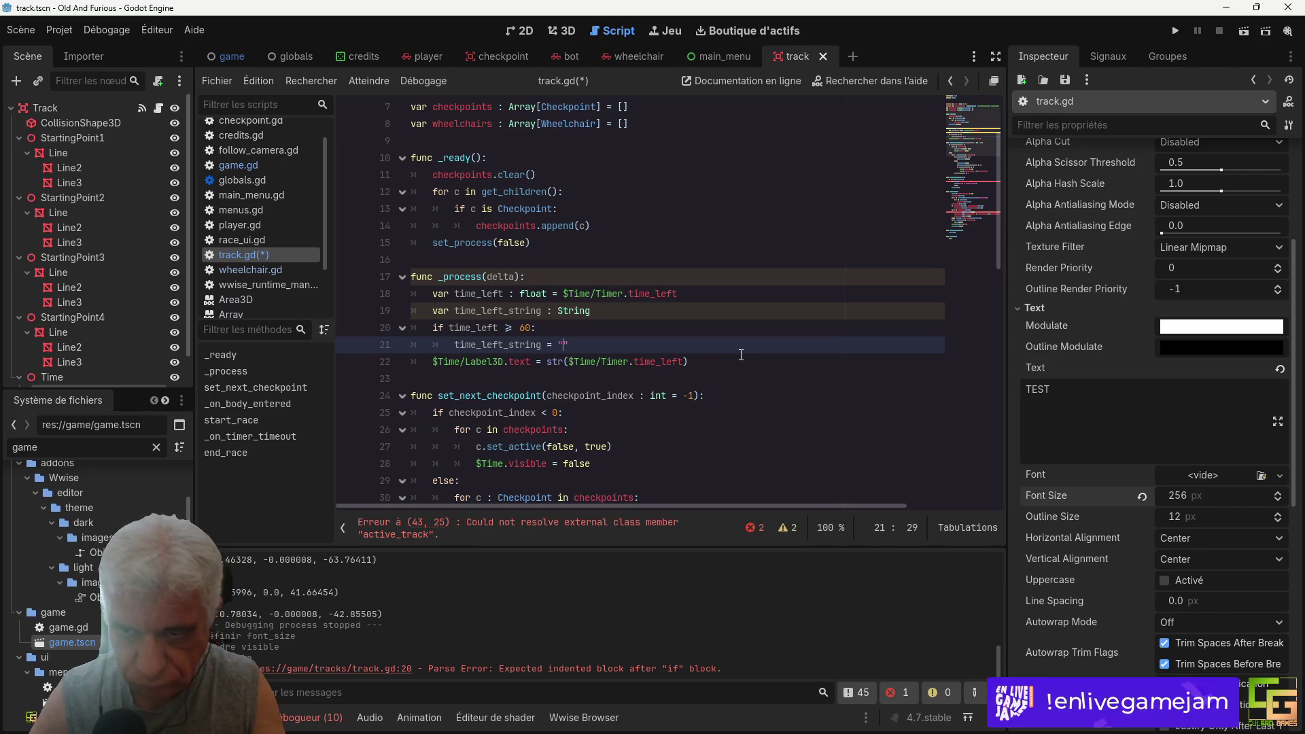
pyautogui.write('%d:%')
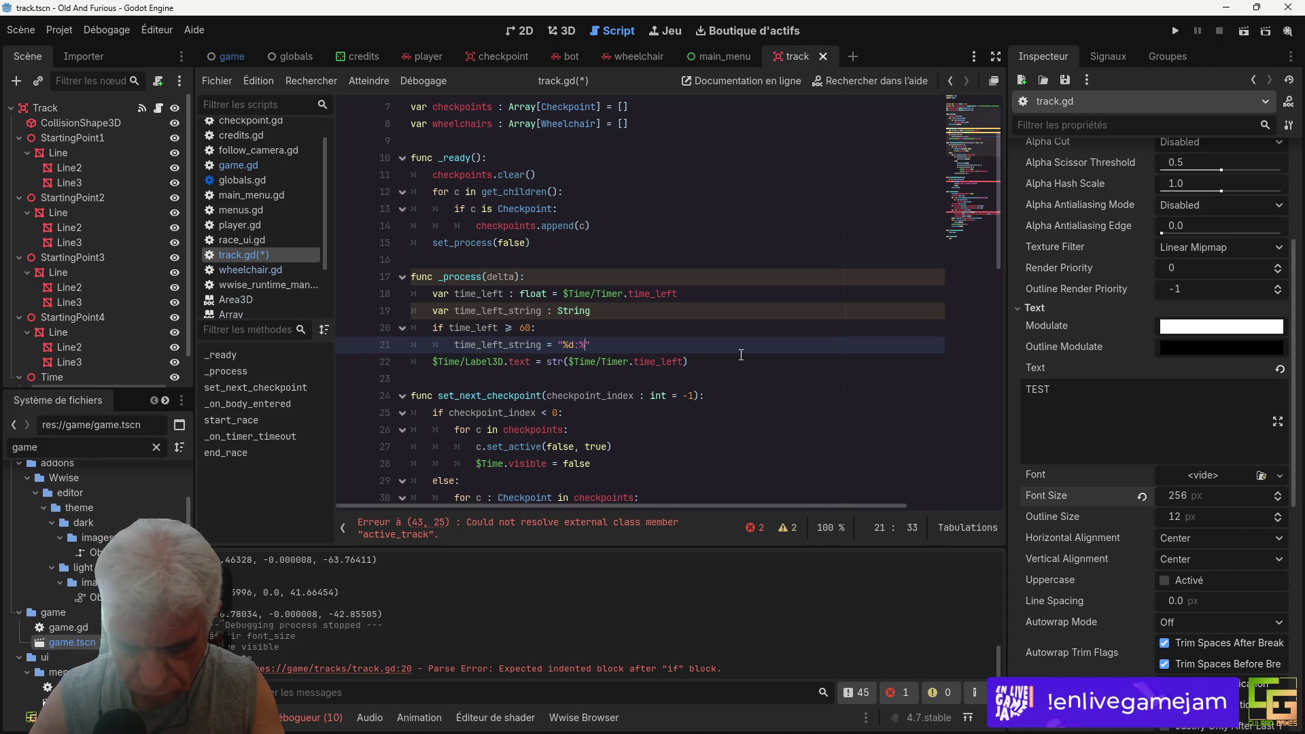
pyautogui.write('02d:')
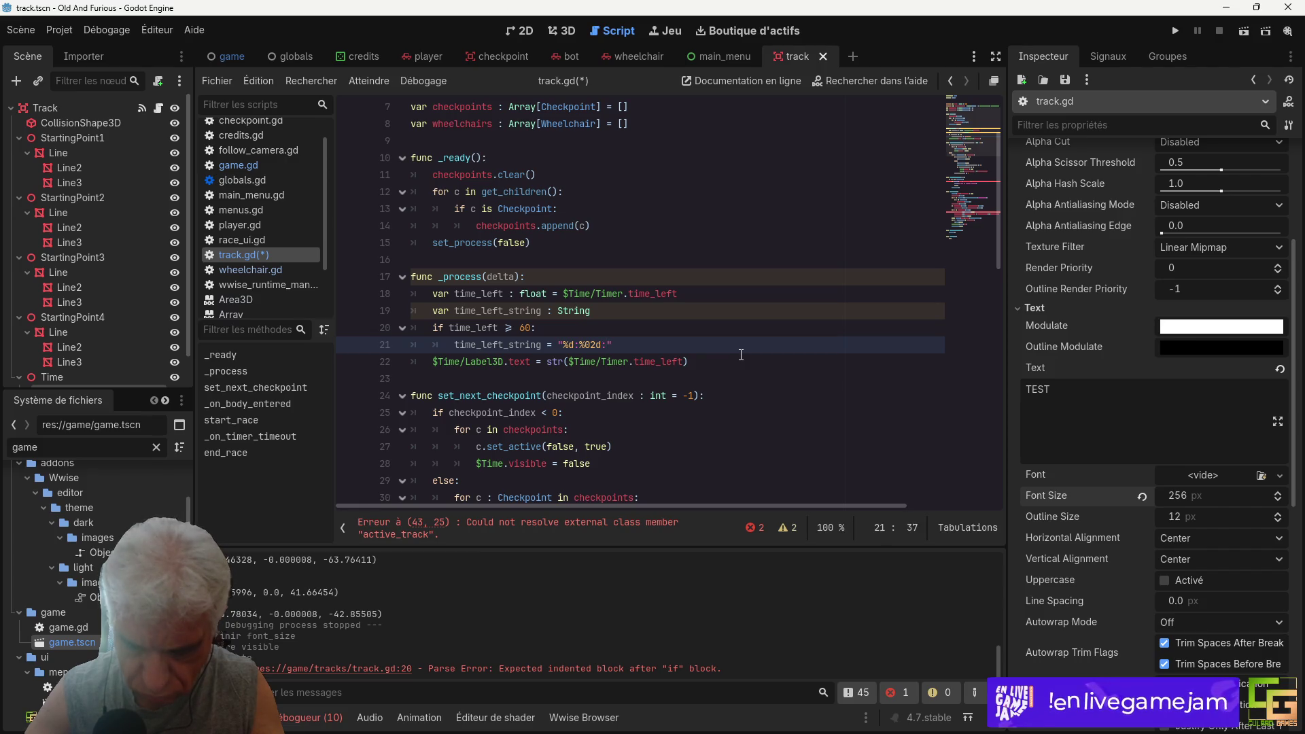
pyautogui.write('%')
pyautogui.write('02d"')
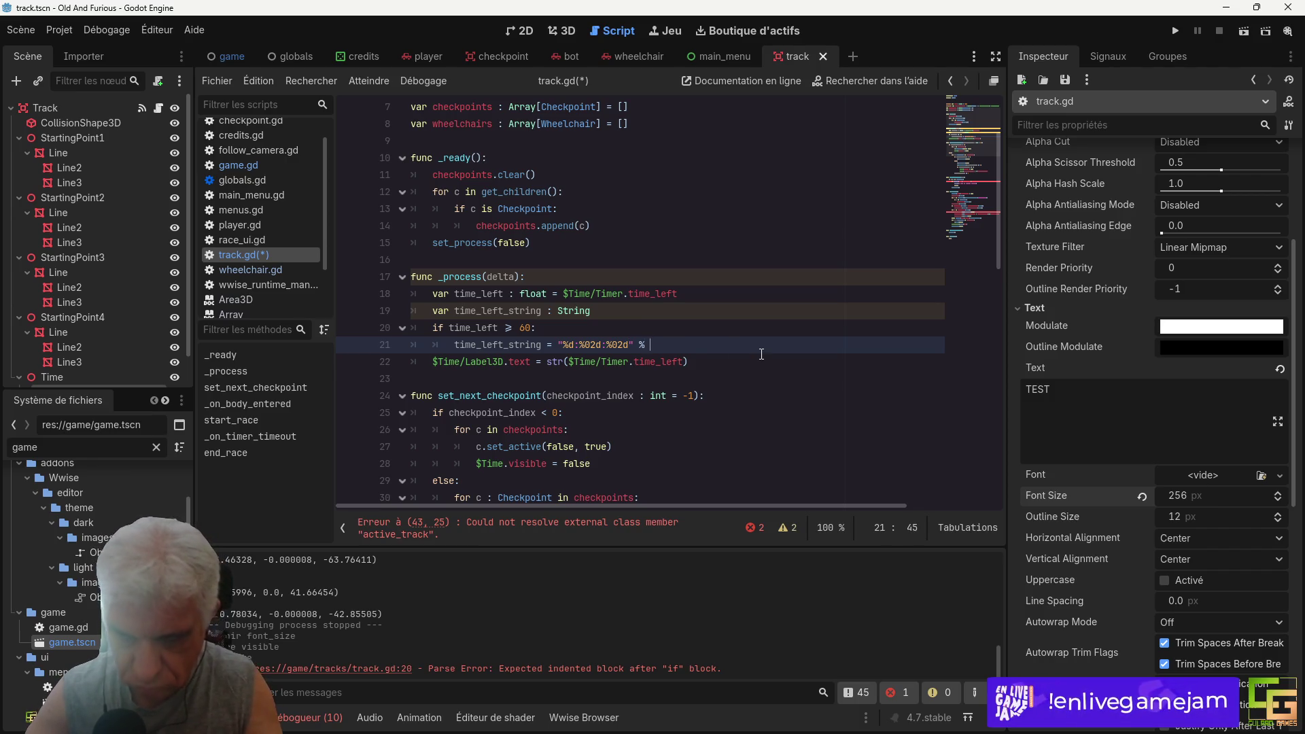
pyautogui.write(' % [')
pyautogui.write(' int(time_left/60)')
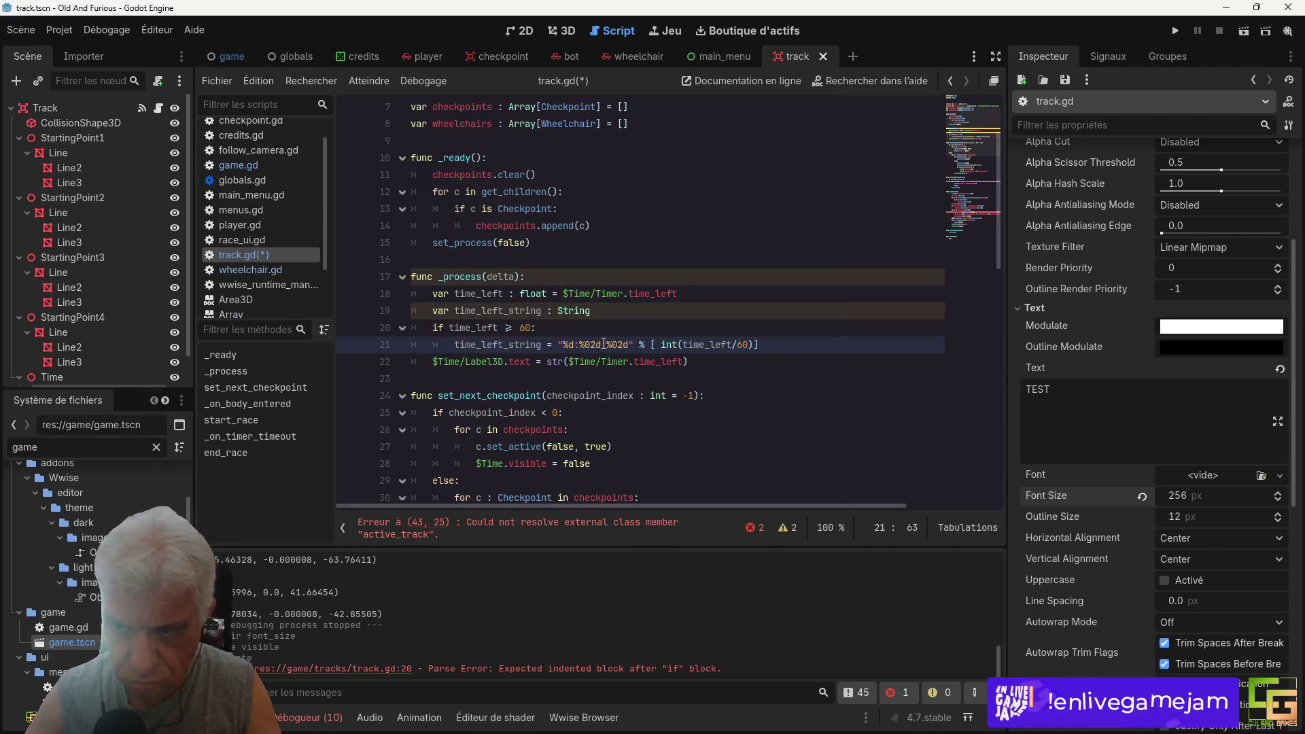
pyautogui.press('BackSpace')
pyautogui.write('.')
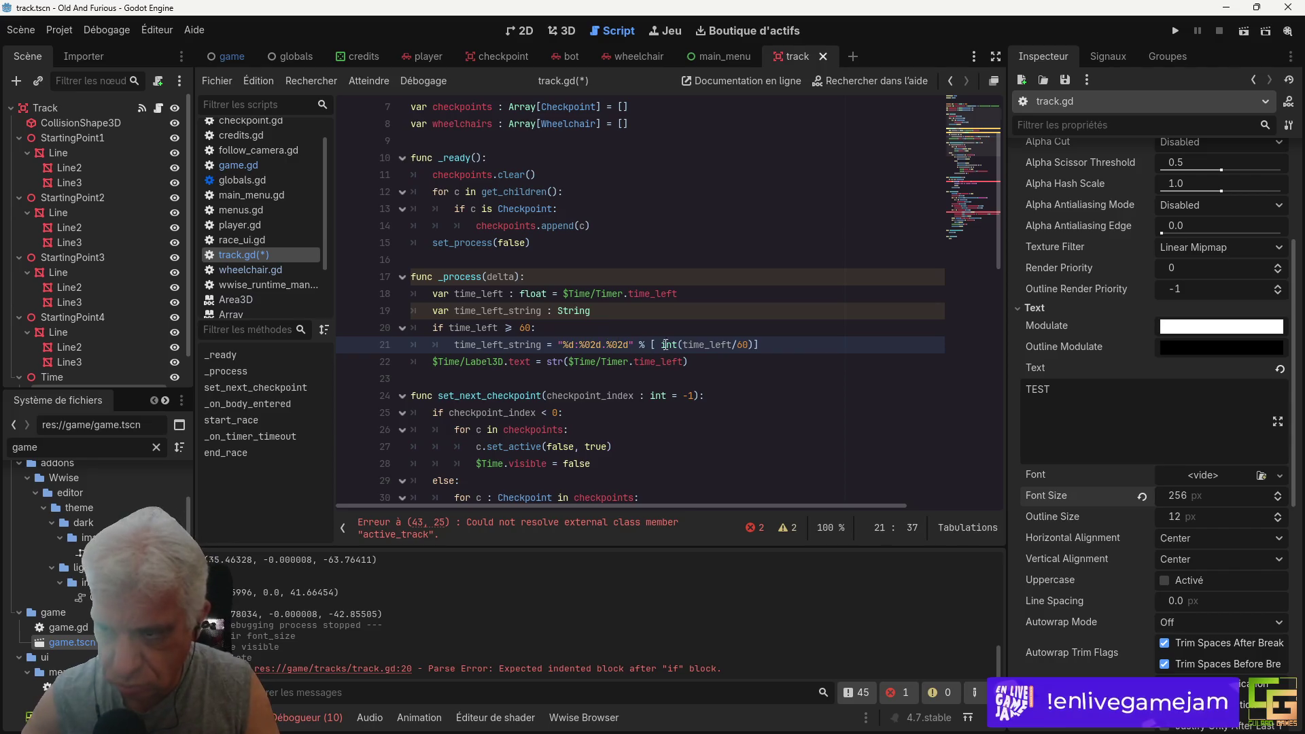
pyautogui.click(750, 345)
pyautogui.write(', ')
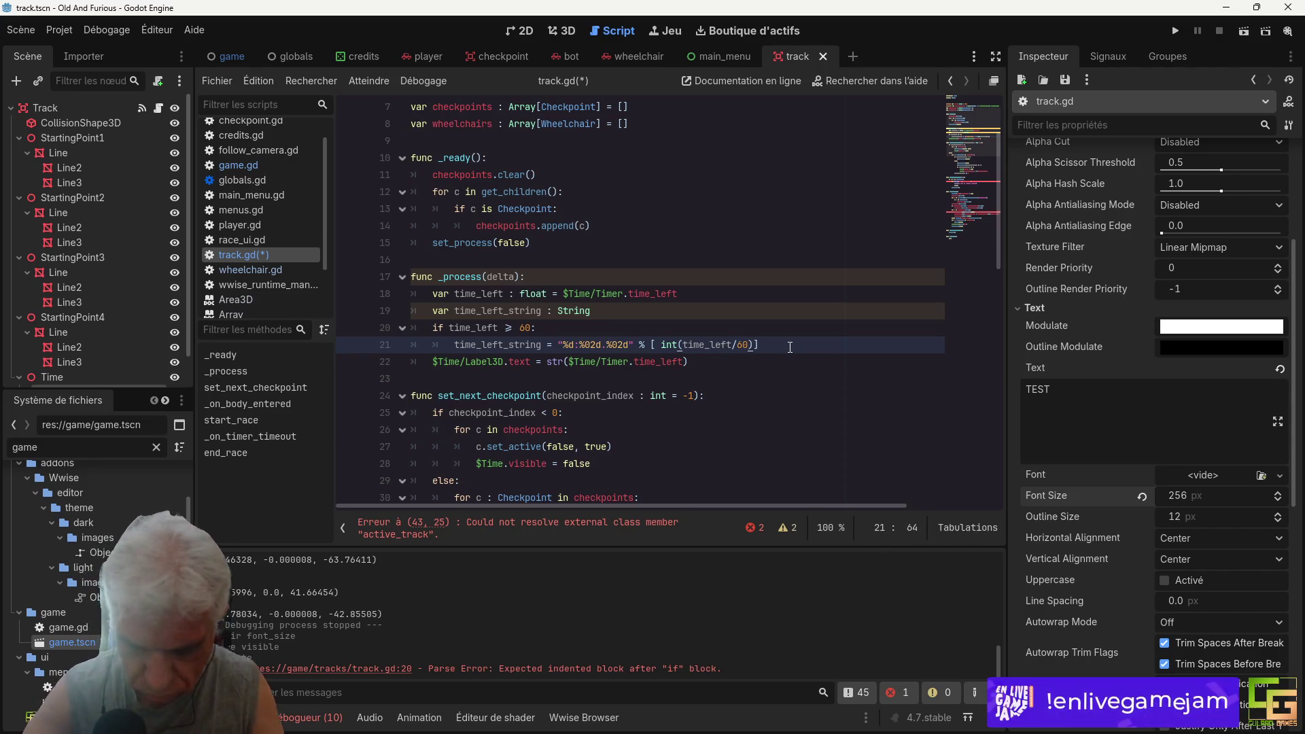
pyautogui.write('int')
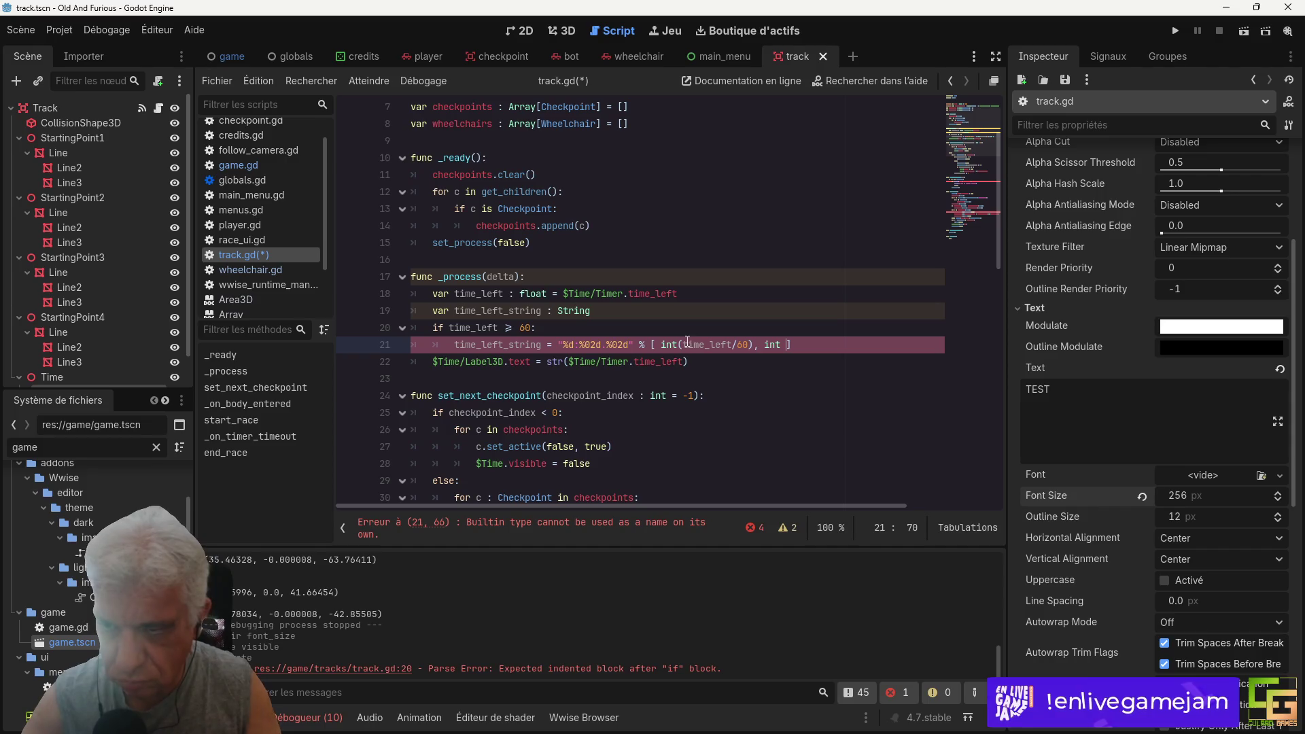
# Step: Add int(time_left%60) for seconds and a 100.0*fract hundredths value to the array
pyautogui.moveTo(683, 345); pyautogui.dragTo(748, 345)
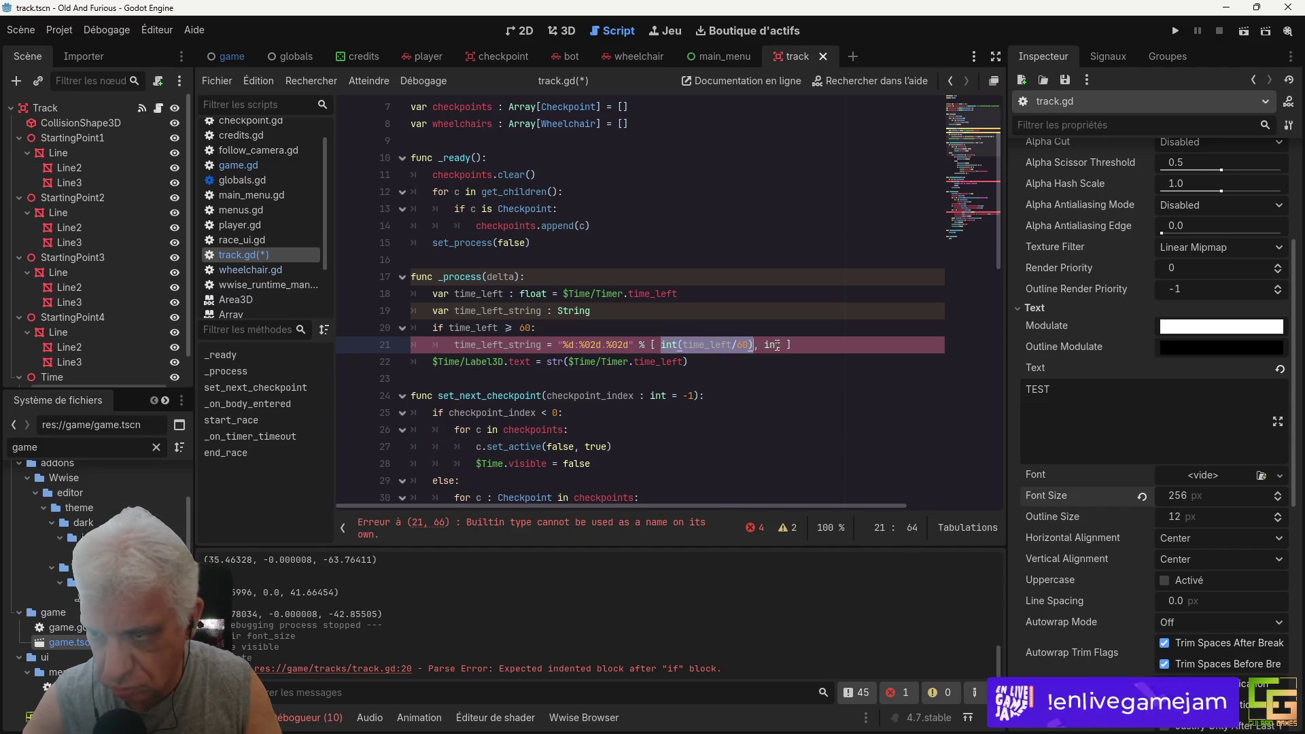
pyautogui.doubleClick(772, 344)
pyautogui.write('int(time_left/60)')
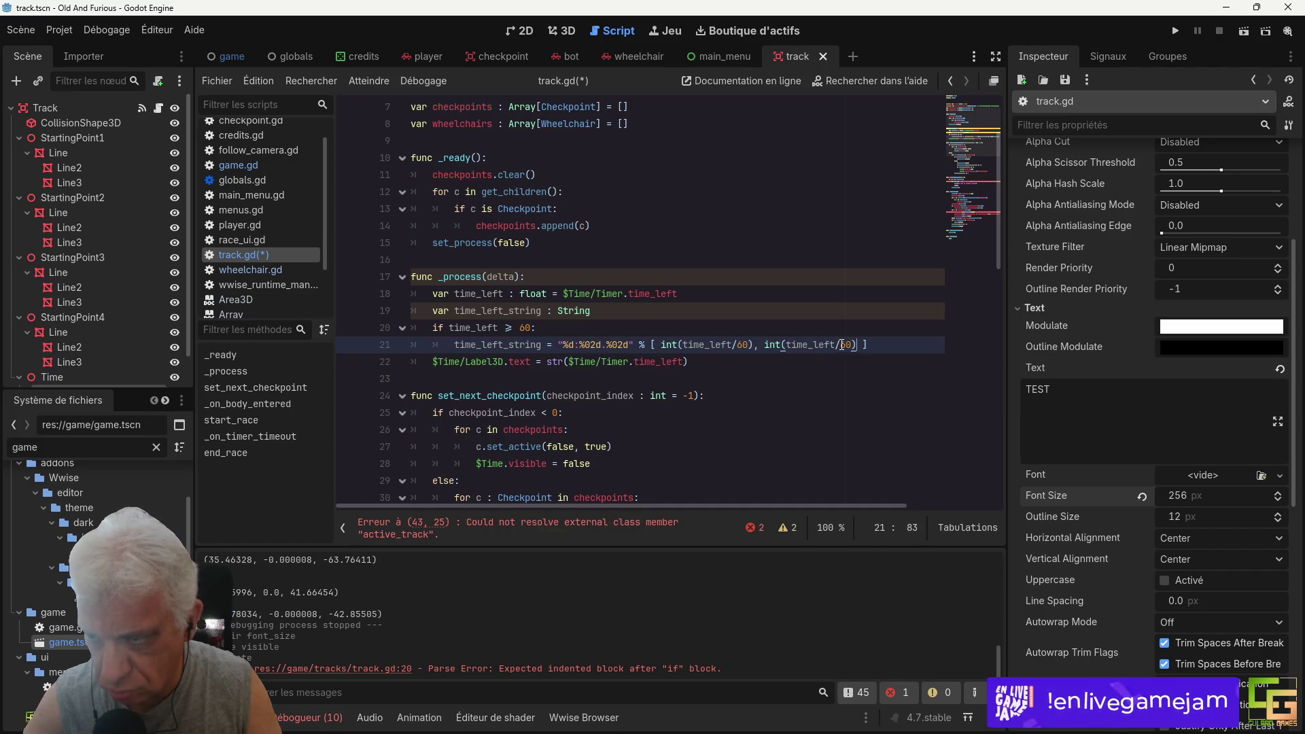
pyautogui.press('BackSpace')
pyautogui.write('%60)')
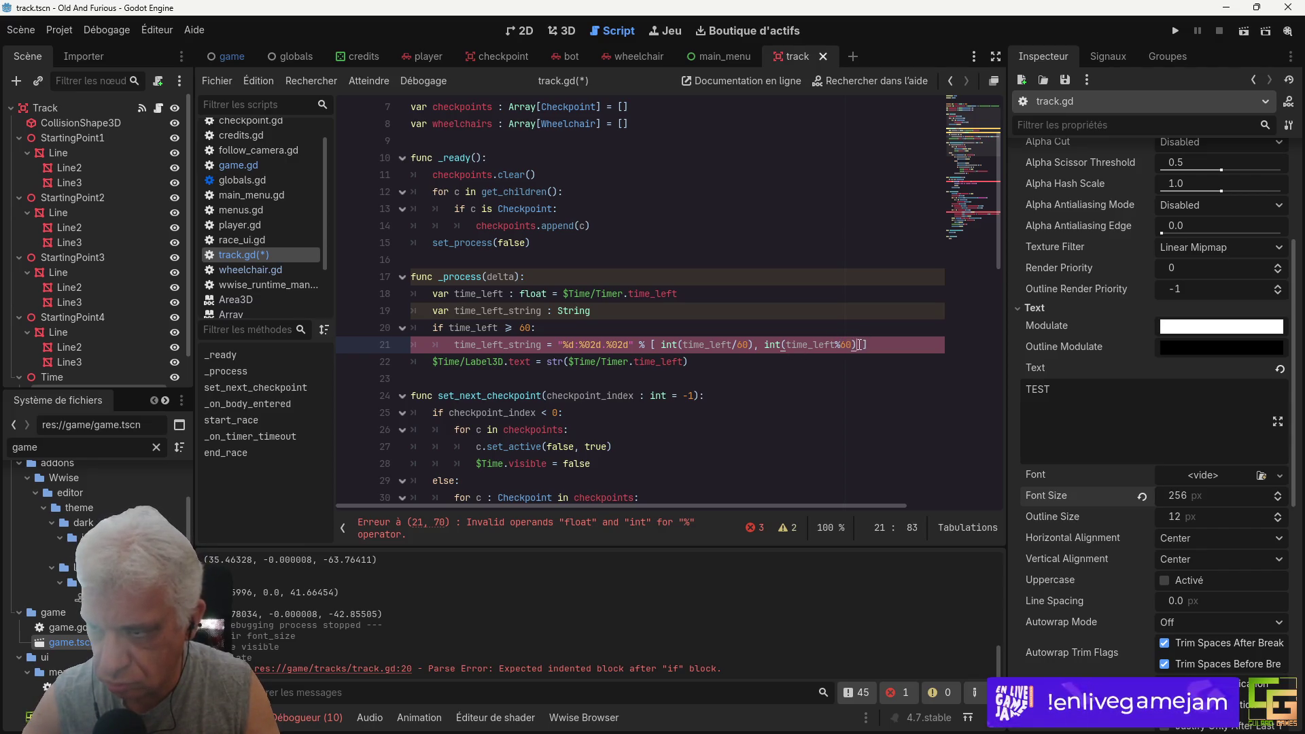
pyautogui.write(', int')
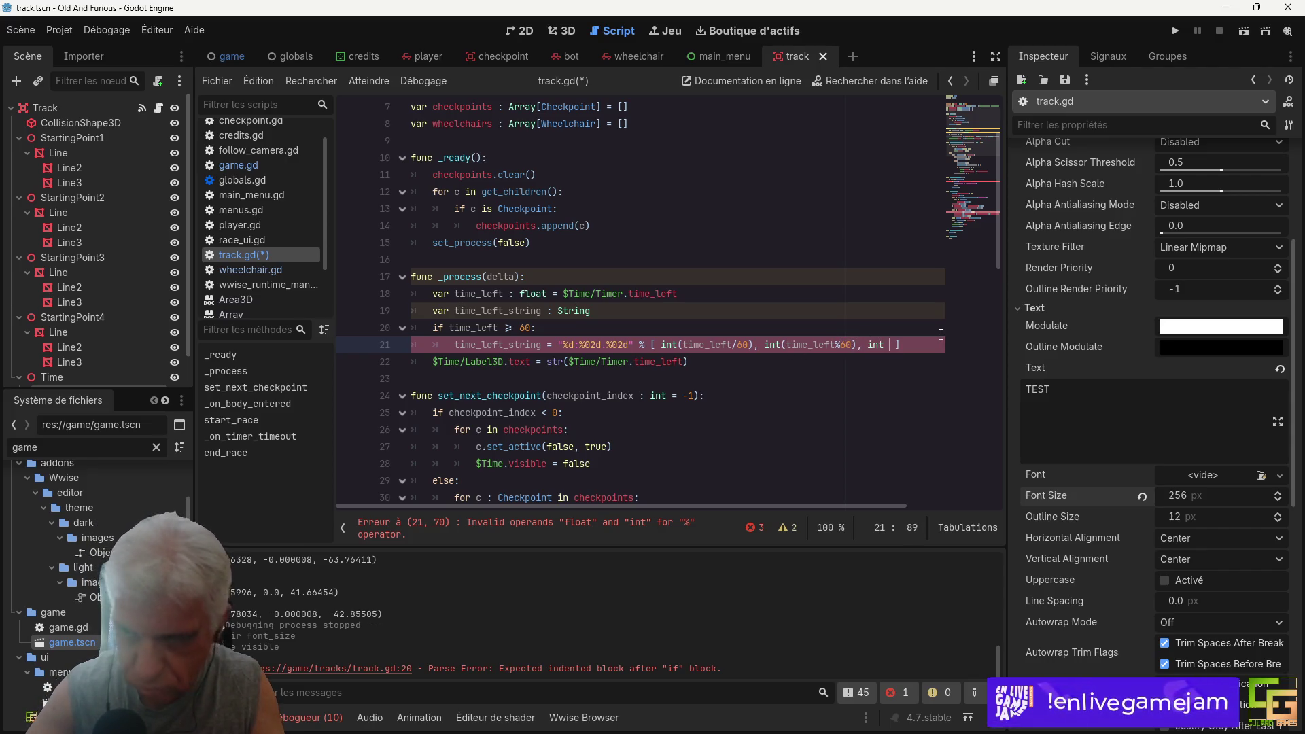
pyautogui.press('BackSpace')
pyautogui.write('(100')
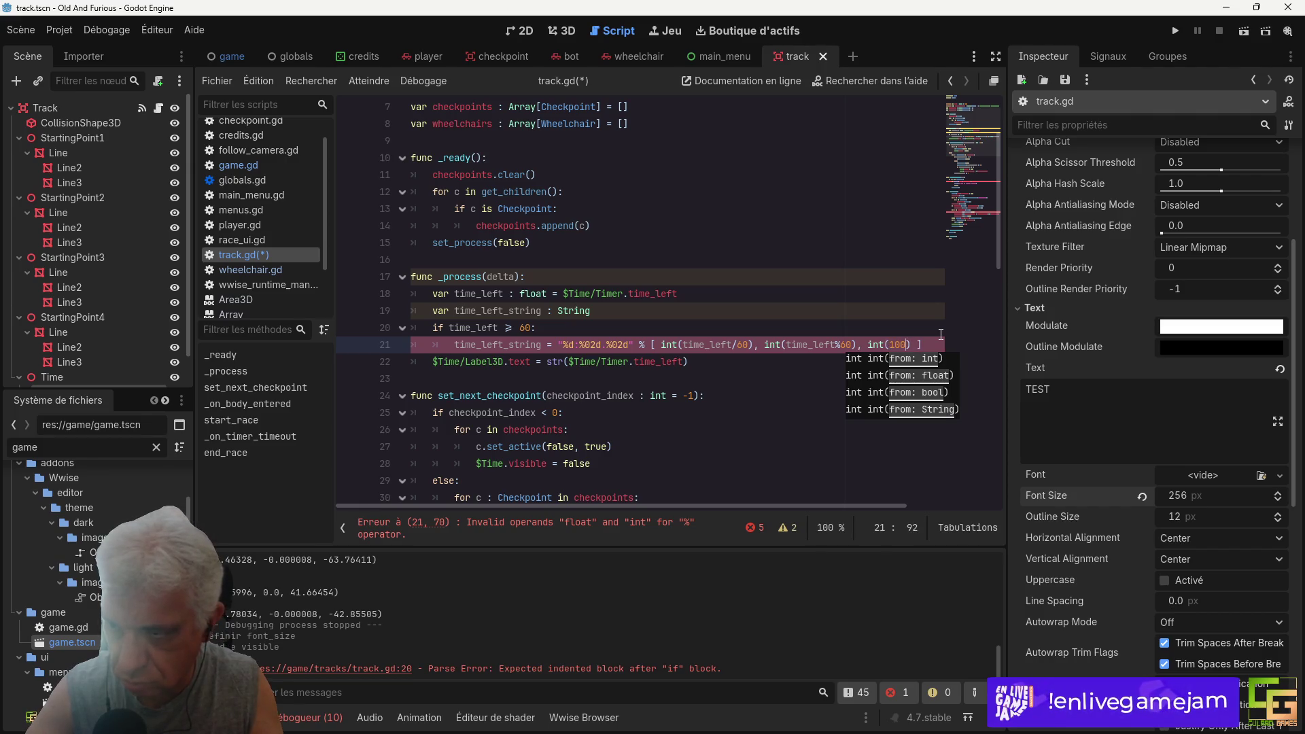
pyautogui.write('.0*')
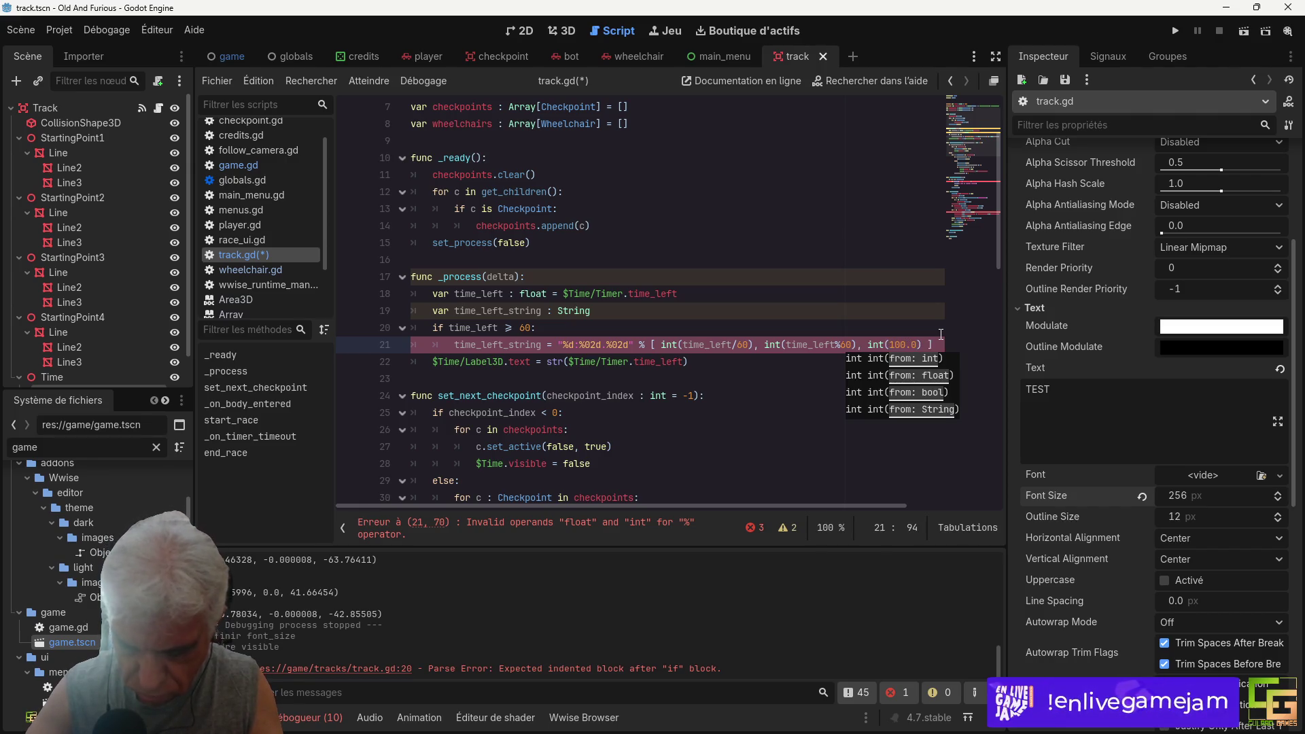
pyautogui.write('frac')
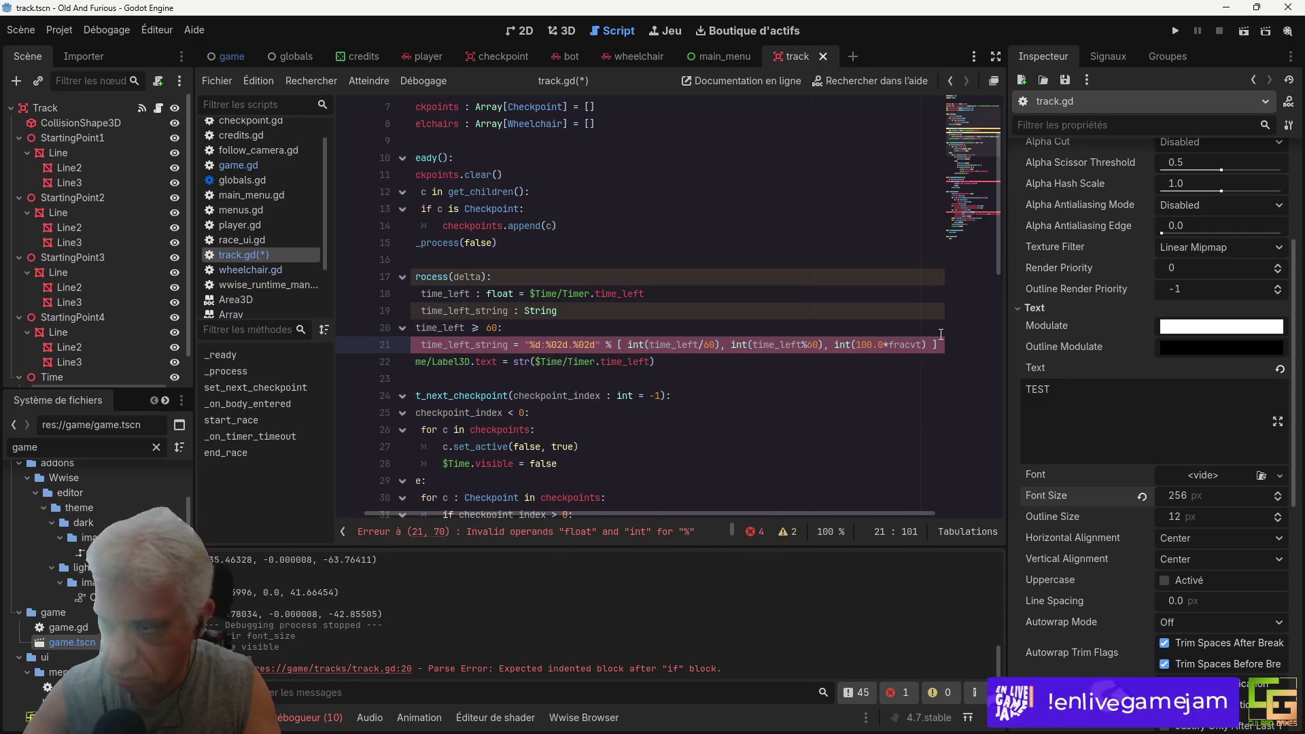
pyautogui.write('ty(')
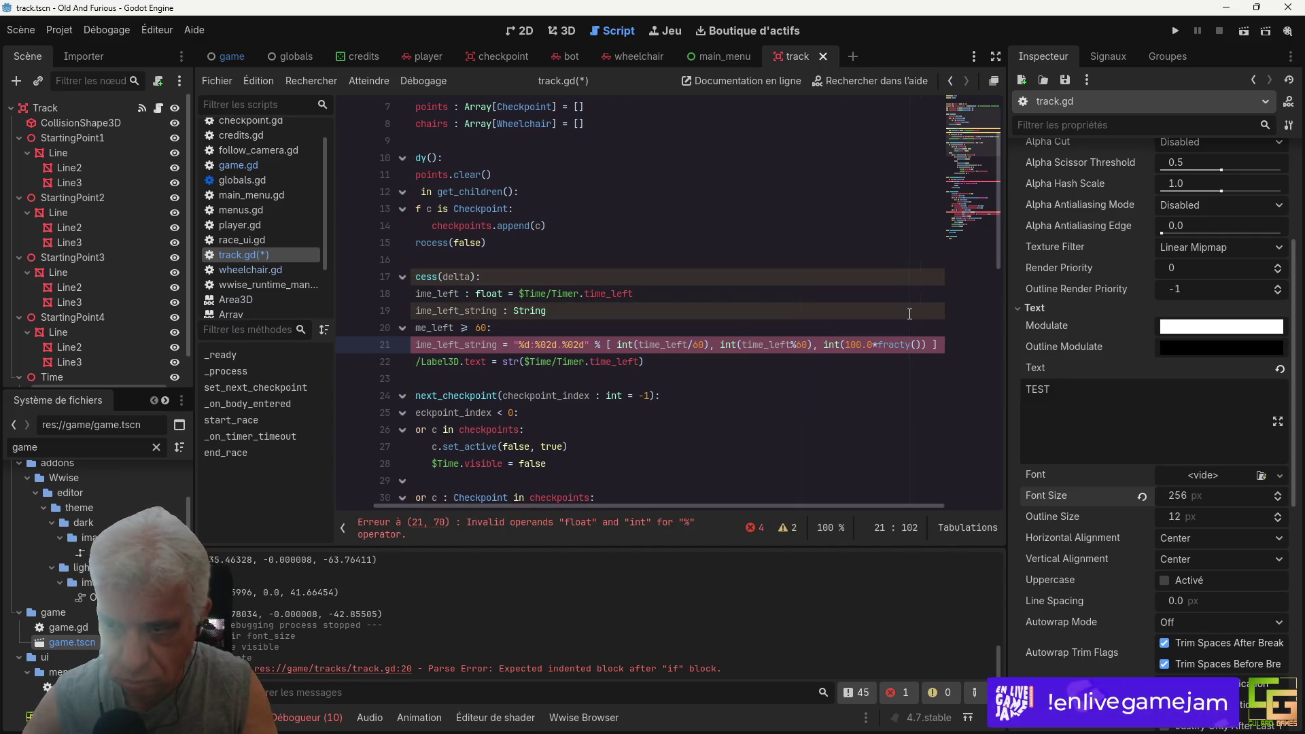
# Step: Pass time_left into fract, fix the 'fracty' typo, and save the script
pyautogui.doubleClick(756, 345)
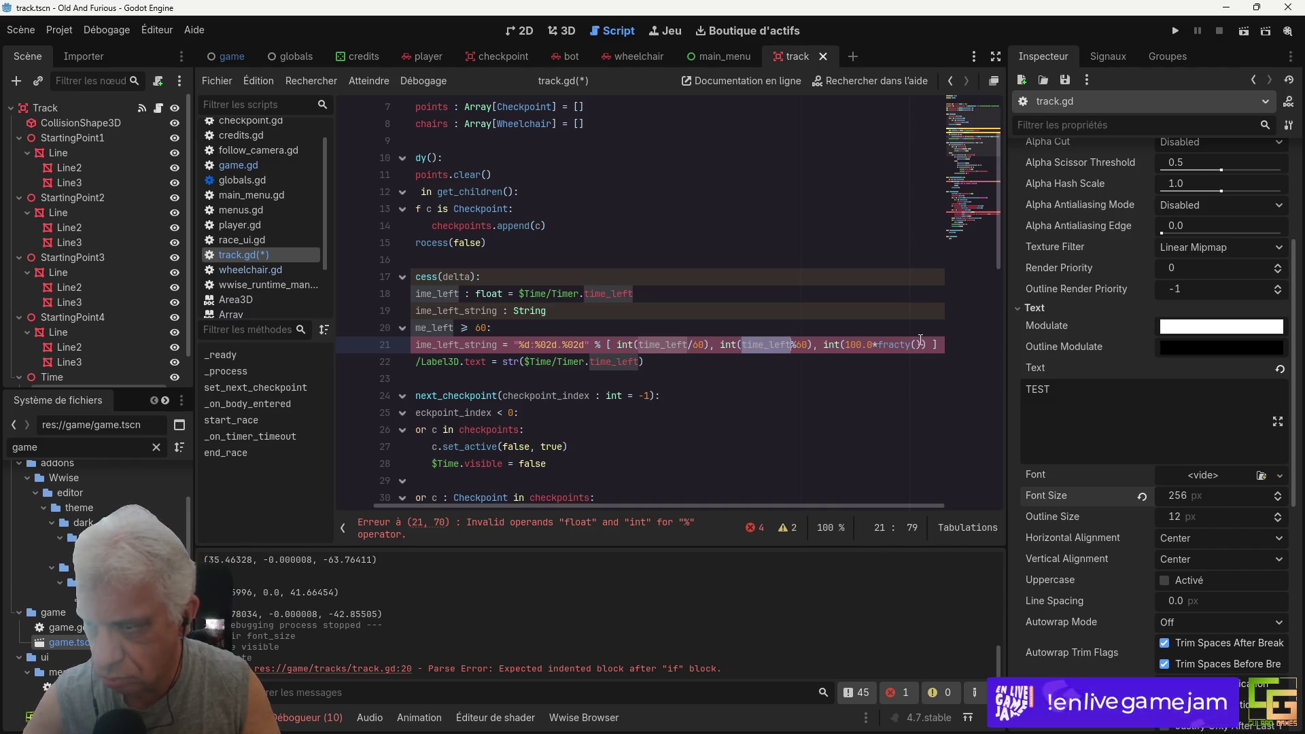
pyautogui.hotkey('ctrl', 'c')
pyautogui.click(921, 345)
pyautogui.hotkey('ctrl', 'v')
pyautogui.click(868, 344)
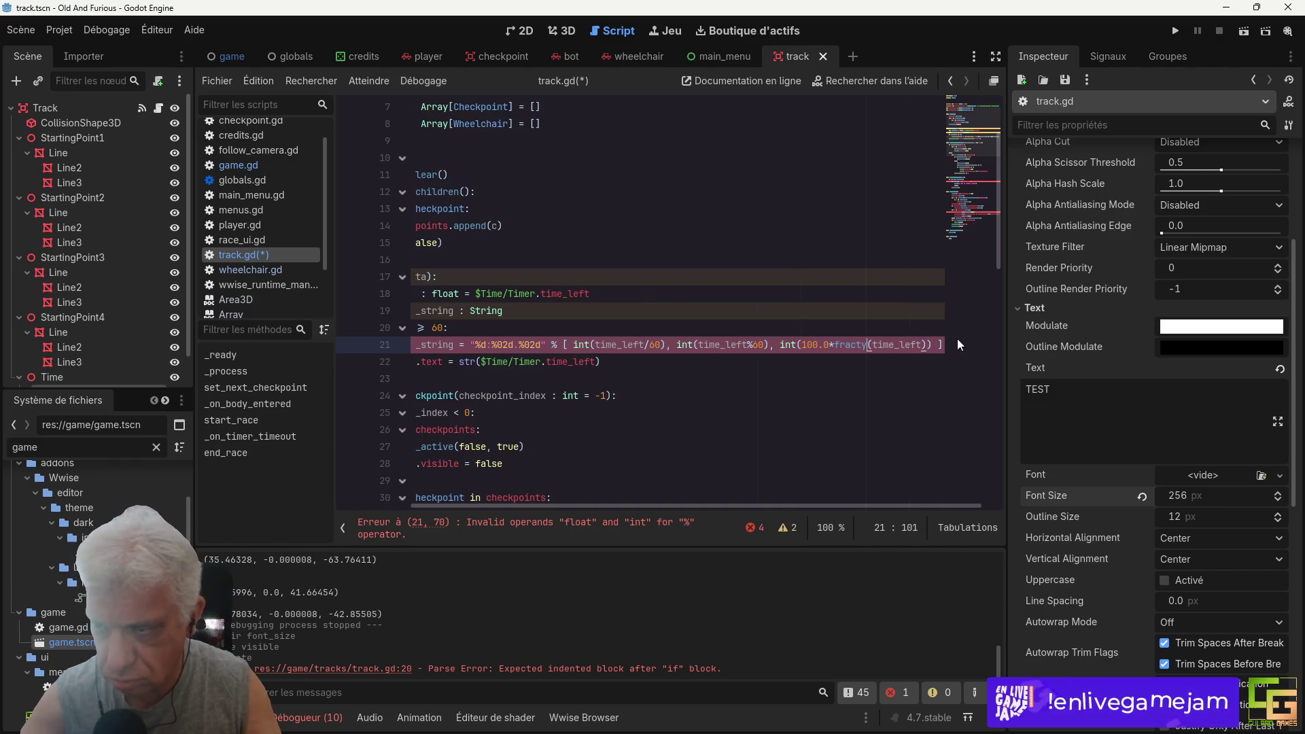
pyautogui.press('BackSpace')
pyautogui.hotkey('ctrl', 's')
pyautogui.hscroll(-3)
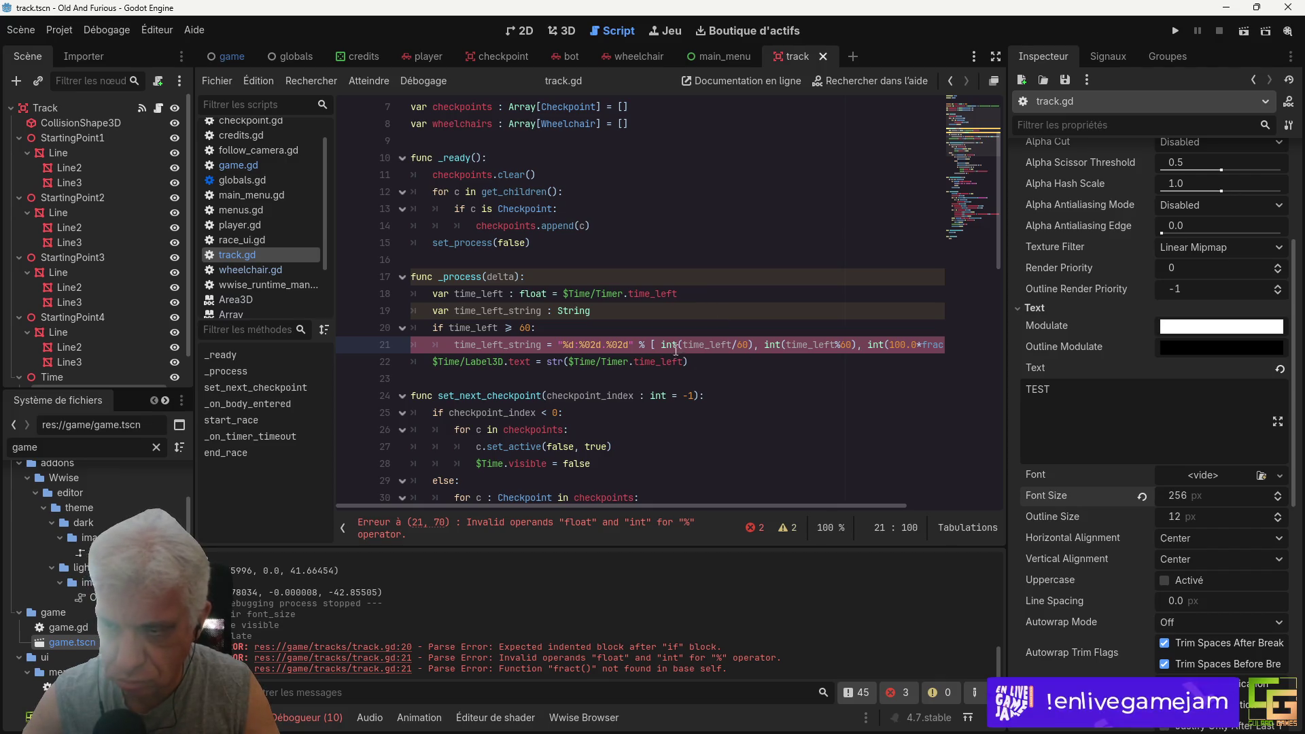
# Step: Change the minutes value on line 21 to int(time_left)/60
pyautogui.moveTo(671, 345)
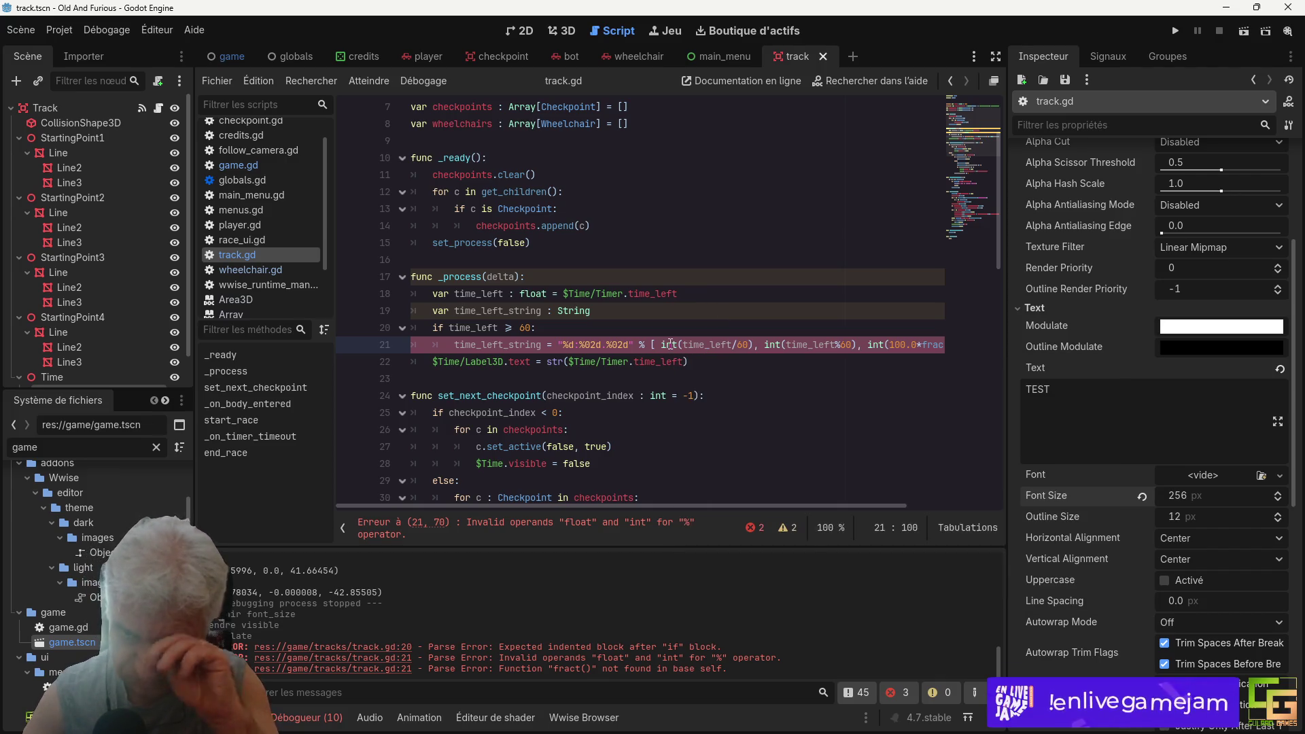
pyautogui.click(673, 345)
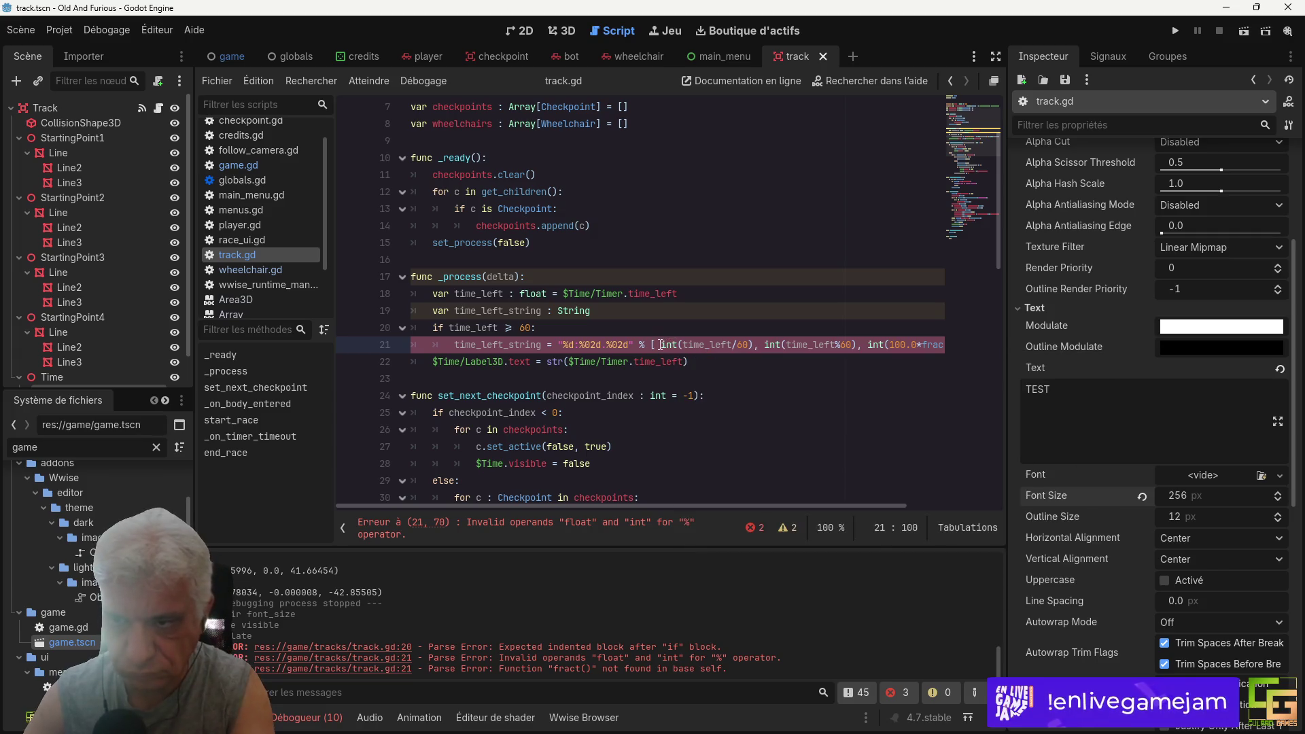
pyautogui.press('Delete')
pyautogui.press('Delete')
pyautogui.press('Delete')
pyautogui.click(731, 345)
pyautogui.press('BackSpace')
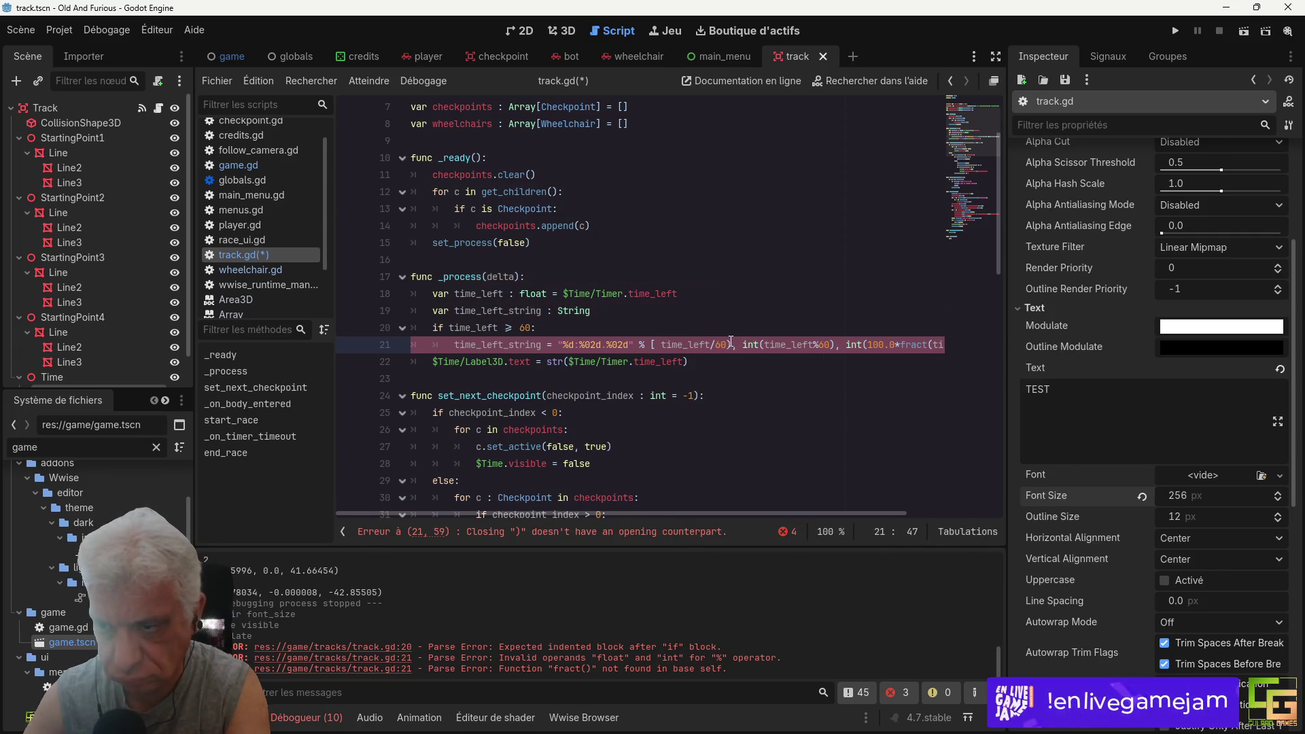
pyautogui.press('BackSpace')
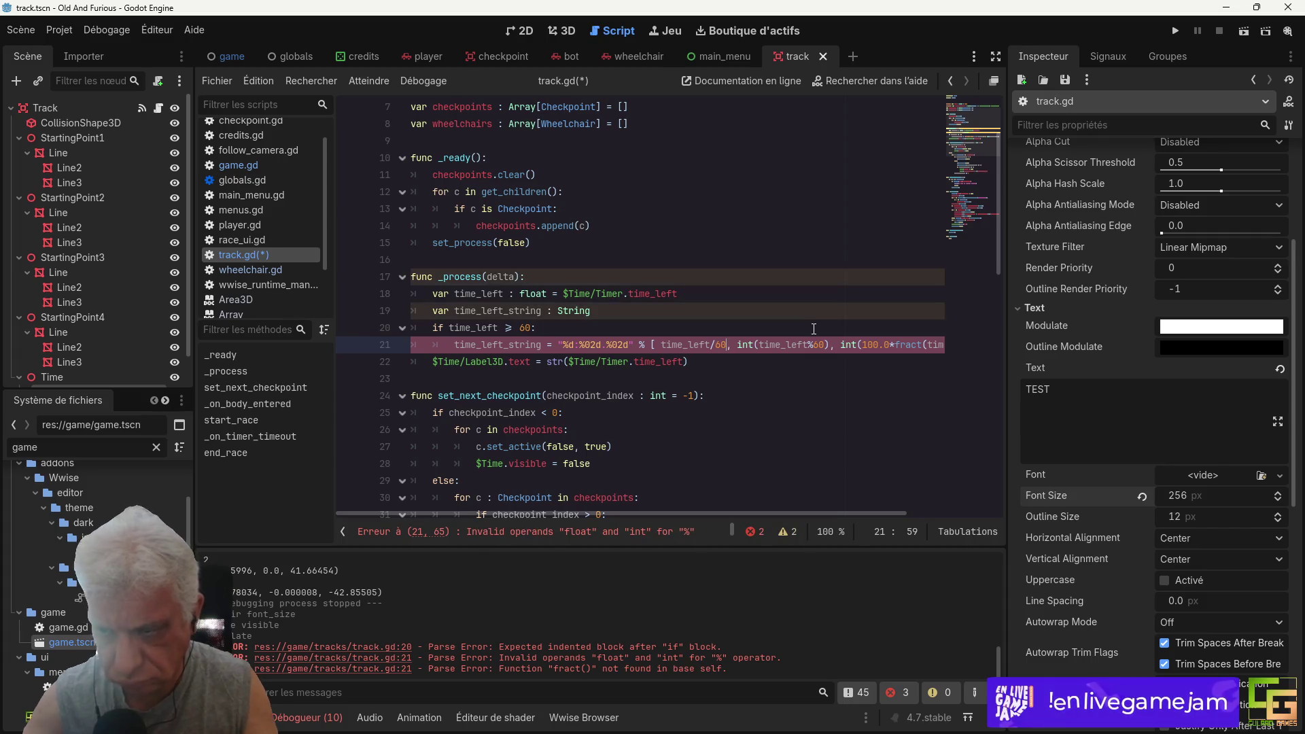
pyautogui.write('.0')
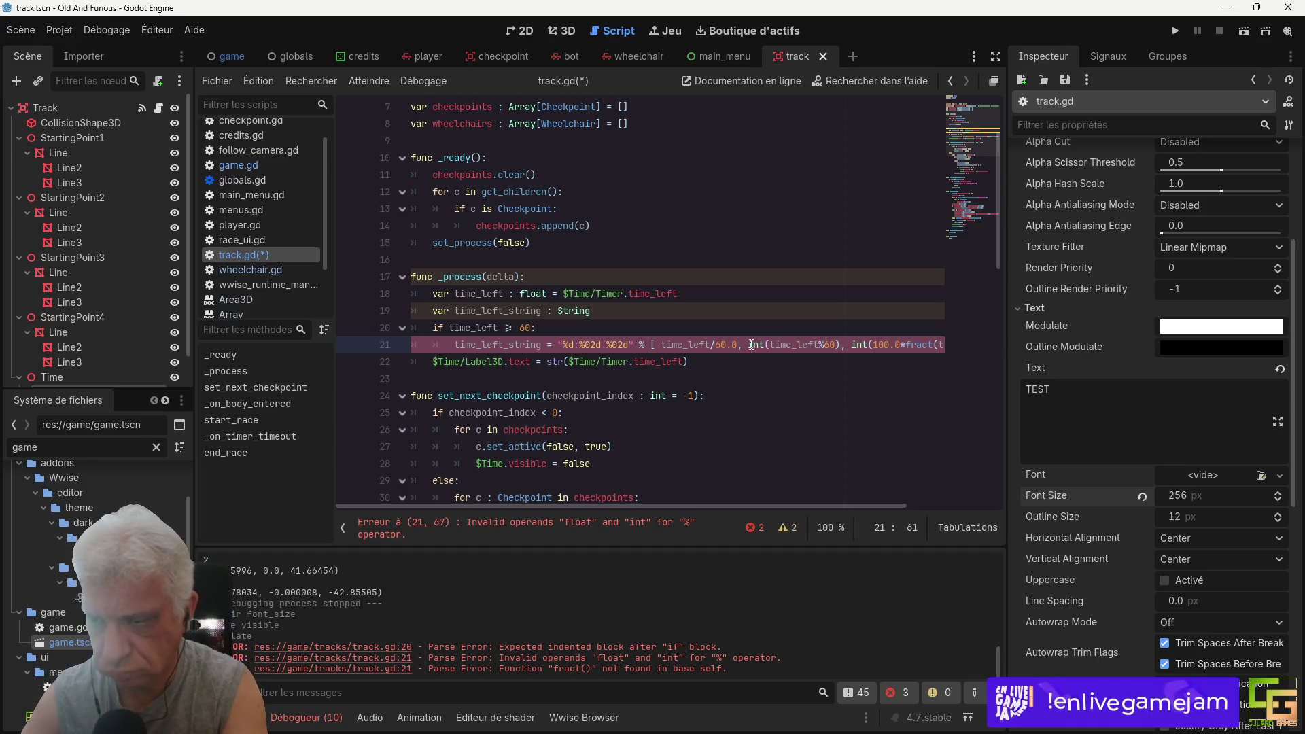
pyautogui.press('BackSpace')
pyautogui.press('BackSpace')
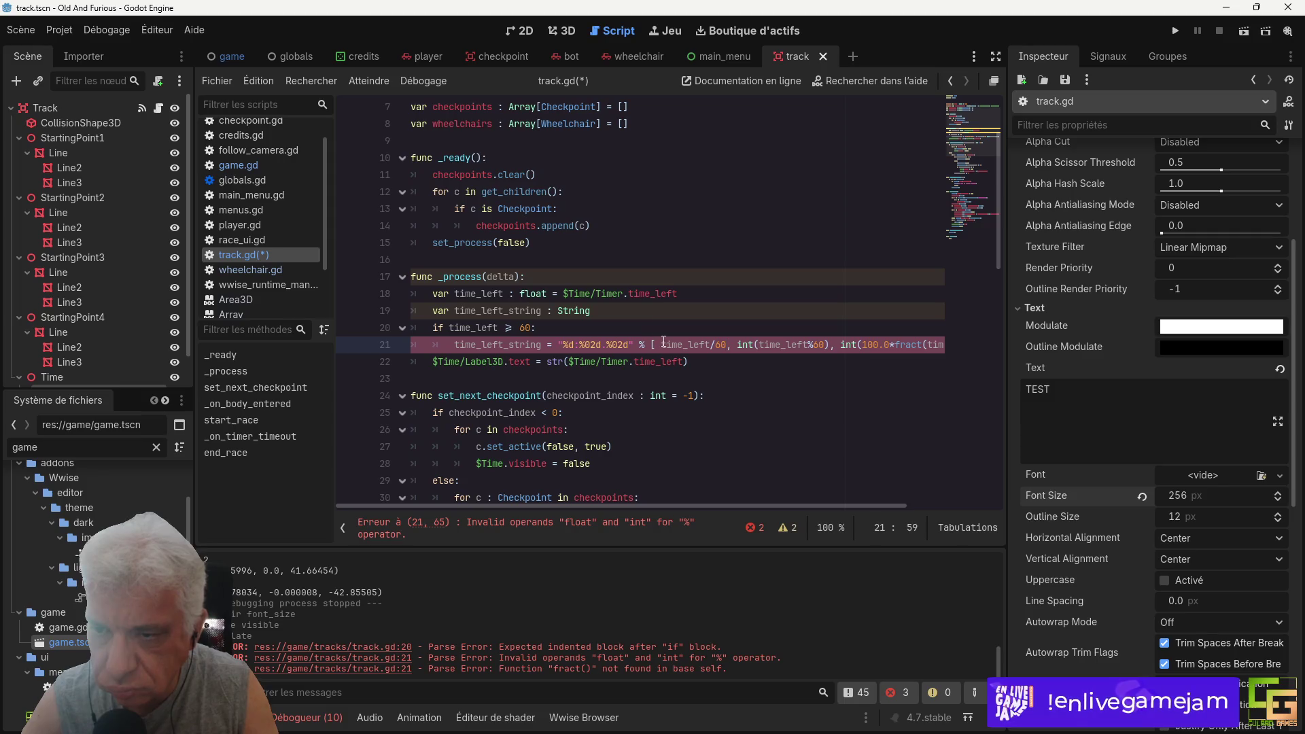
pyautogui.write('int(')
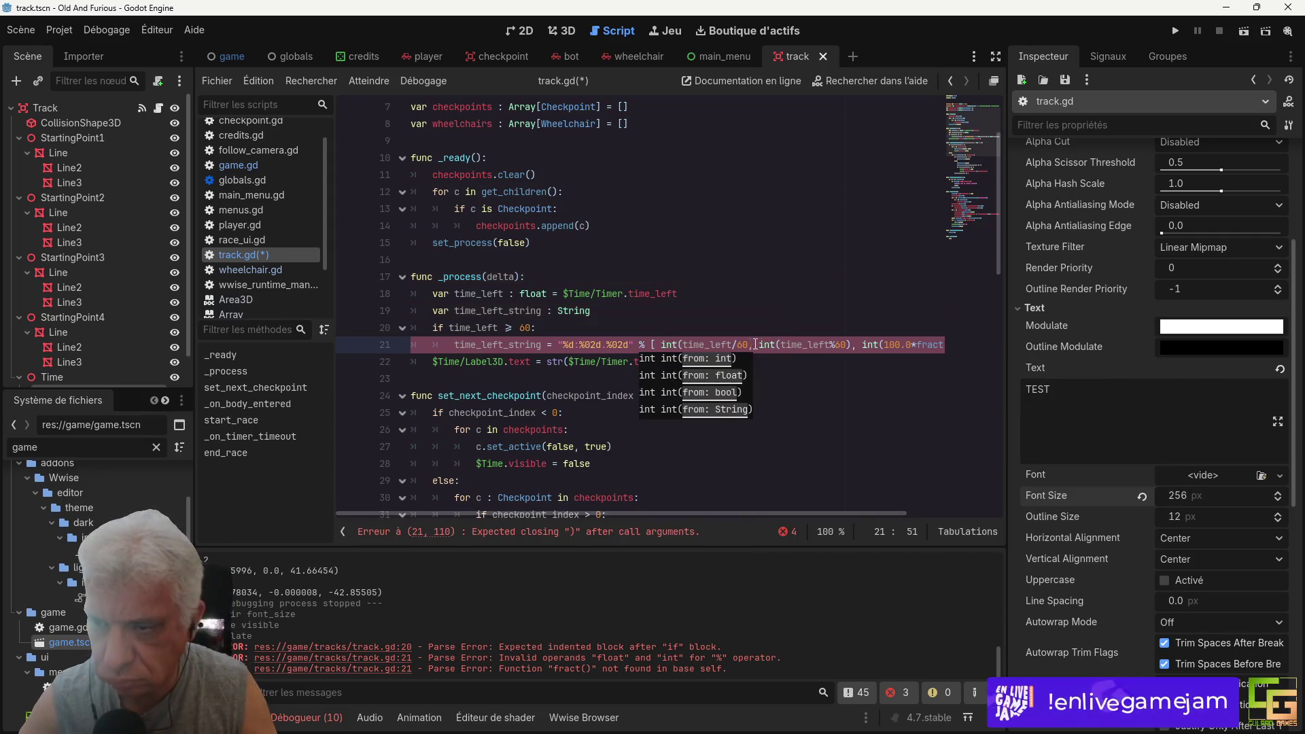
pyautogui.click(733, 344)
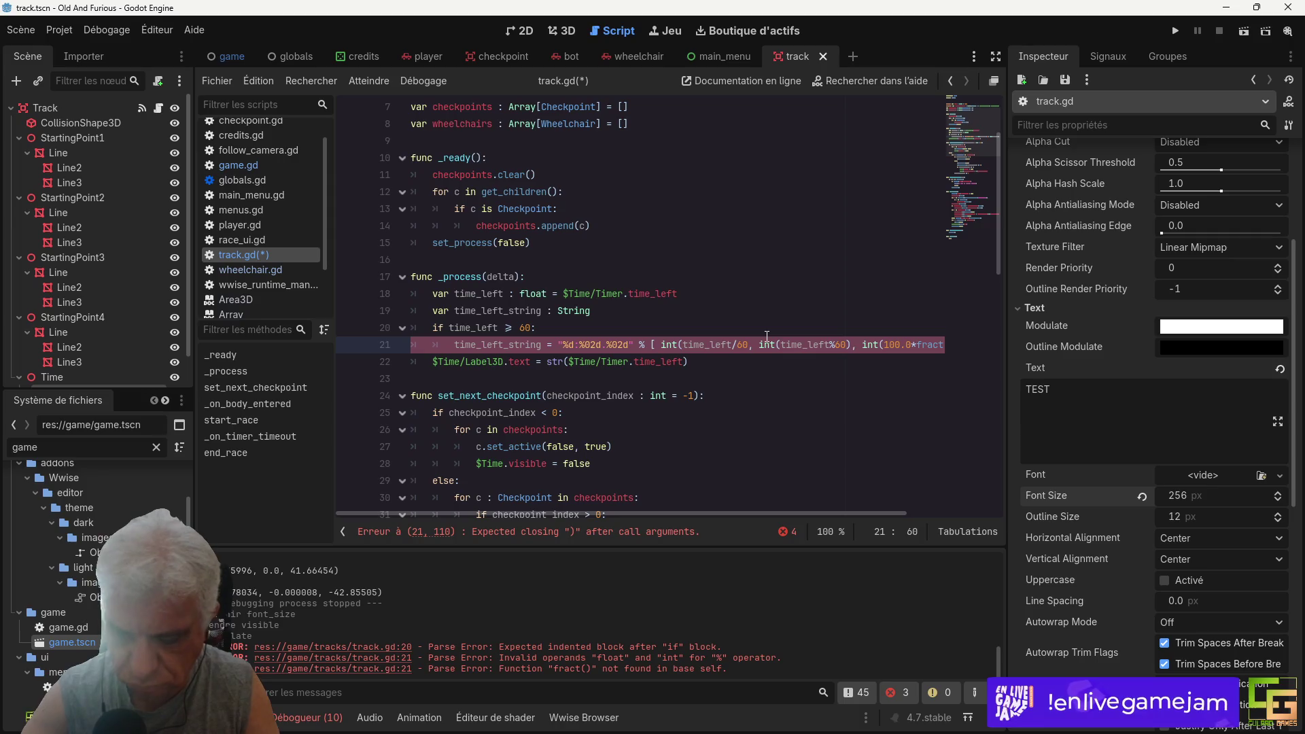
pyautogui.write(')')
# Step: Change the seconds value to int(time_left)%60
pyautogui.moveTo(661, 344); pyautogui.dragTo(739, 345)
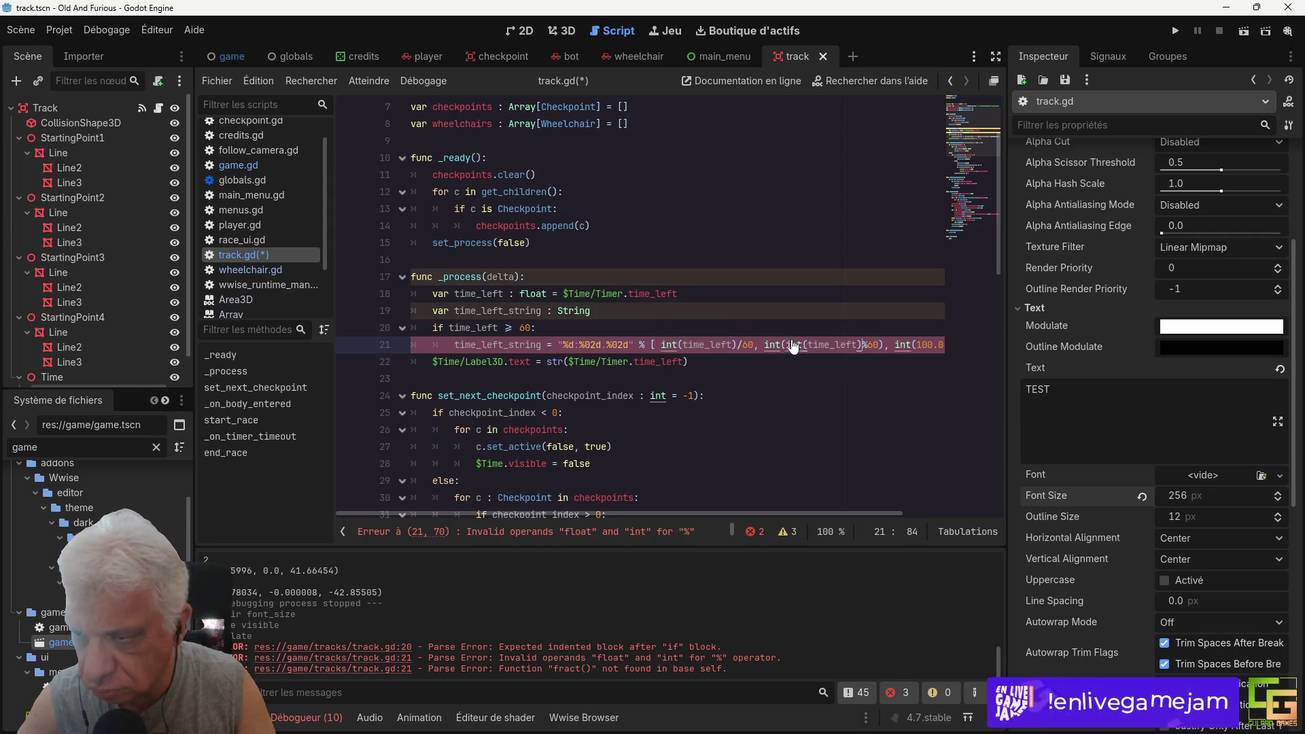
pyautogui.click(837, 345)
pyautogui.write(')')
pyautogui.click(865, 344)
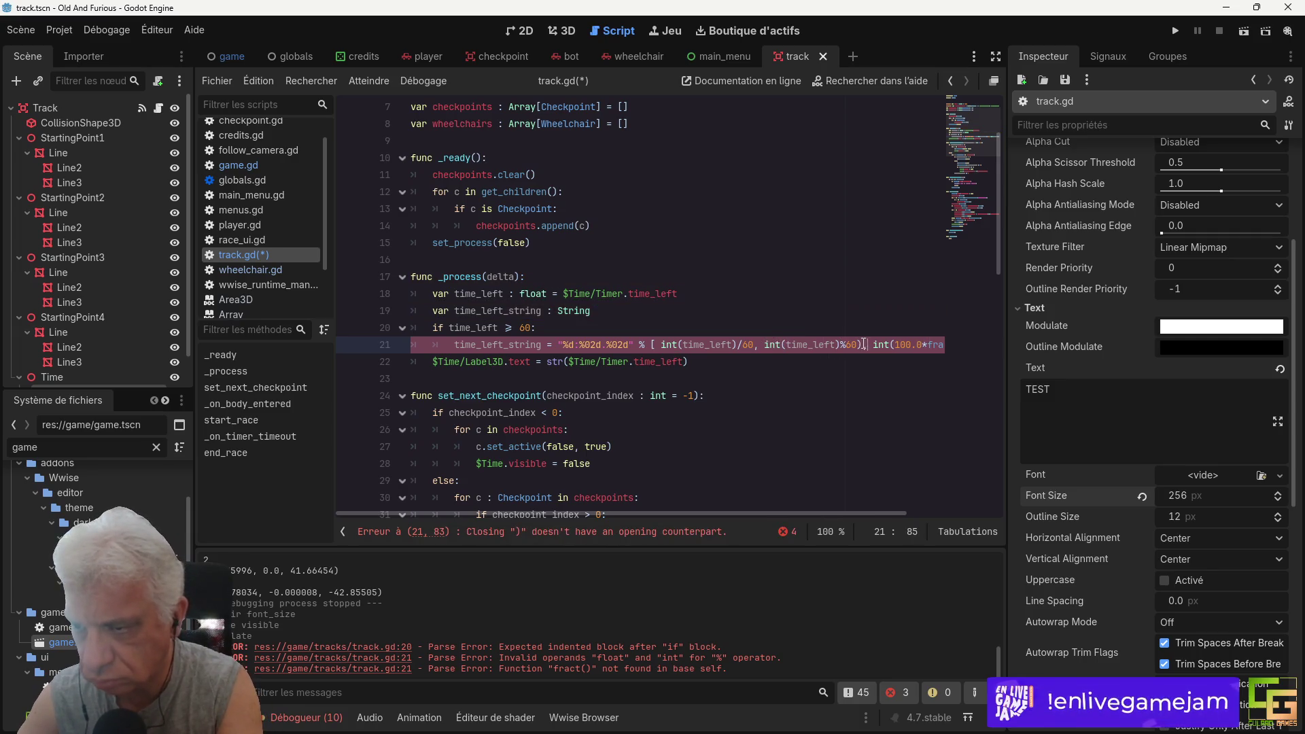
pyautogui.press('BackSpace')
pyautogui.press('BackSpace')
pyautogui.write(',')
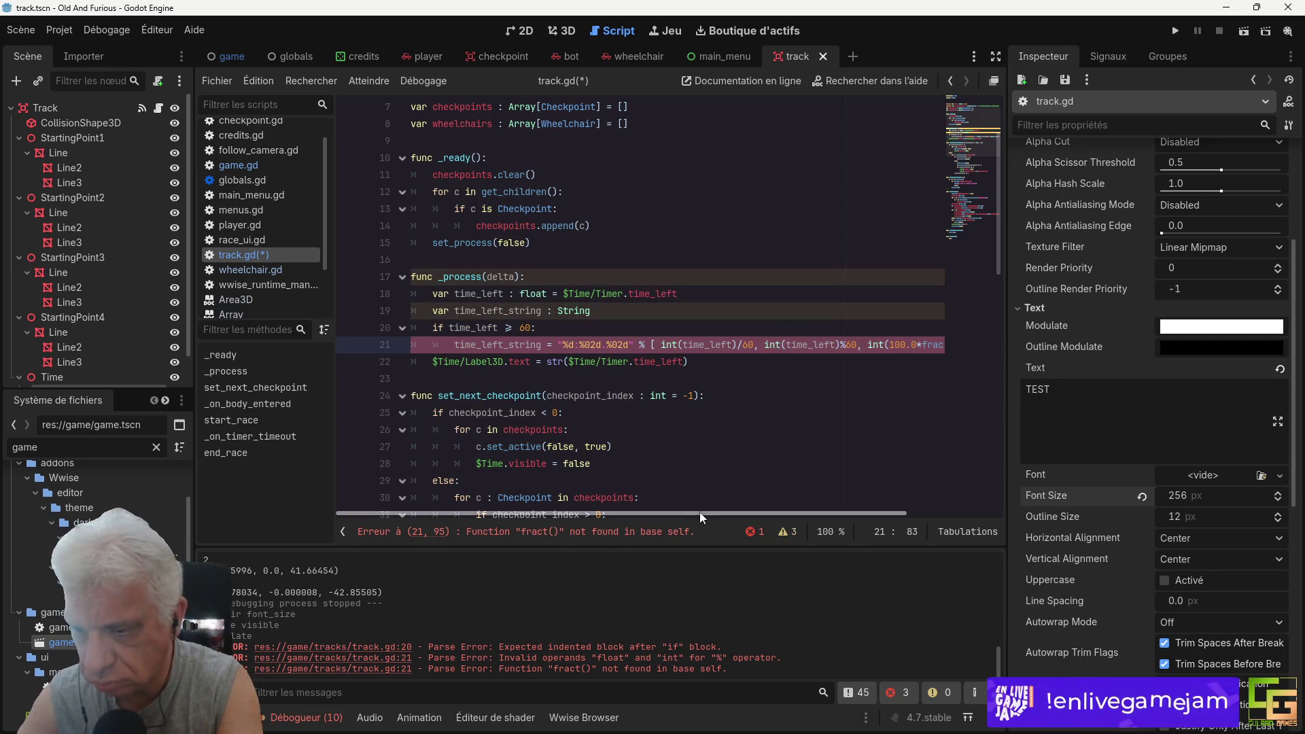
pyautogui.moveTo(700, 512); pyautogui.dragTo(879, 523)
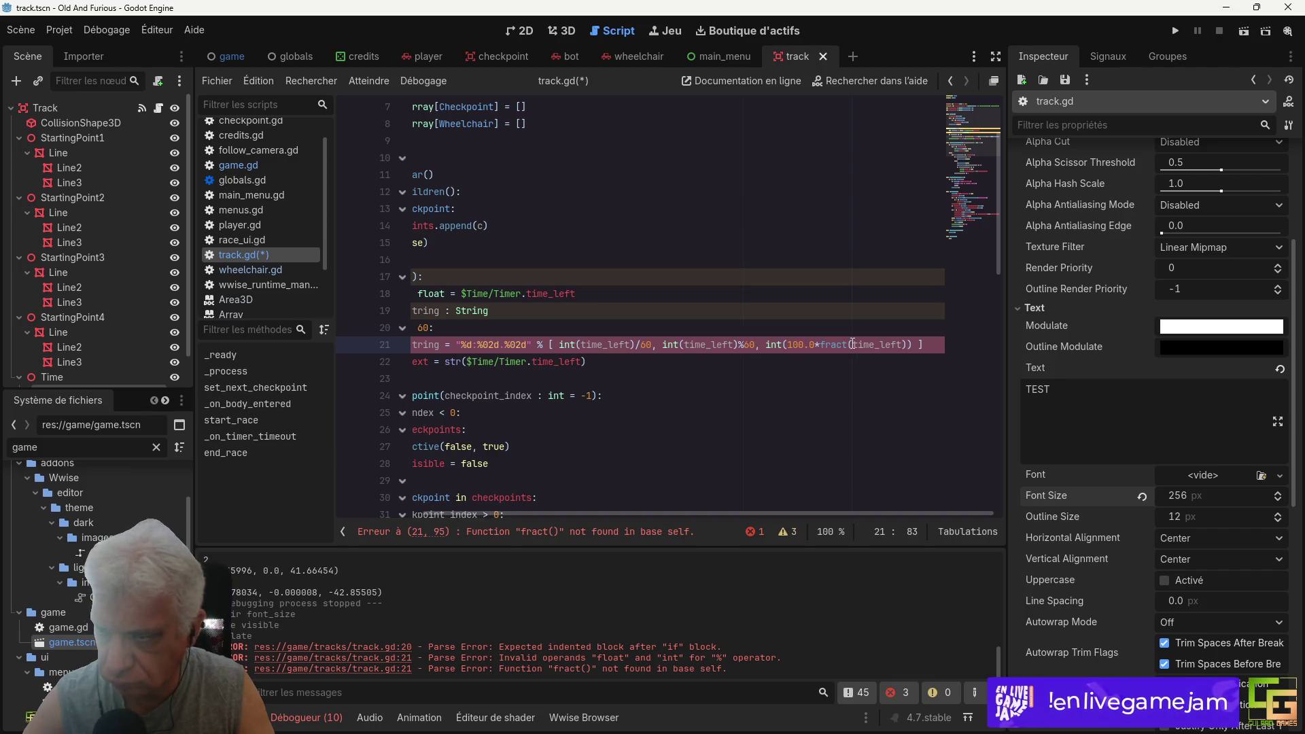
# Step: Replace the fract hundredths with int(100.0*time_left)%100, save, and run the game
pyautogui.doubleClick(842, 344)
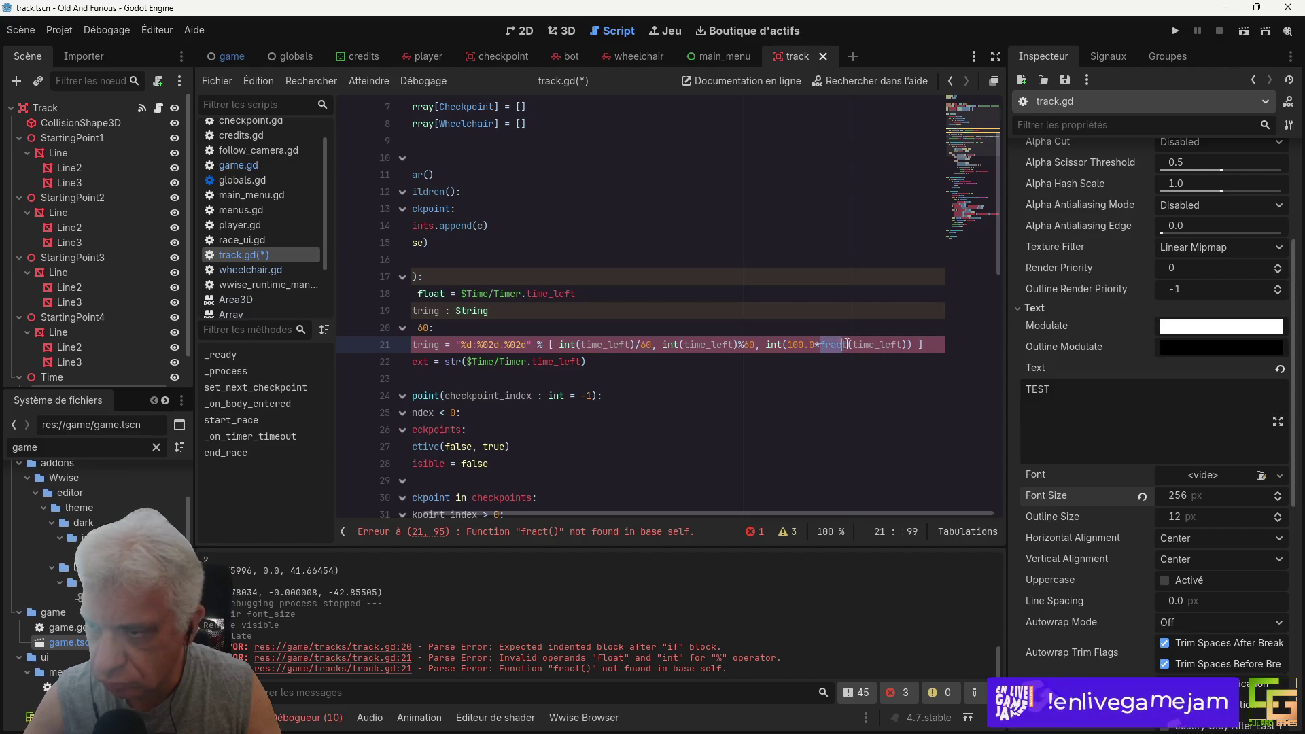
pyautogui.press('BackSpace')
pyautogui.press('Delete')
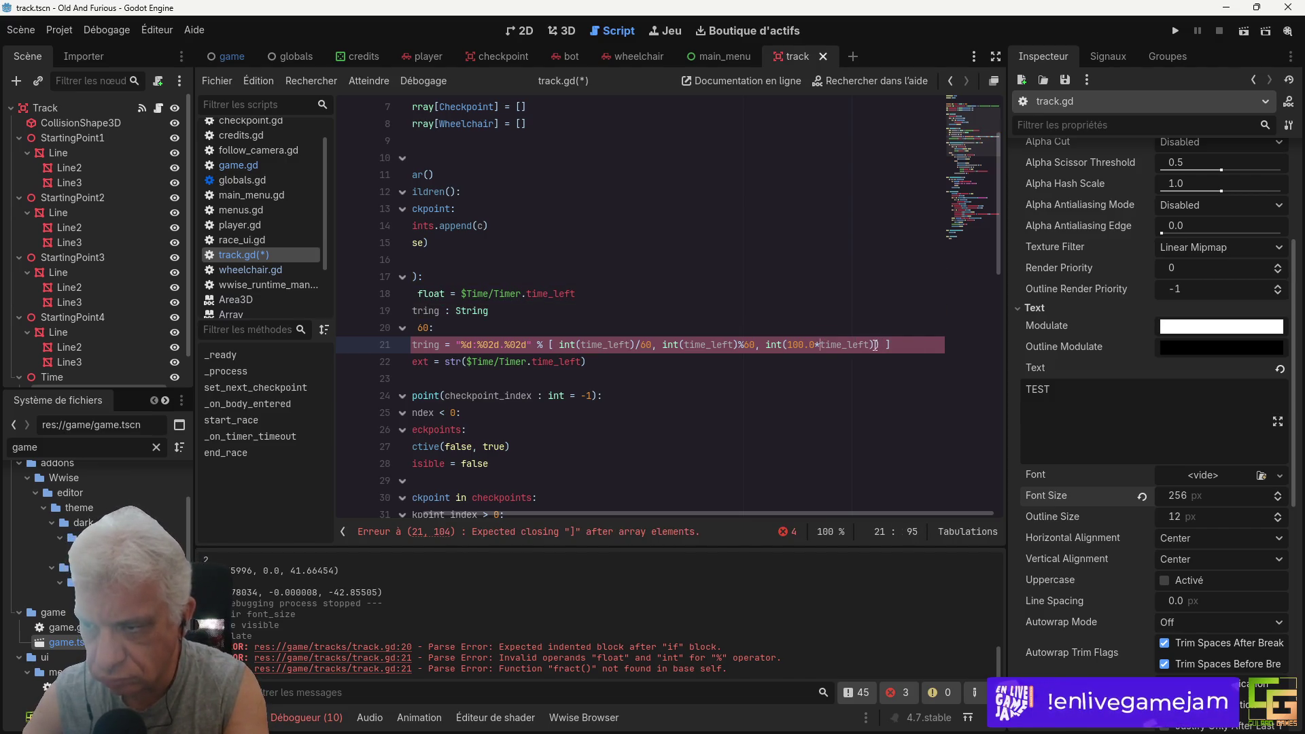
pyautogui.click(876, 345)
pyautogui.press('BackSpace')
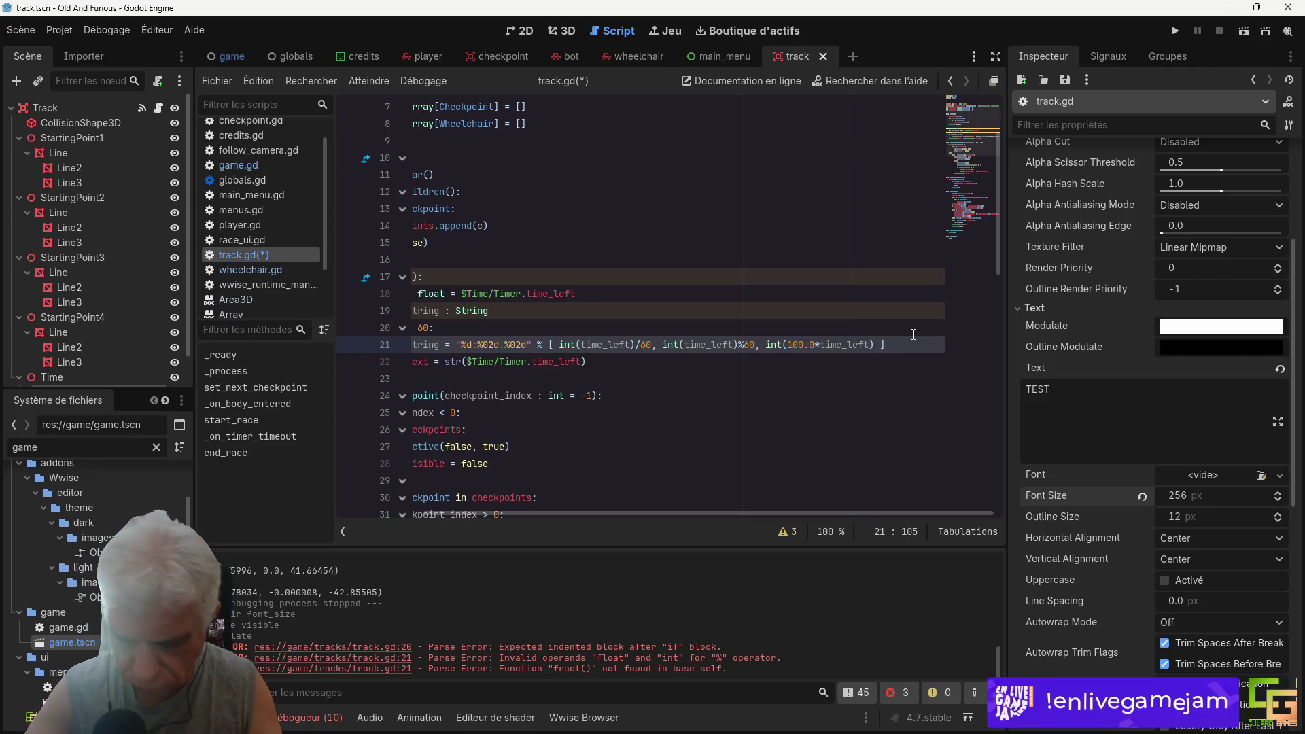
pyautogui.write('%100')
pyautogui.hotkey('ctrl', 's')
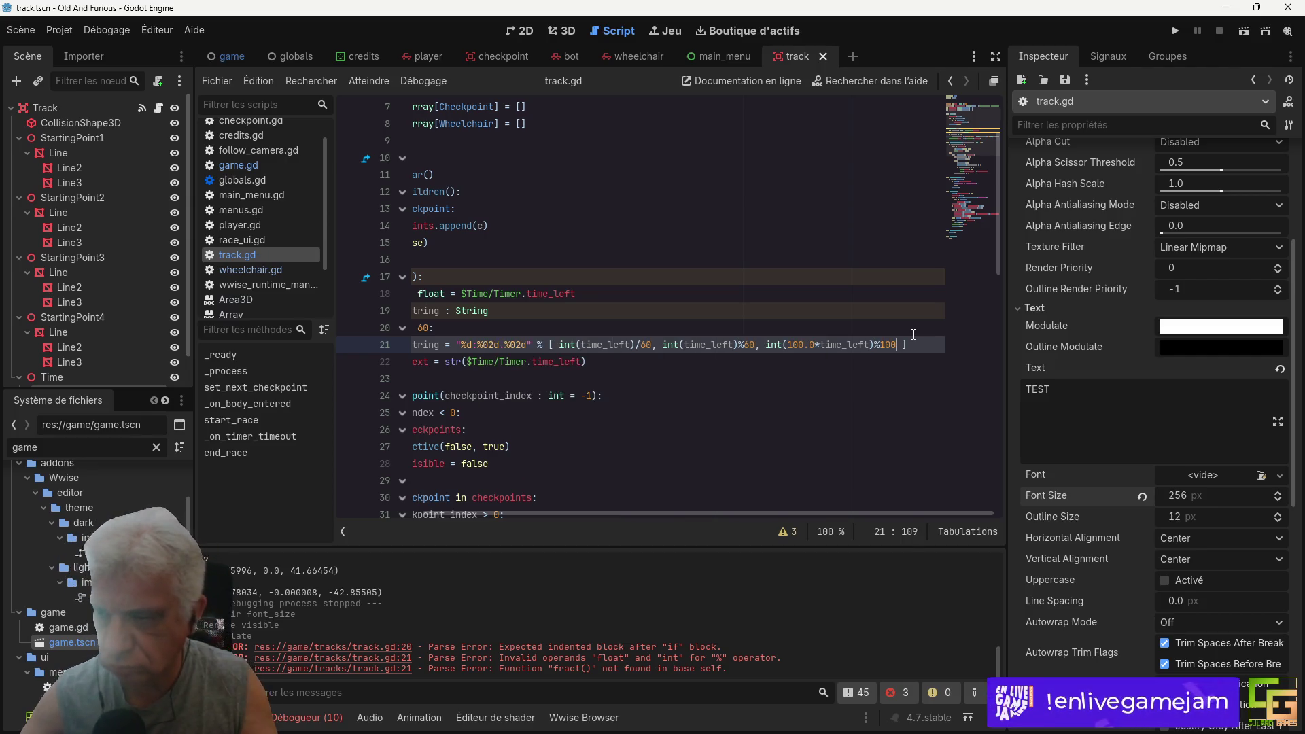
pyautogui.click(1176, 30)
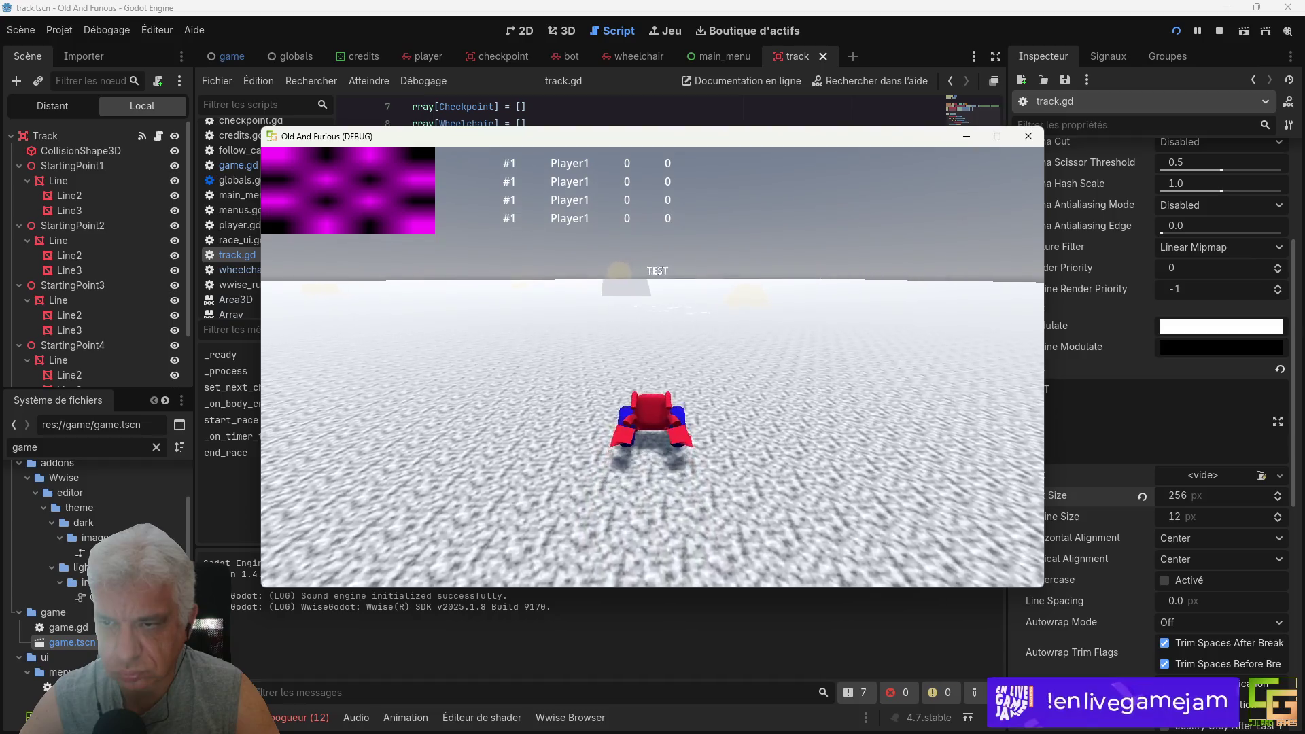
# Step: Drive forward in the test race, noting the raw decimal timer, then stop the game
pyautogui.press('Up')
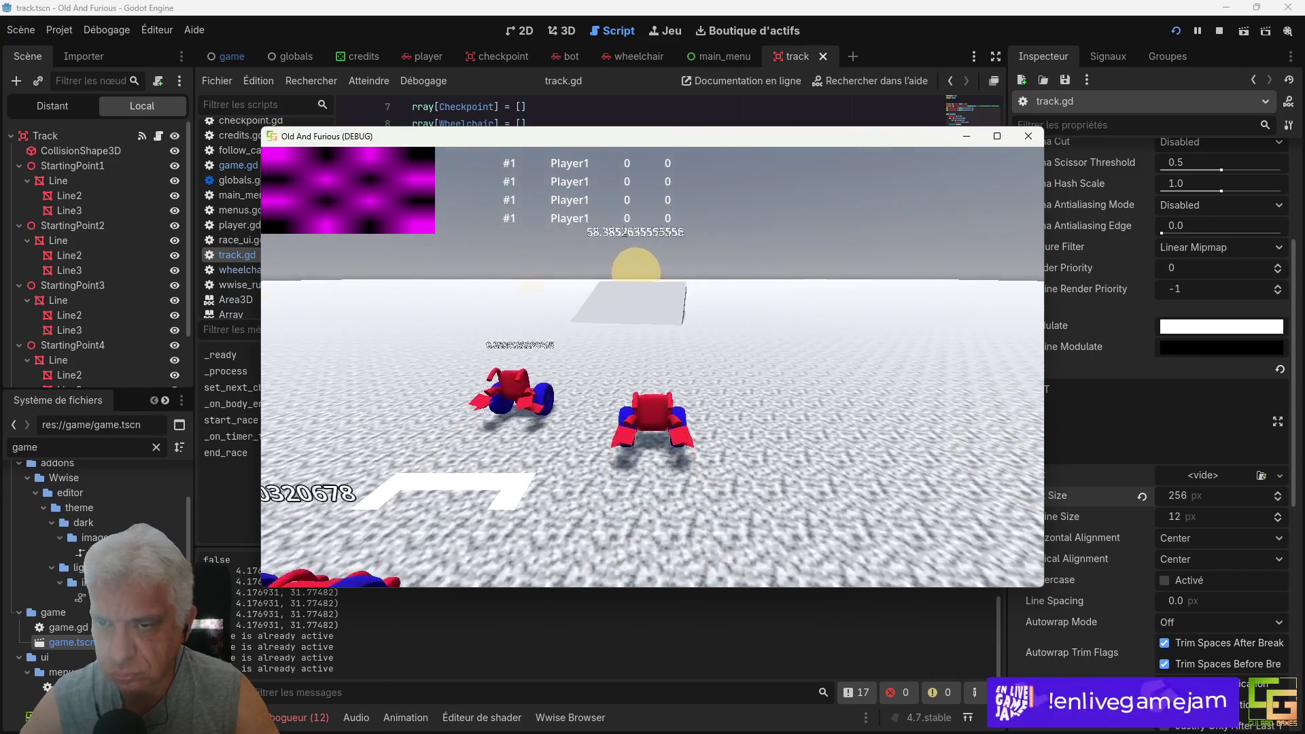
pyautogui.press('Up')
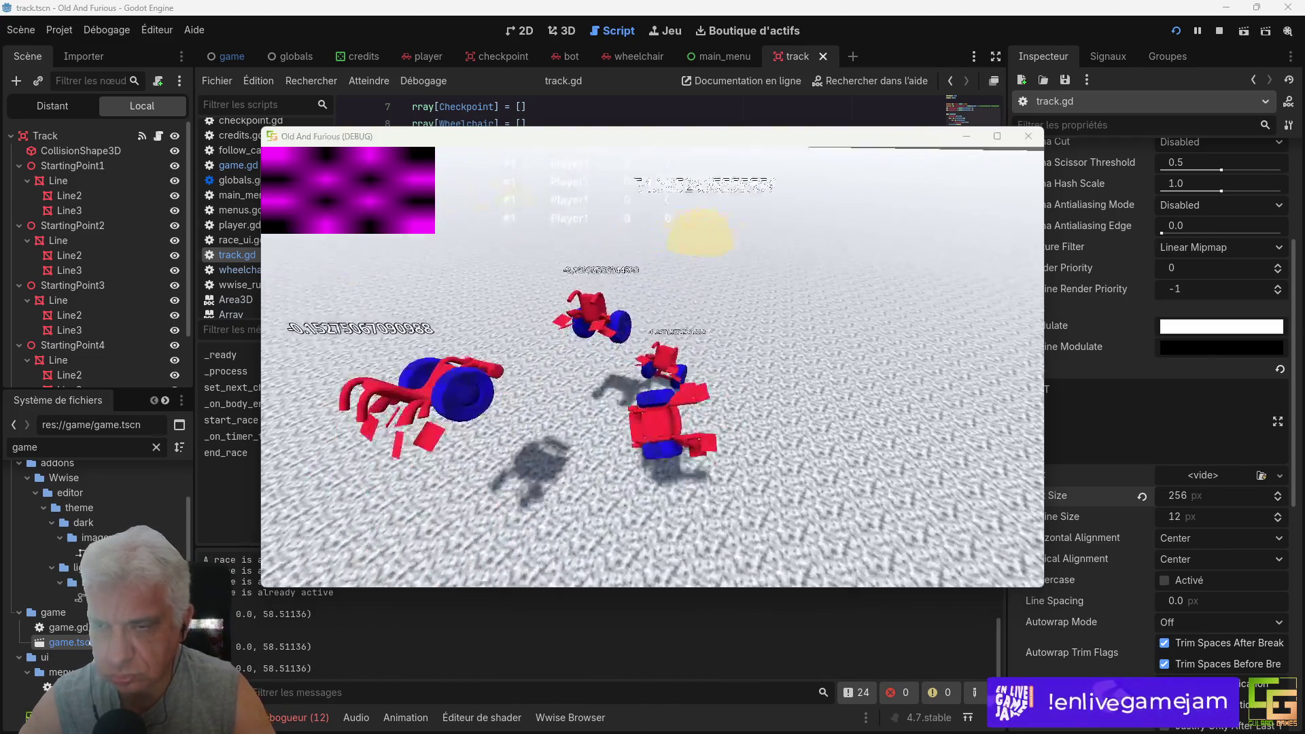
pyautogui.press('F8')
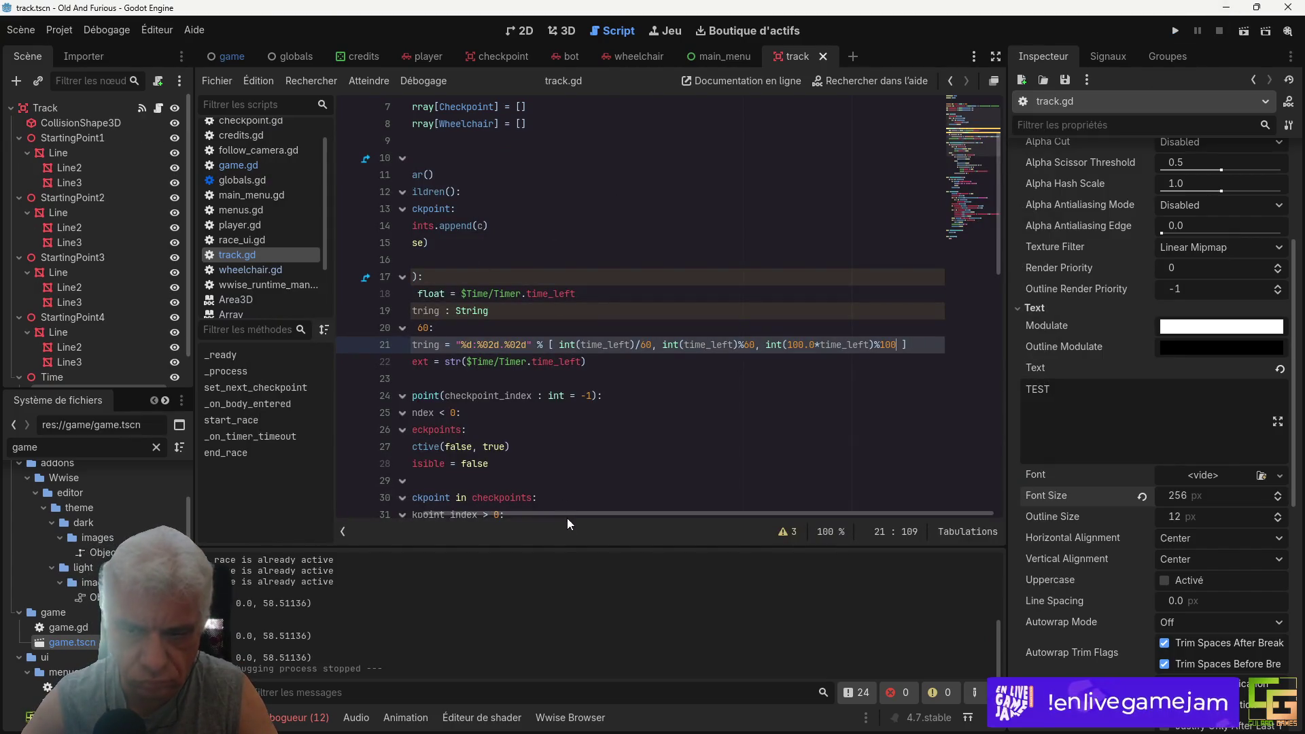
# Step: Set the Label3D text on line 22 to time_left_string instead of the raw timer value
pyautogui.moveTo(567, 515); pyautogui.dragTo(534, 511)
pyautogui.doubleClick(504, 344)
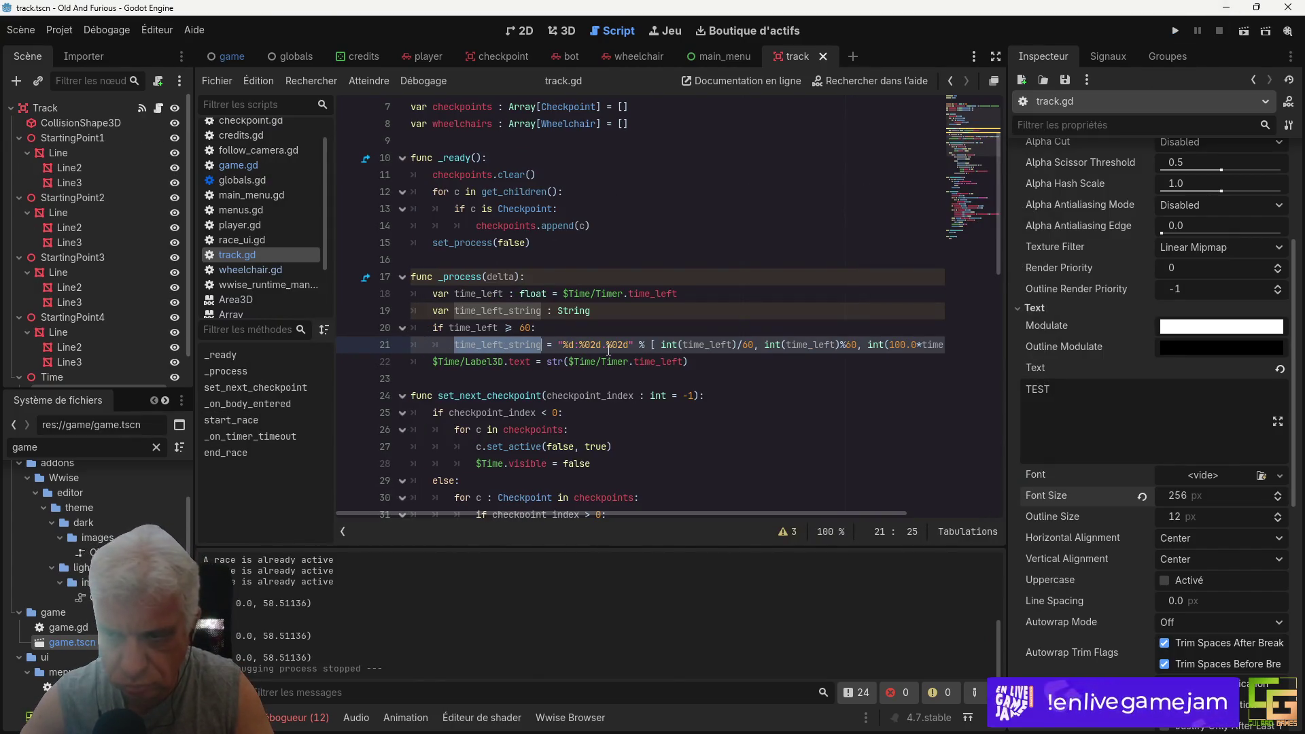
pyautogui.click(570, 361)
pyautogui.moveTo(548, 362); pyautogui.dragTo(692, 361)
pyautogui.hotkey('ctrl', 'v')
# Step: Duplicate the if block as an else branch using format "%02d.%02d", and save
pyautogui.moveTo(415, 326); pyautogui.dragTo(532, 361)
pyautogui.hotkey('ctrl', 'c')
pyautogui.click(406, 359)
pyautogui.hotkey('ctrl', 'v')
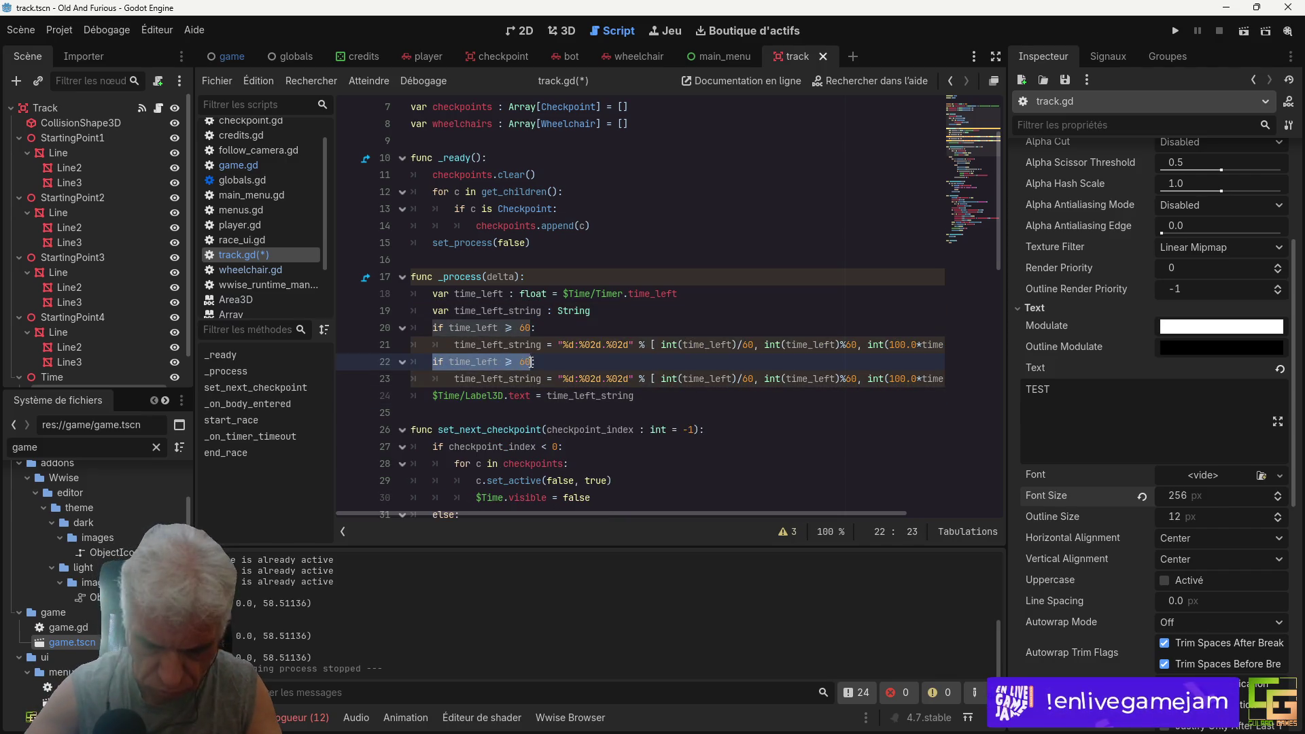
pyautogui.write('else:')
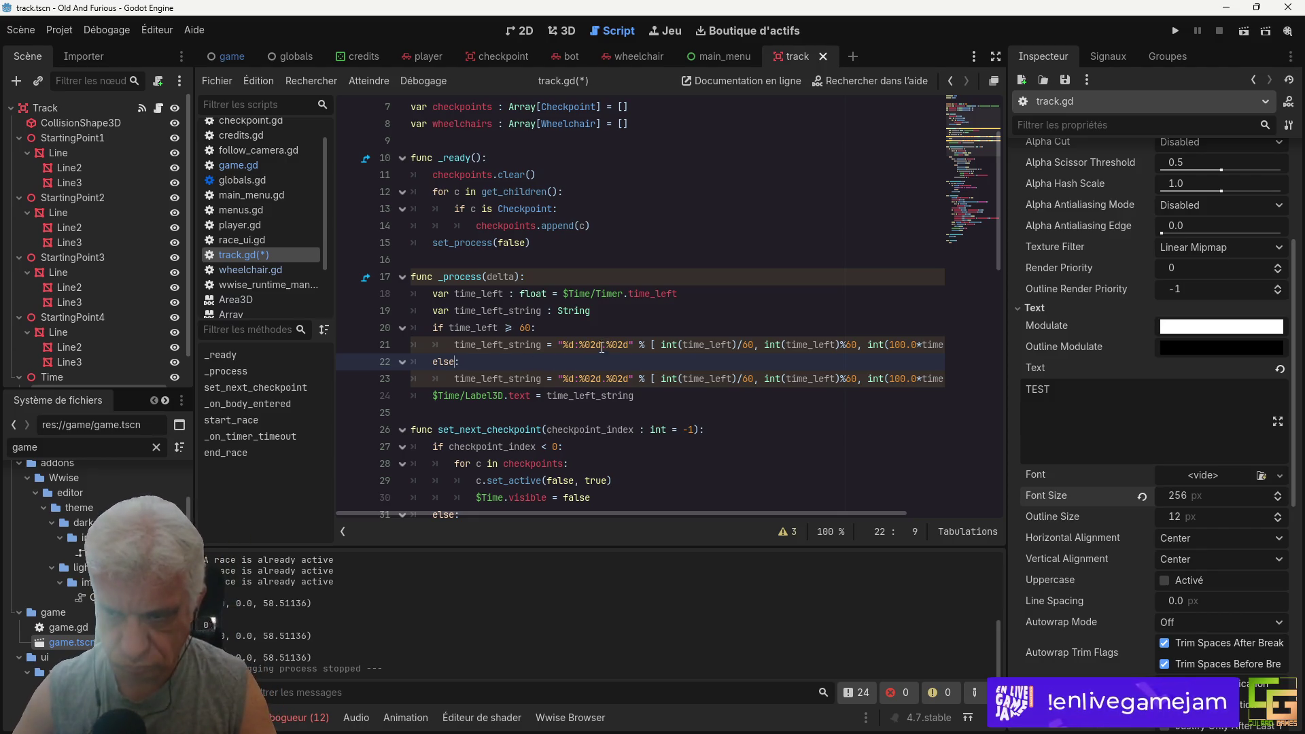
pyautogui.moveTo(564, 373); pyautogui.dragTo(748, 378)
pyautogui.press('BackSpace')
pyautogui.press('BackSpace')
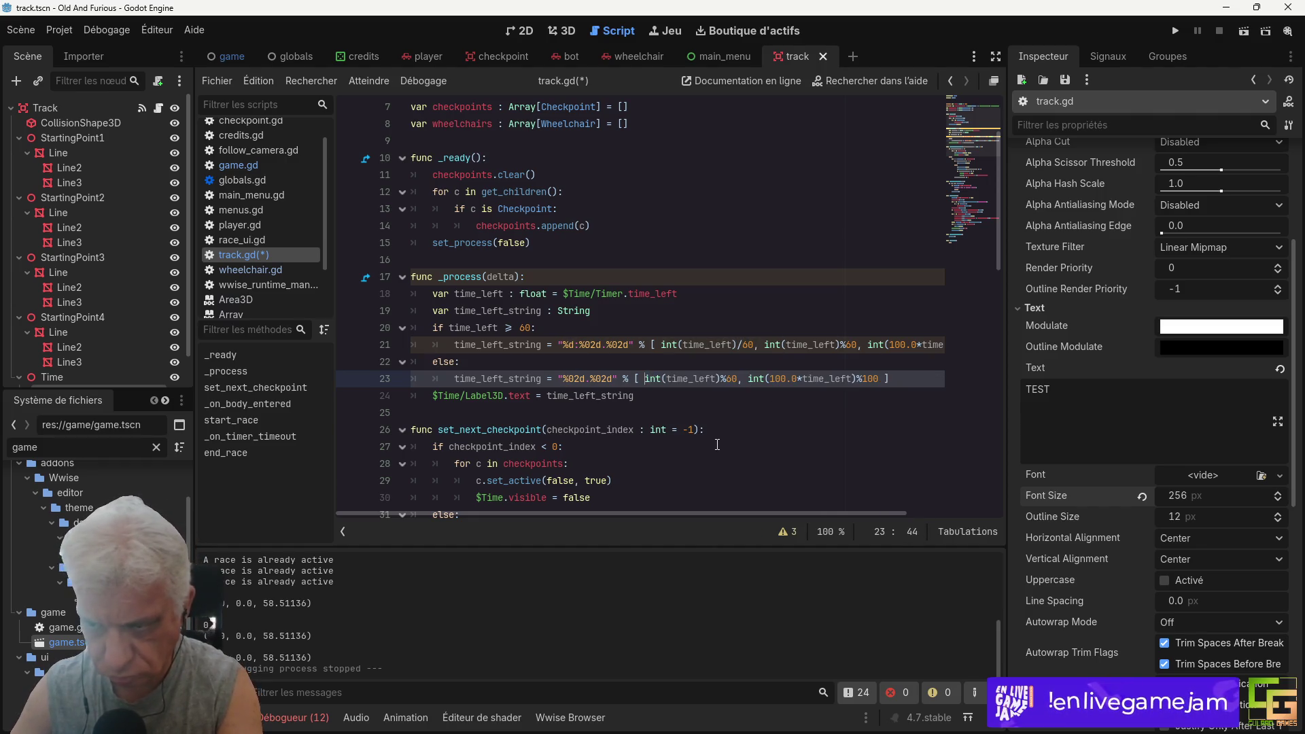
pyautogui.hotkey('ctrl', 's')
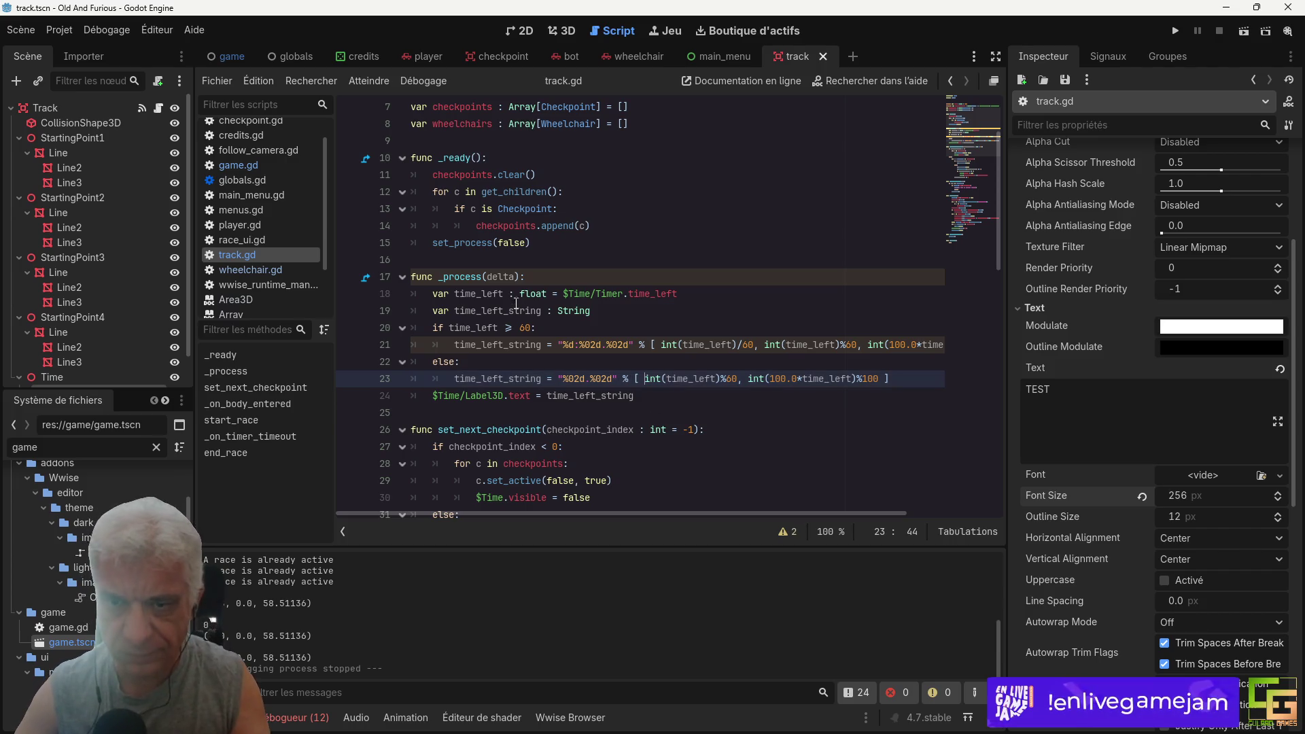
pyautogui.scroll(-3)
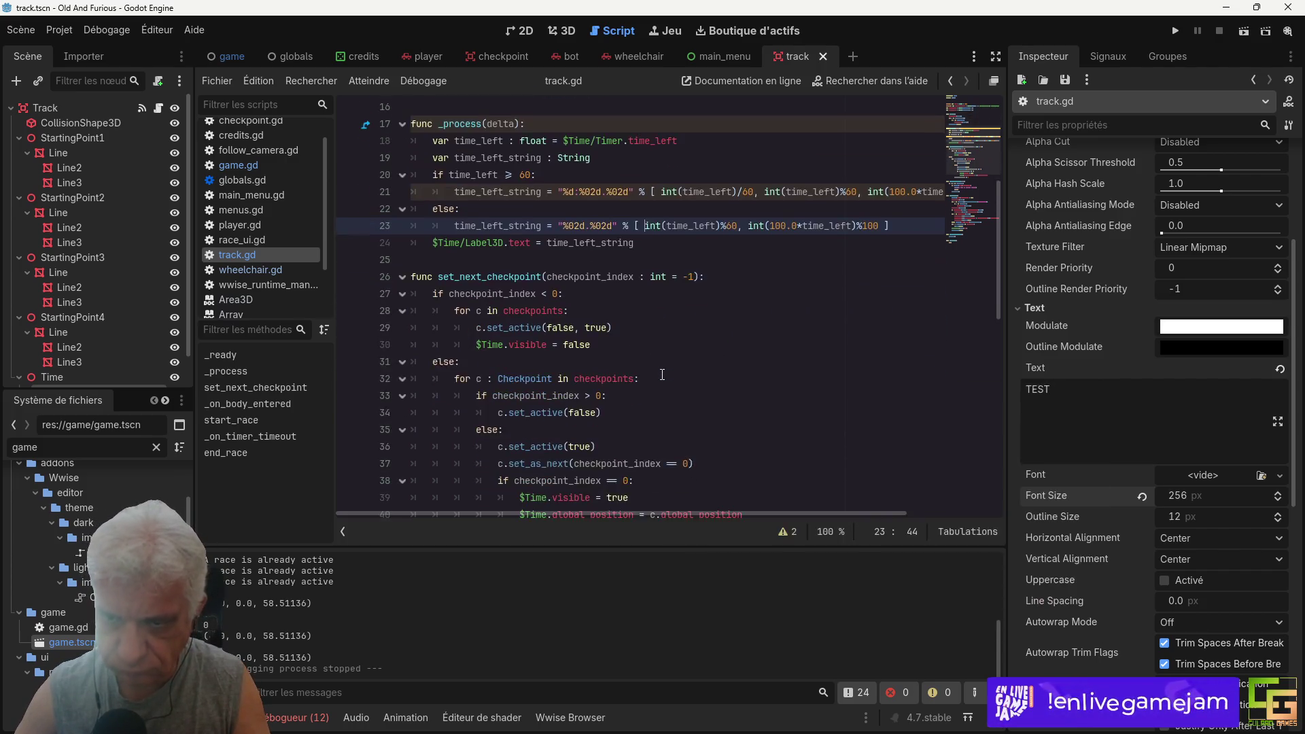
pyautogui.scroll(-3)
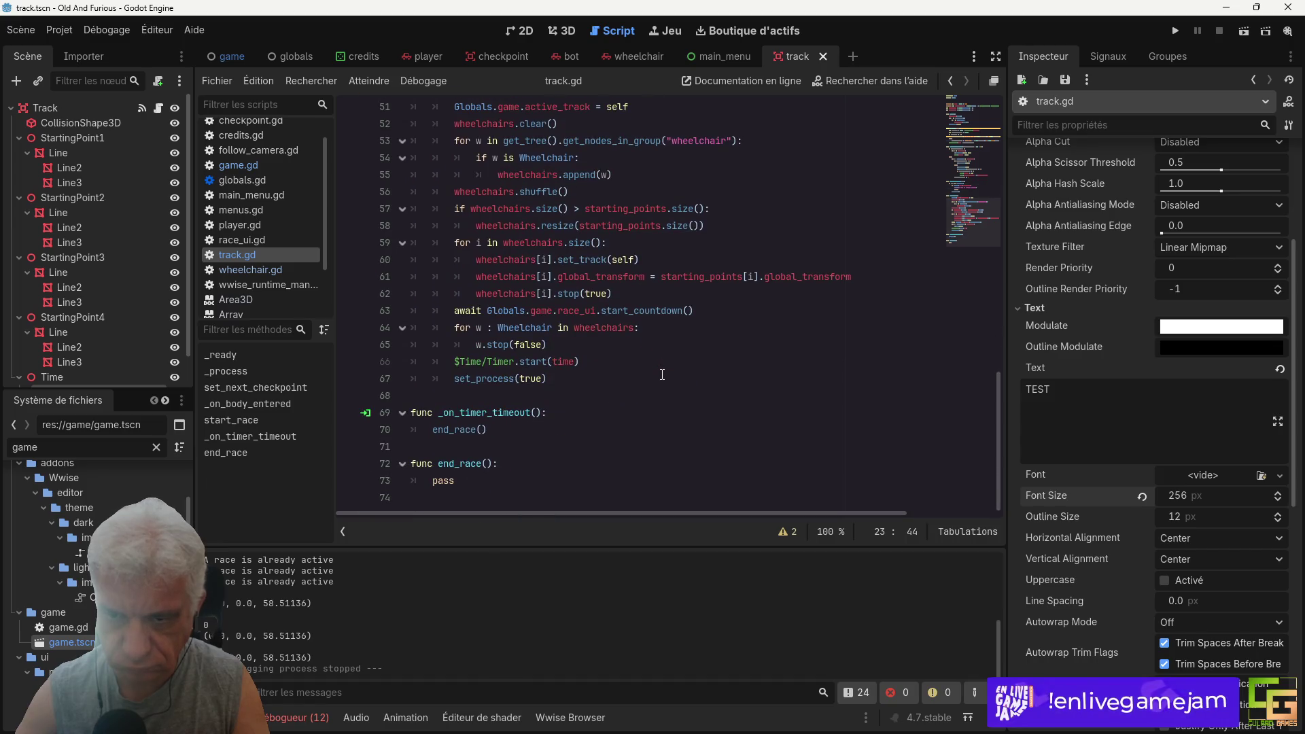
pyautogui.scroll(3)
pyautogui.scroll(-3)
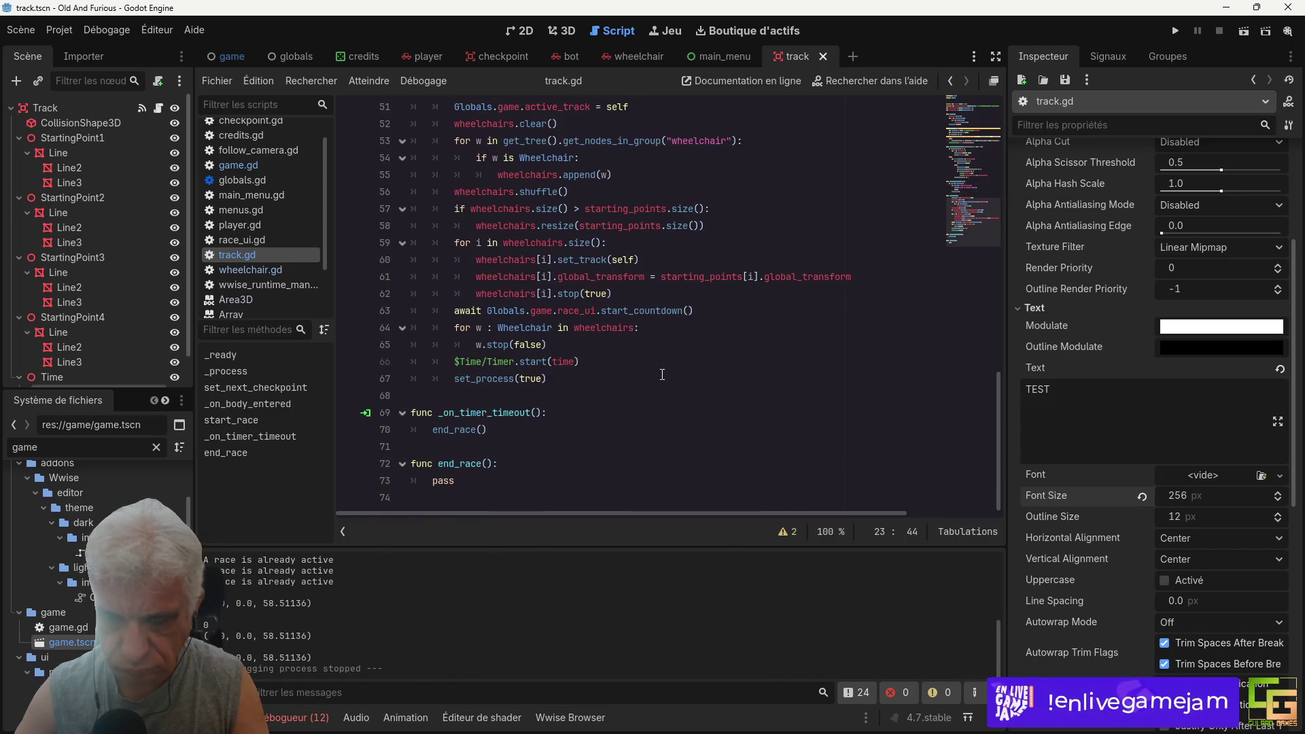
pyautogui.scroll(3)
pyautogui.scroll(3)
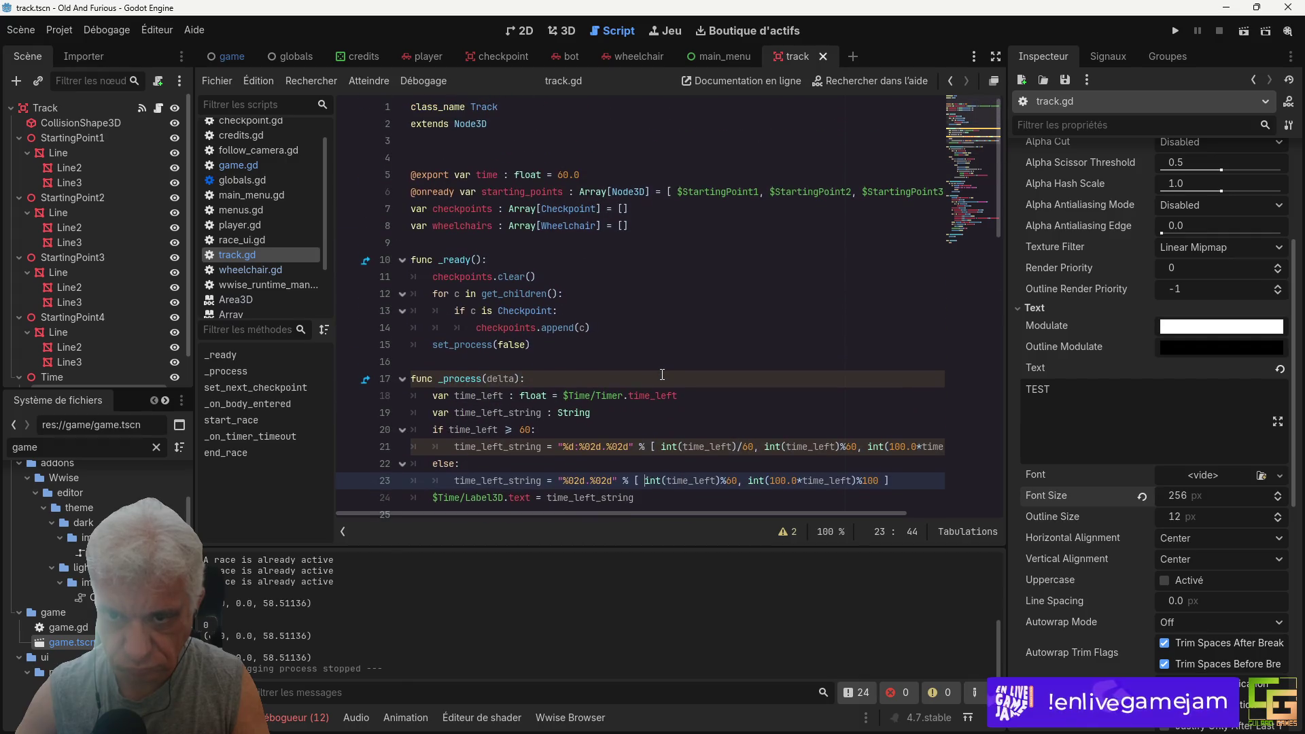
pyautogui.scroll(-3)
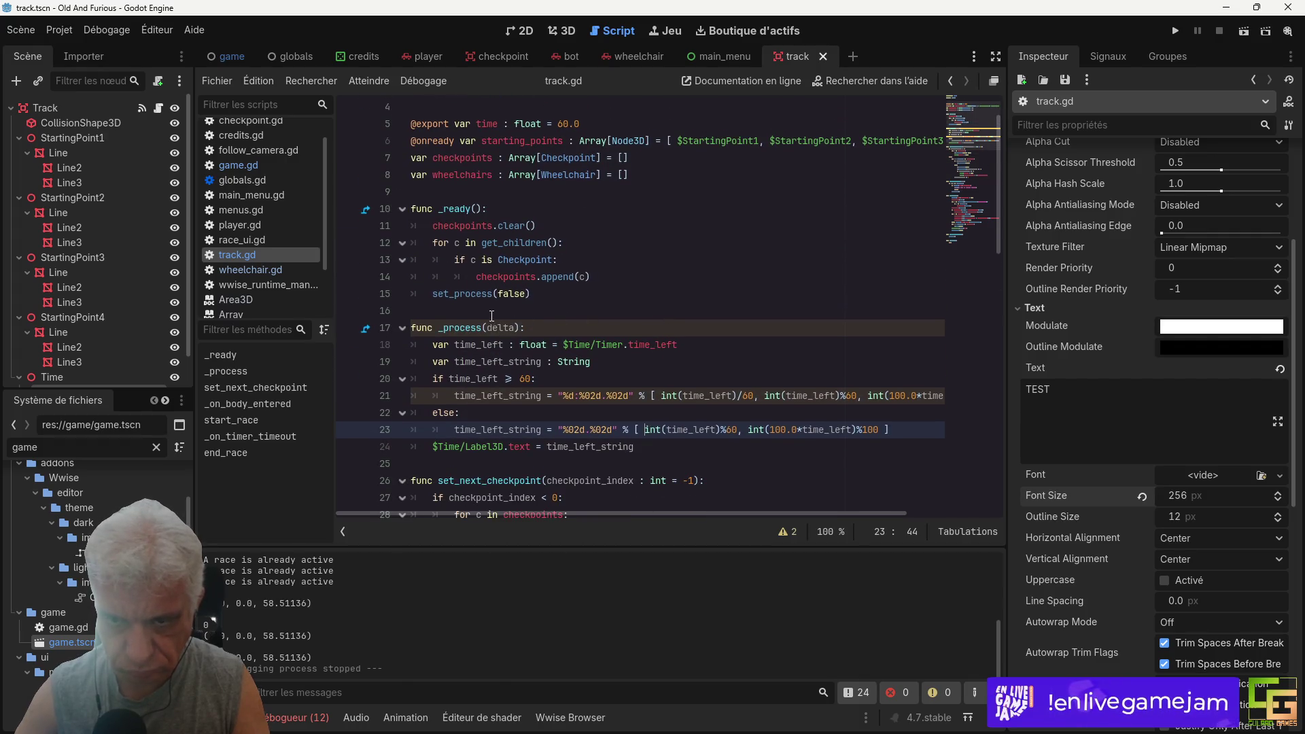
pyautogui.click(546, 293)
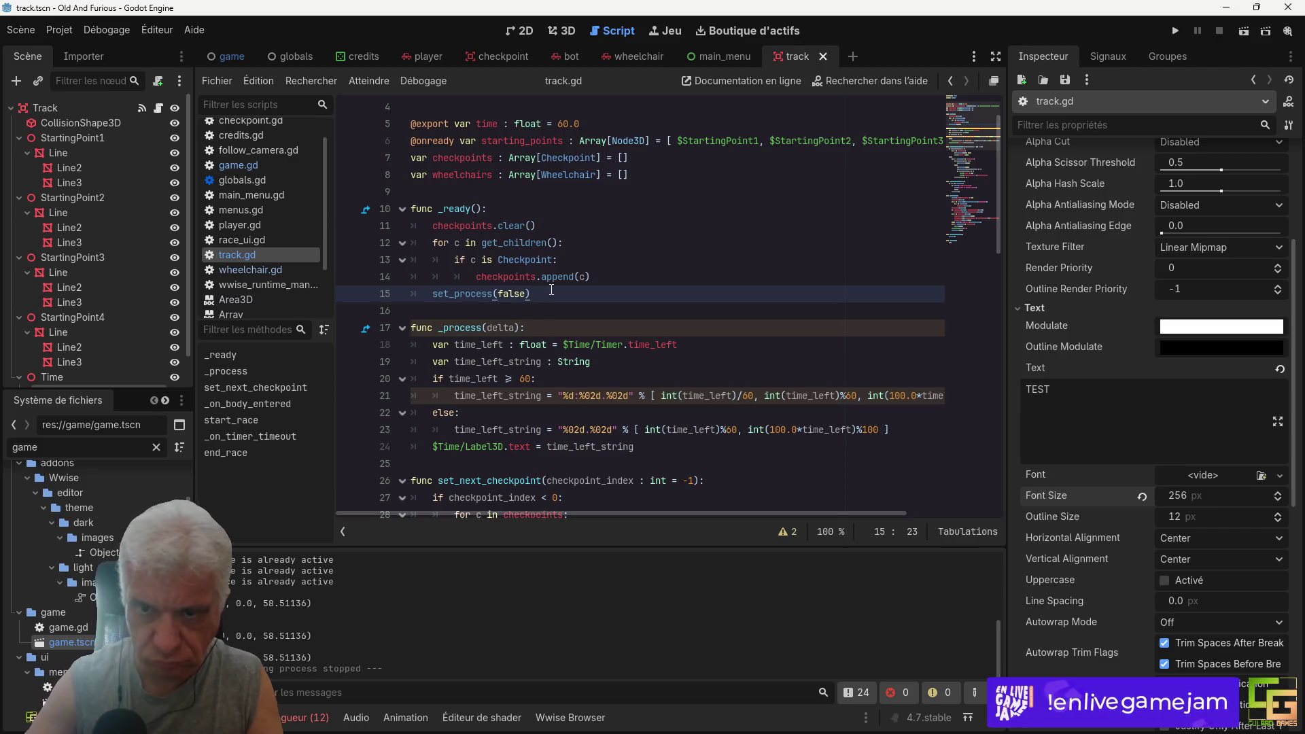
# Step: Write a 'func show_time(t : float) -> String' header after _ready in track.gd
pyautogui.press('Return')
pyautogui.press('Return')
pyautogui.write('func show')
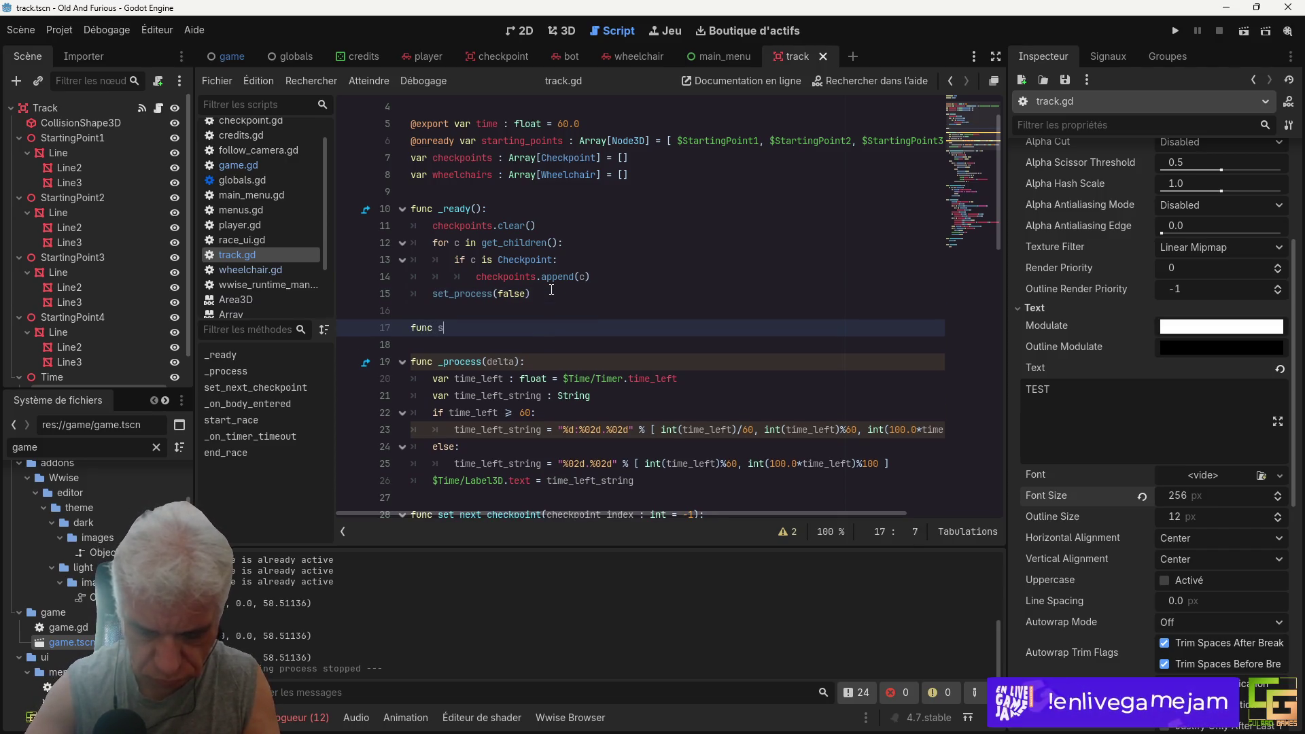
pyautogui.write('_tim')
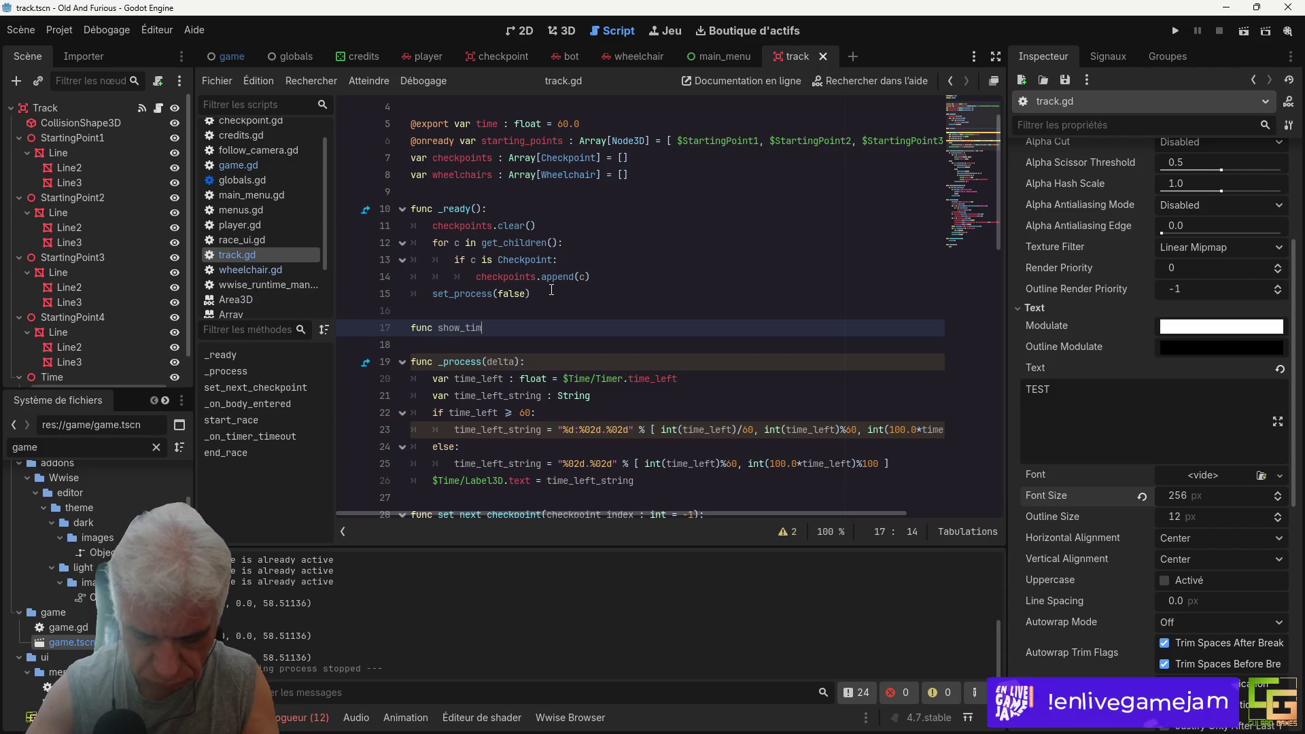
pyautogui.write('e')
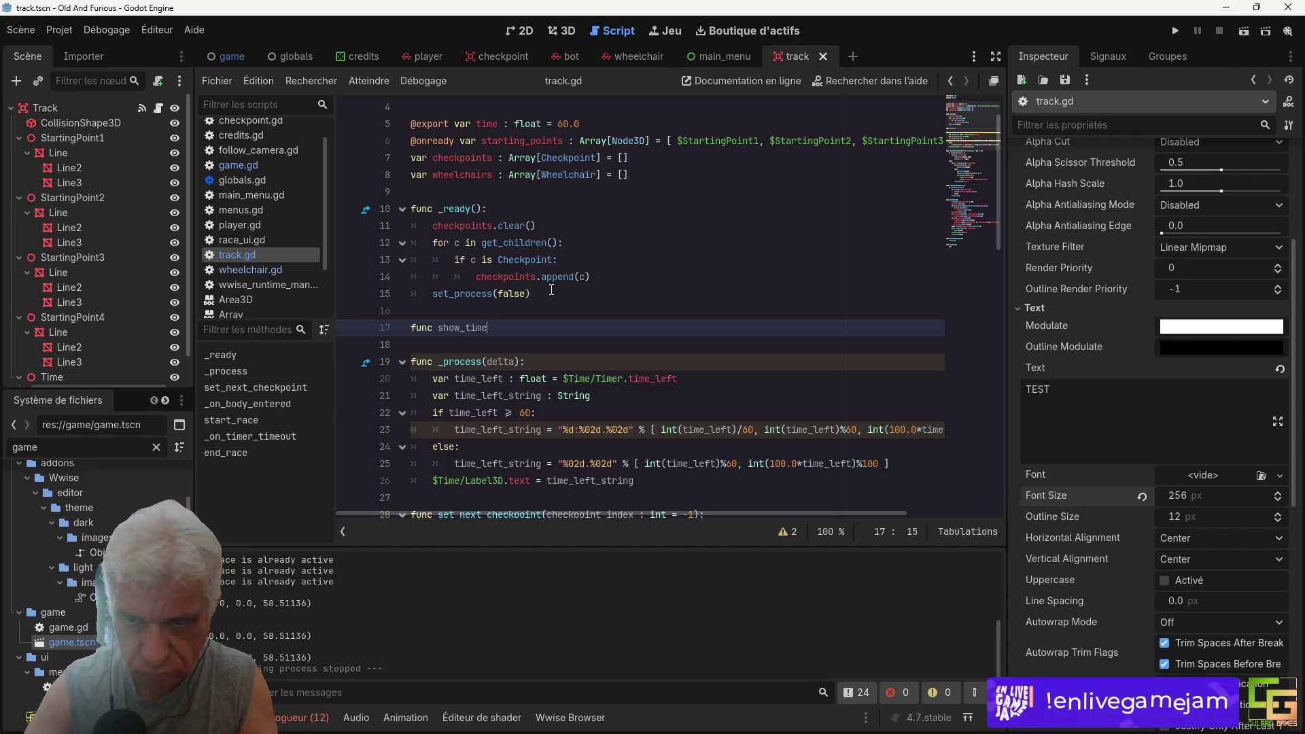
pyautogui.write('()')
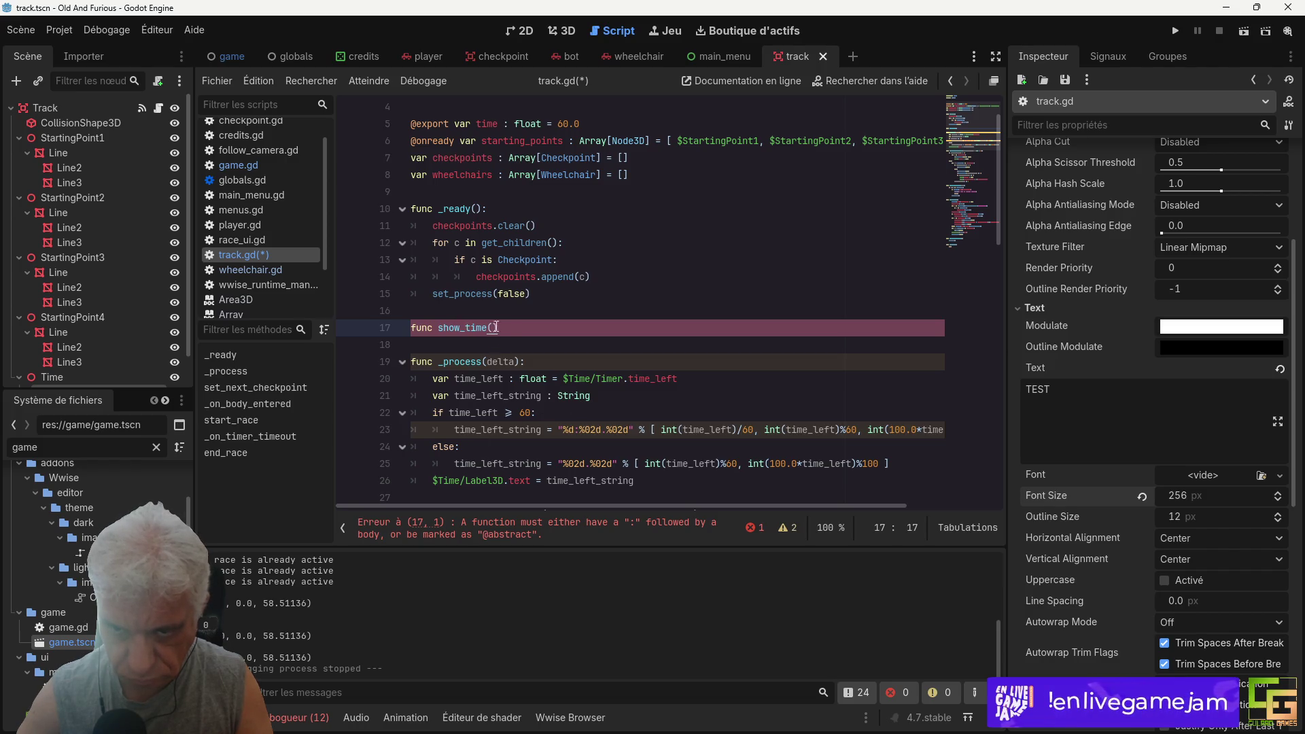
pyautogui.write(' ->')
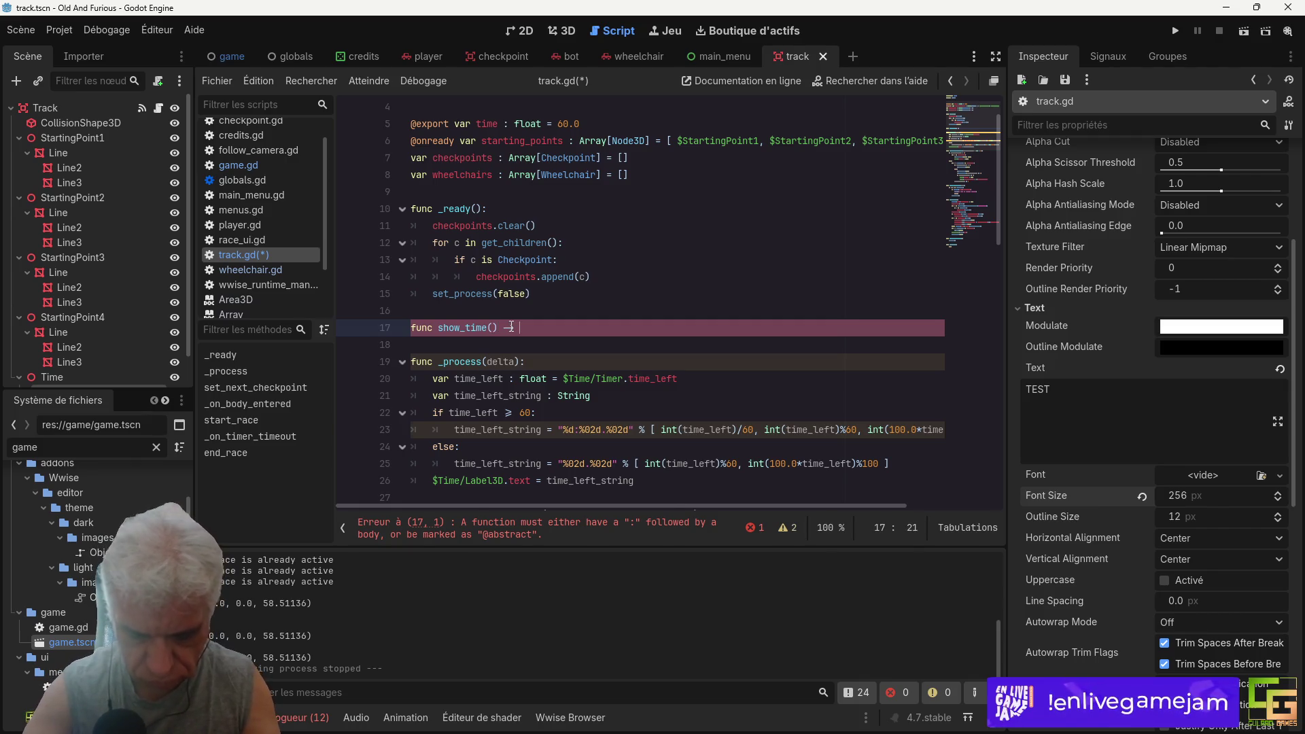
pyautogui.write(' String')
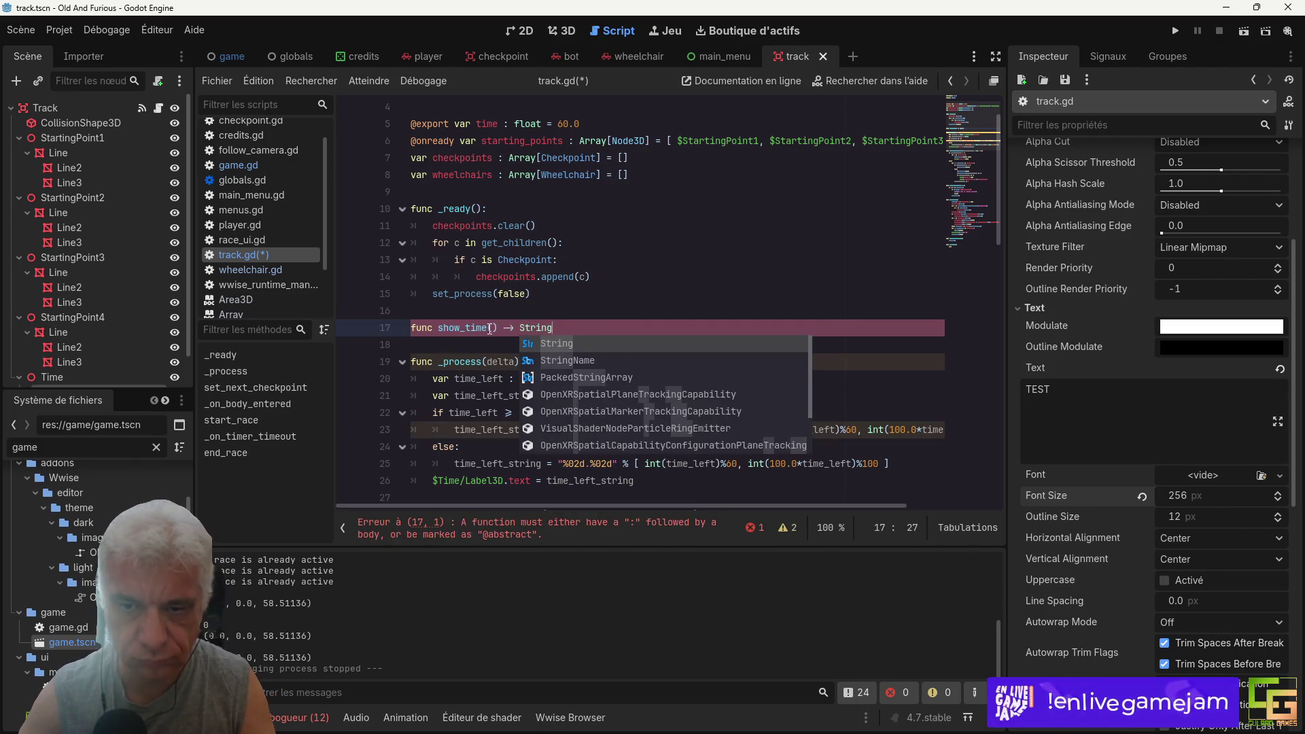
pyautogui.click(490, 328)
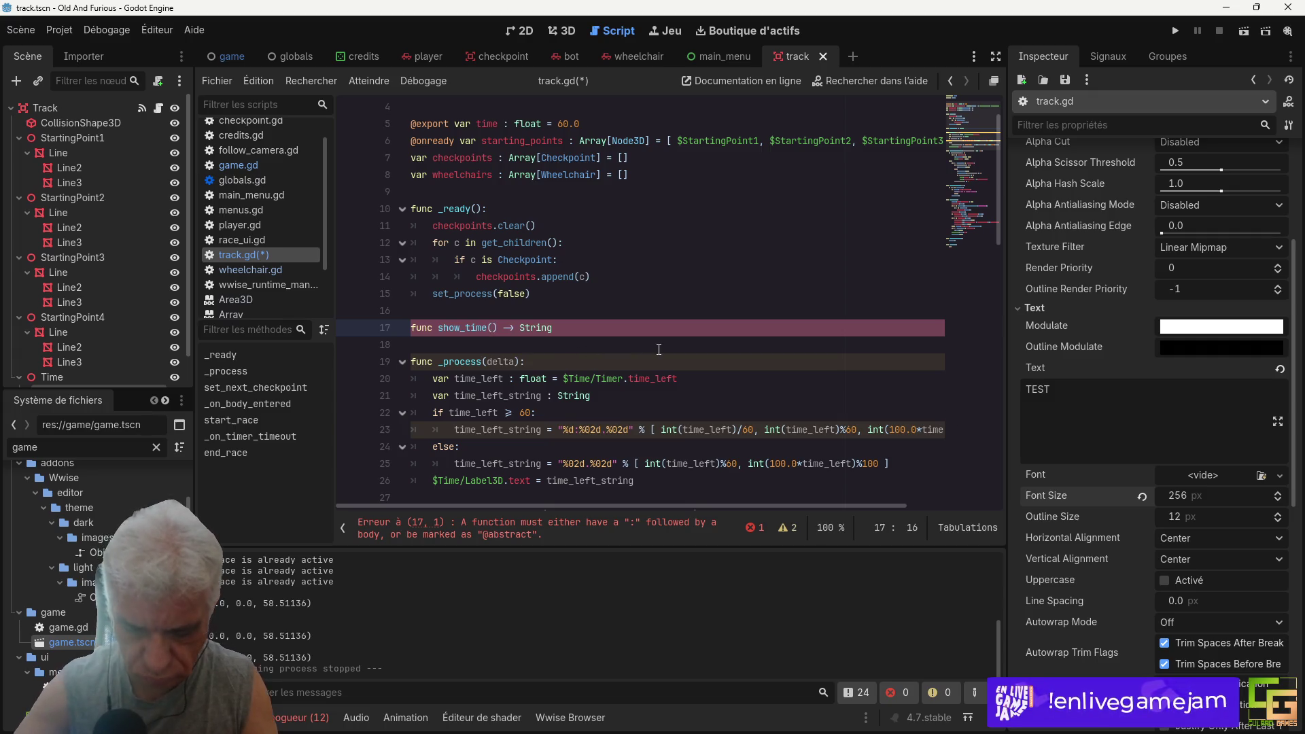
pyautogui.write('t : float')
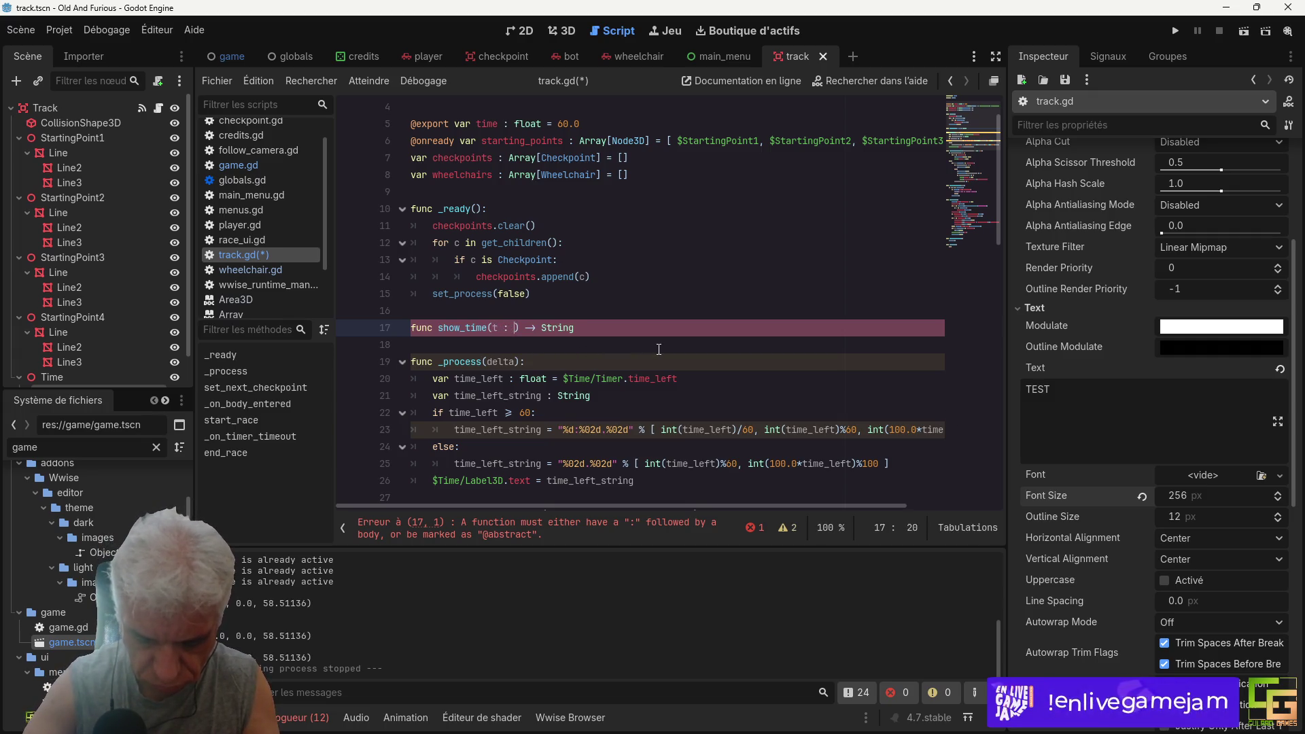
pyautogui.click(415, 447)
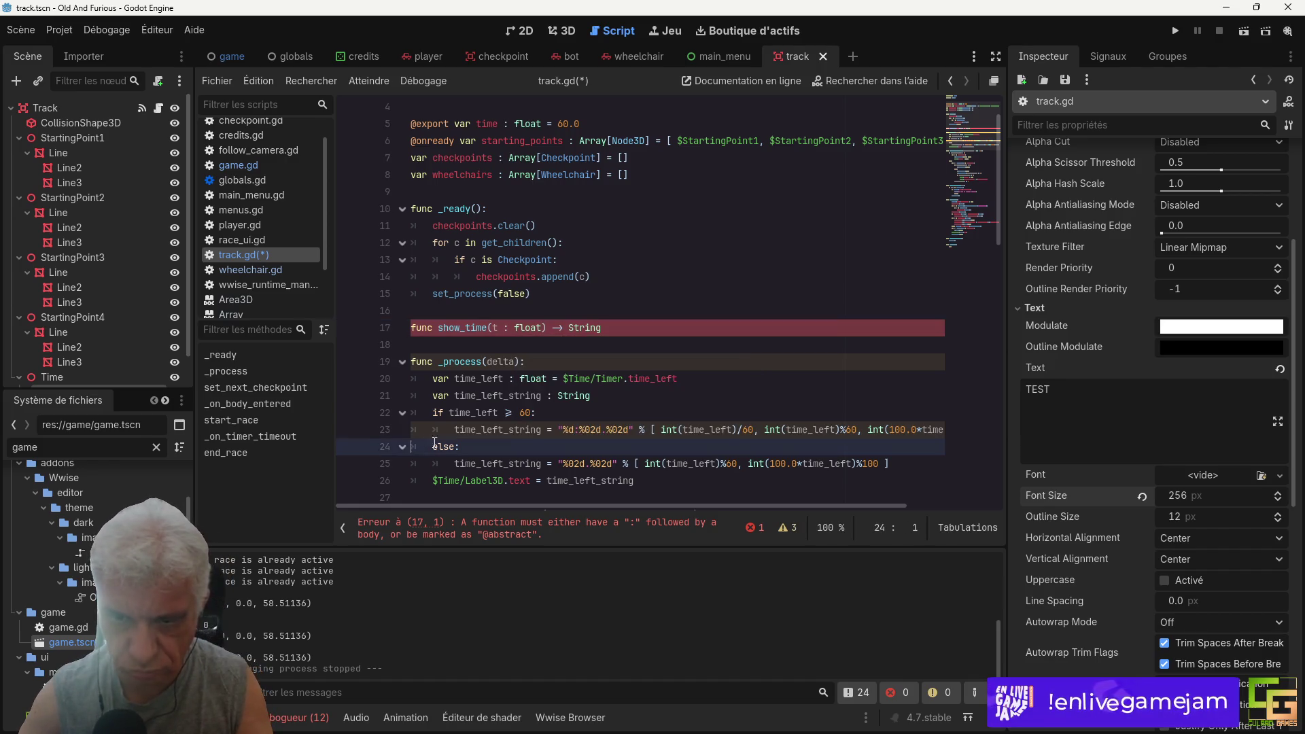
pyautogui.moveTo(417, 396); pyautogui.dragTo(408, 490)
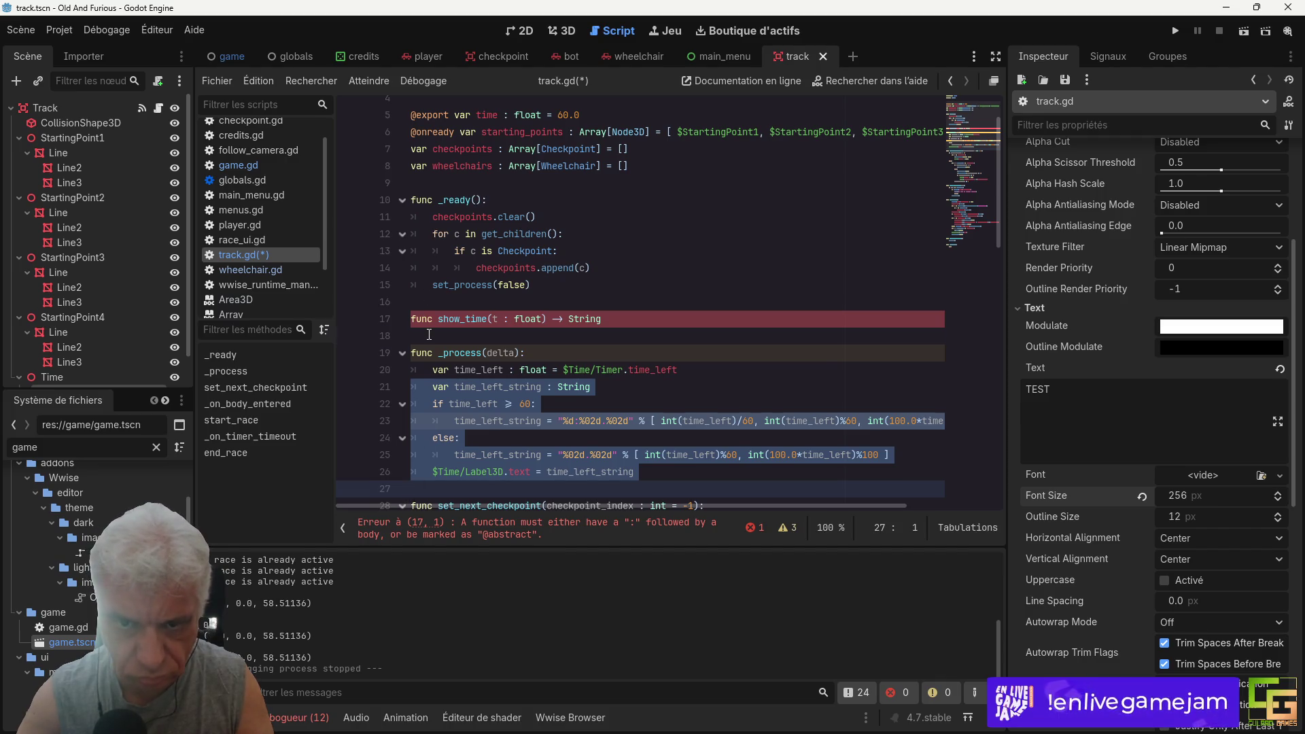
# Step: Paste the timer formatting code into show_time and delete its unneeded variable declaration
pyautogui.hotkey('ctrl', 'c')
pyautogui.click(429, 334)
pyautogui.hotkey('ctrl', 'v')
pyautogui.moveTo(481, 346); pyautogui.dragTo(505, 379)
pyautogui.press('BackSpace')
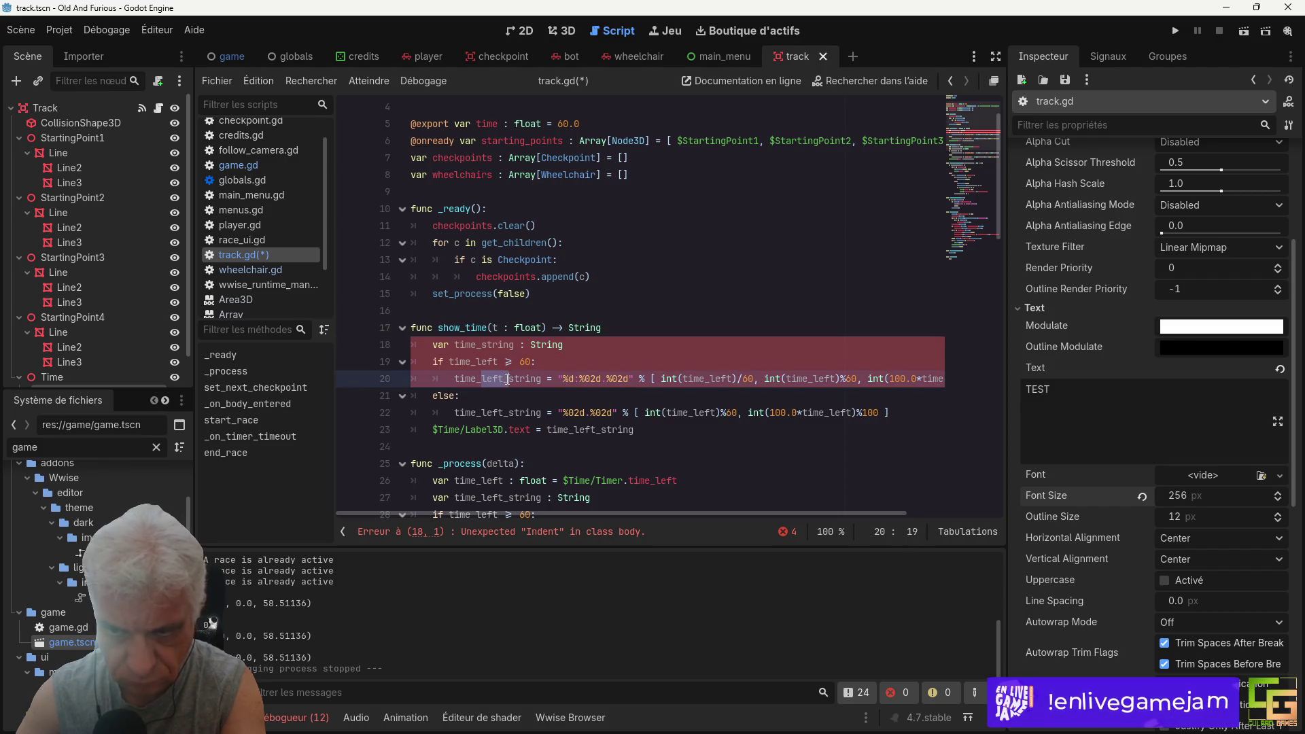
pyautogui.tripleClick(481, 344)
pyautogui.press('BackSpace')
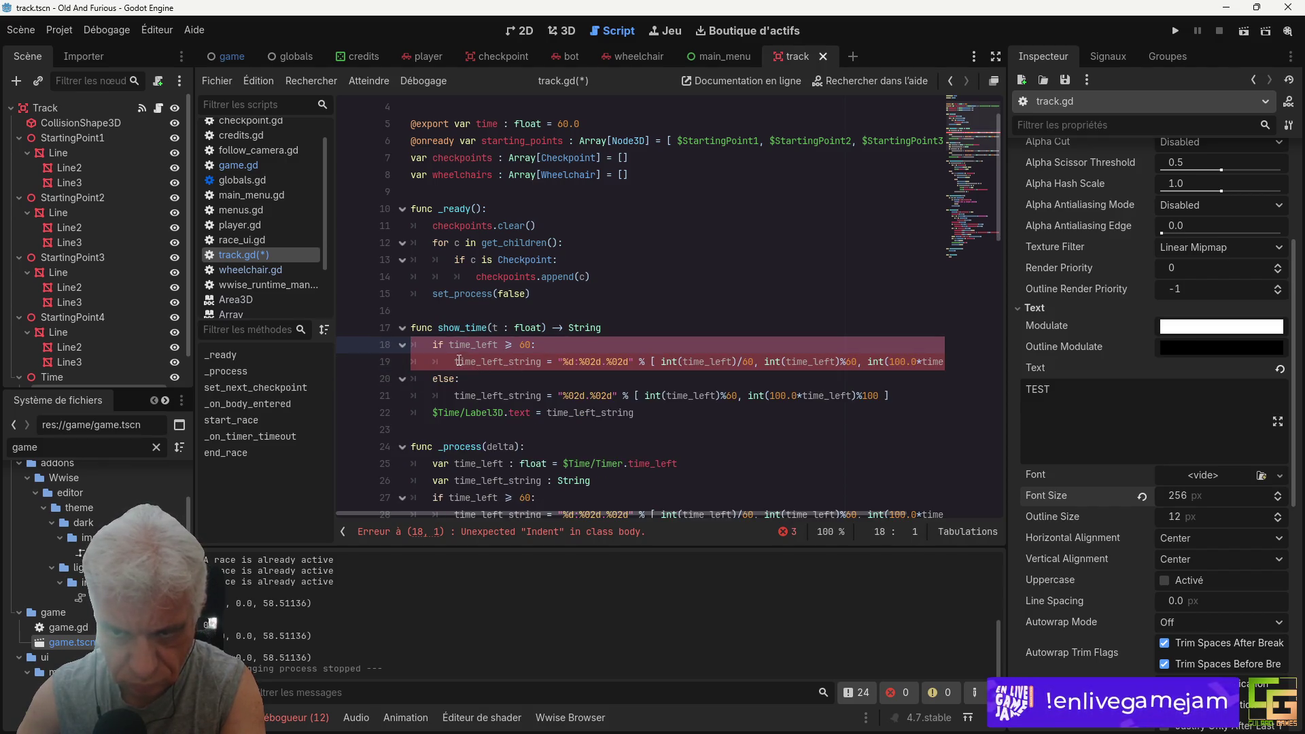
pyautogui.moveTo(455, 362); pyautogui.dragTo(552, 362)
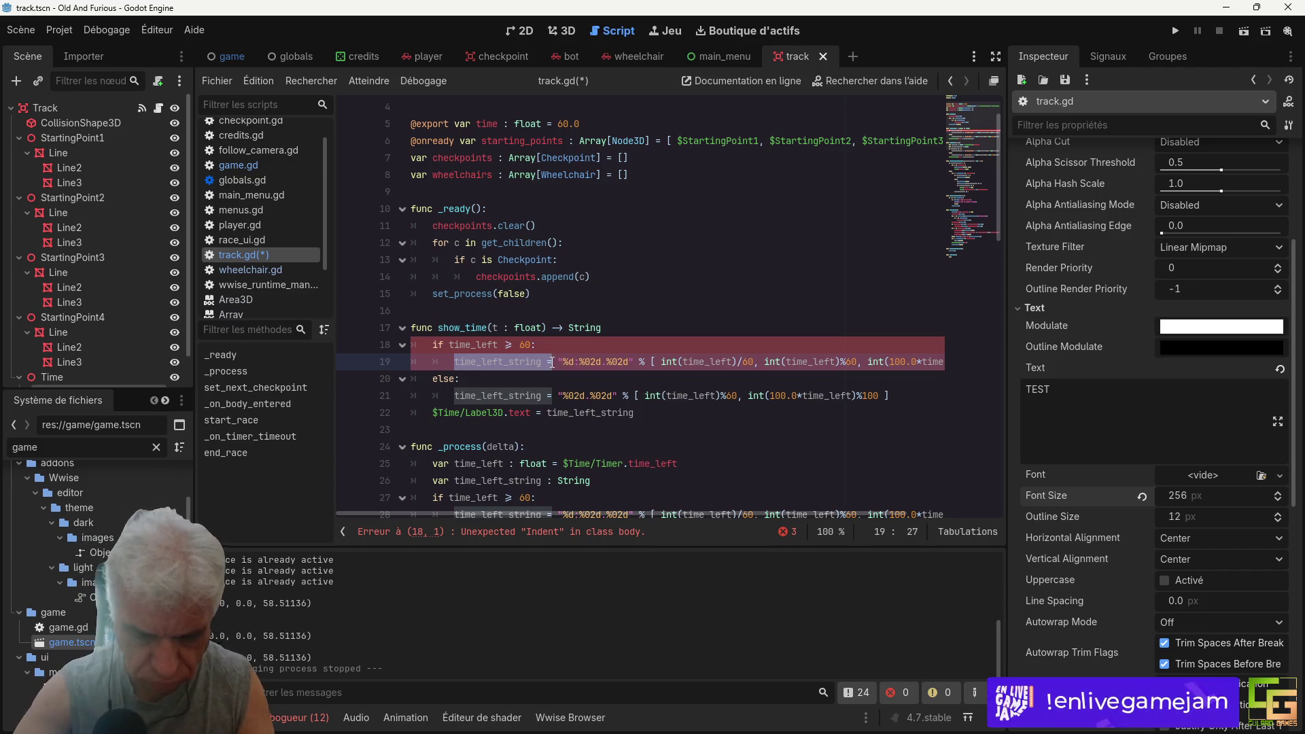
pyautogui.write('return')
# Step: Replace time_left with t in the condition and the if branch's minutes, seconds and hundredths terms
pyautogui.click(529, 327)
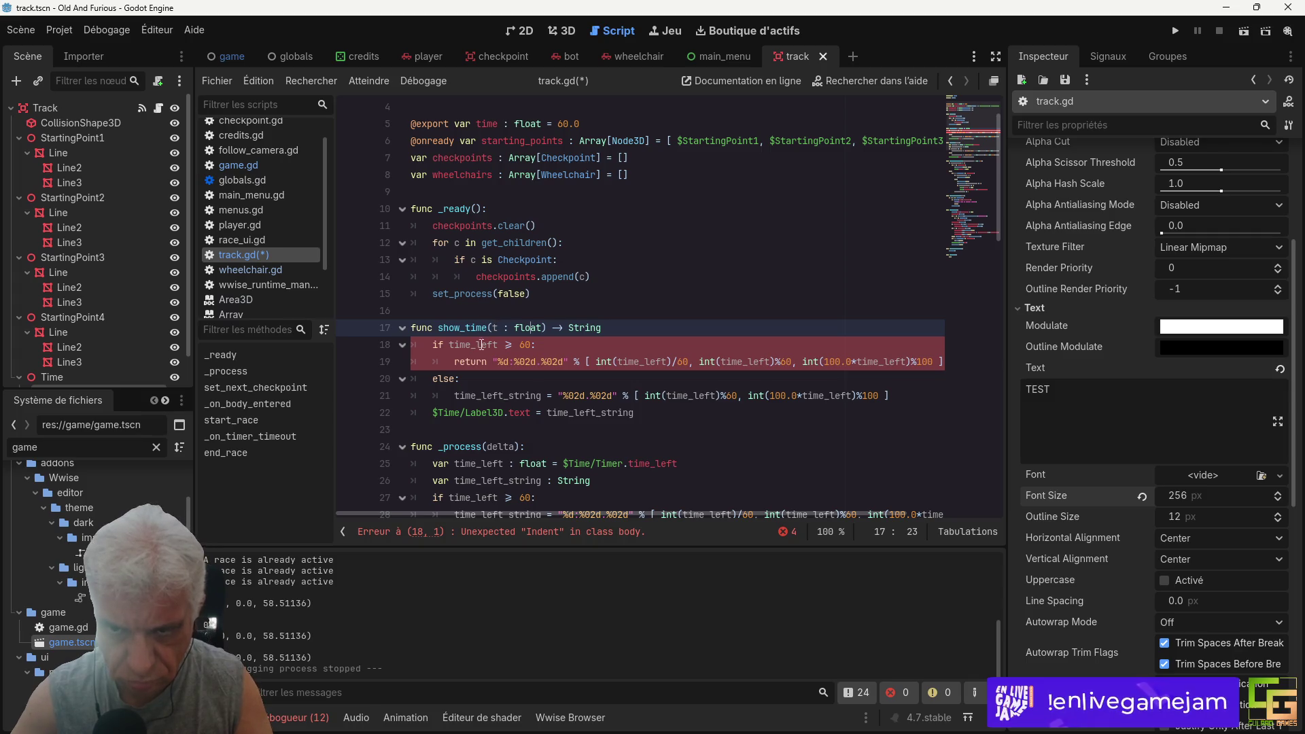
pyautogui.doubleClick(481, 345)
pyautogui.write('t')
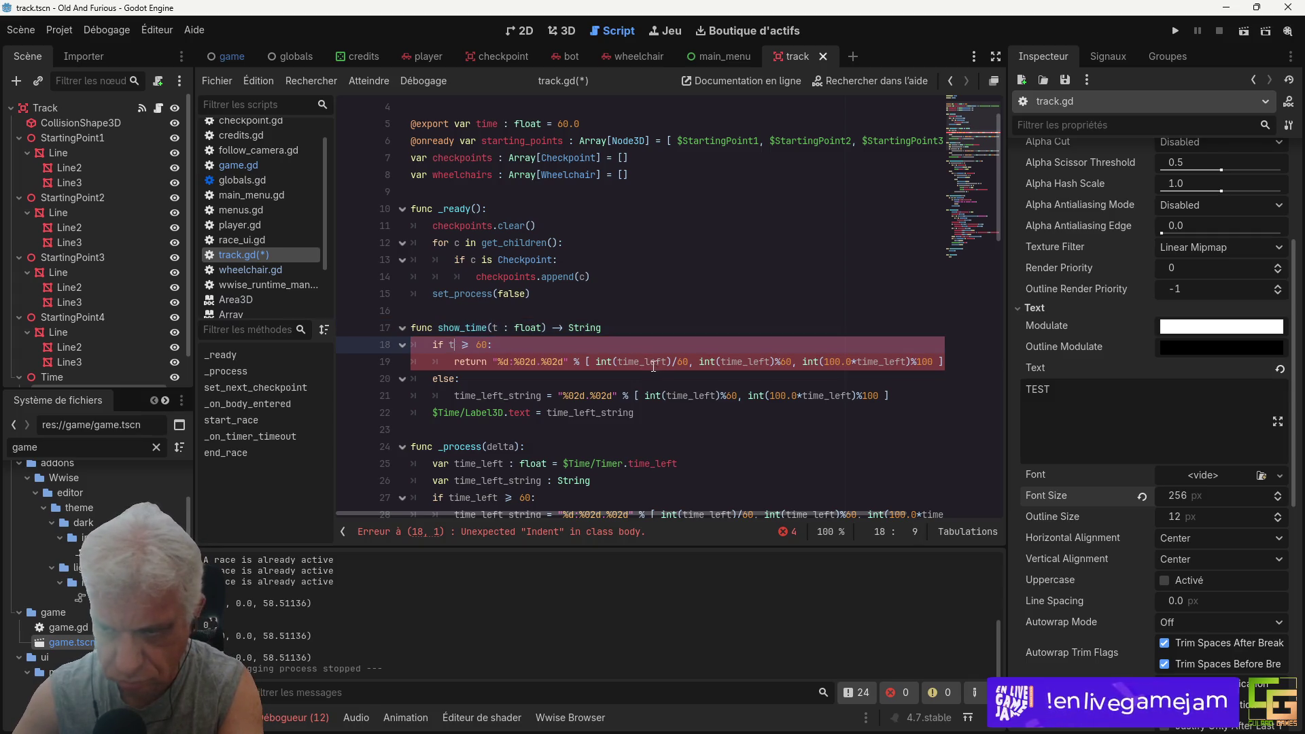
pyautogui.moveTo(667, 362); pyautogui.dragTo(629, 363)
pyautogui.press('BackSpace')
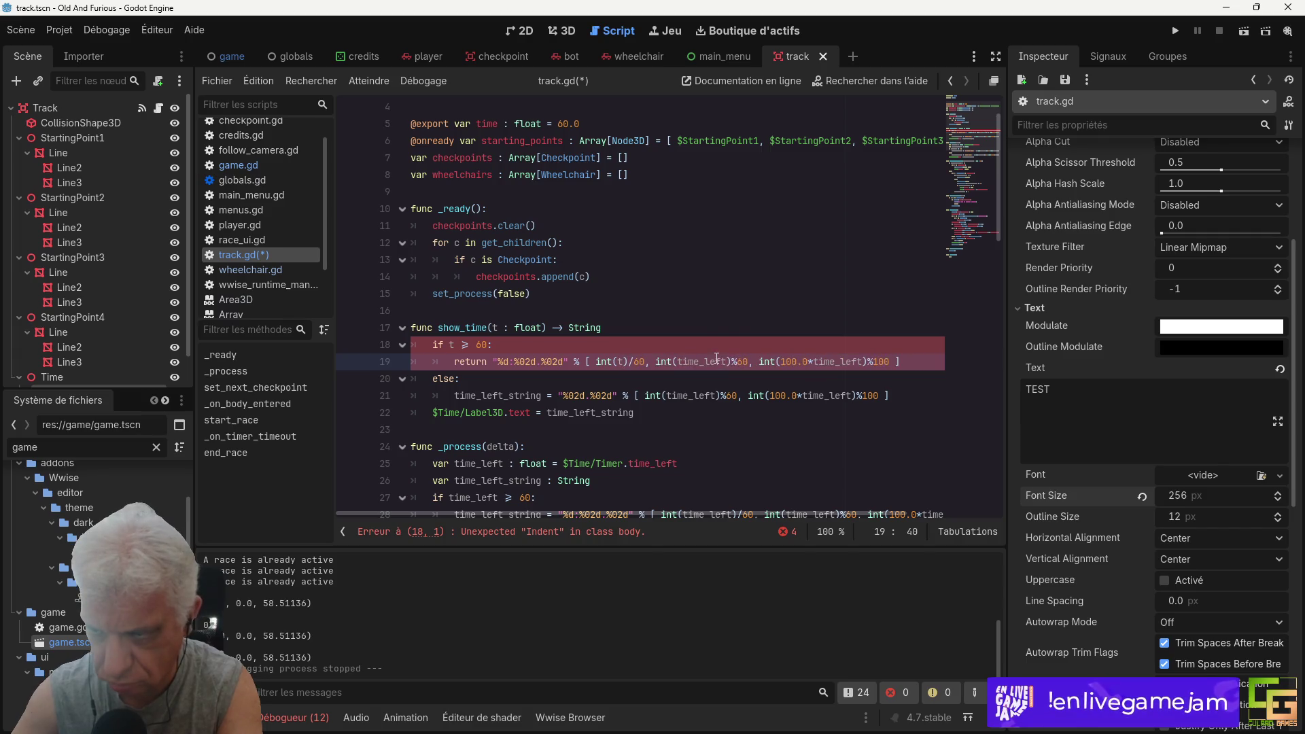
pyautogui.moveTo(726, 362); pyautogui.dragTo(689, 362)
pyautogui.press('BackSpace')
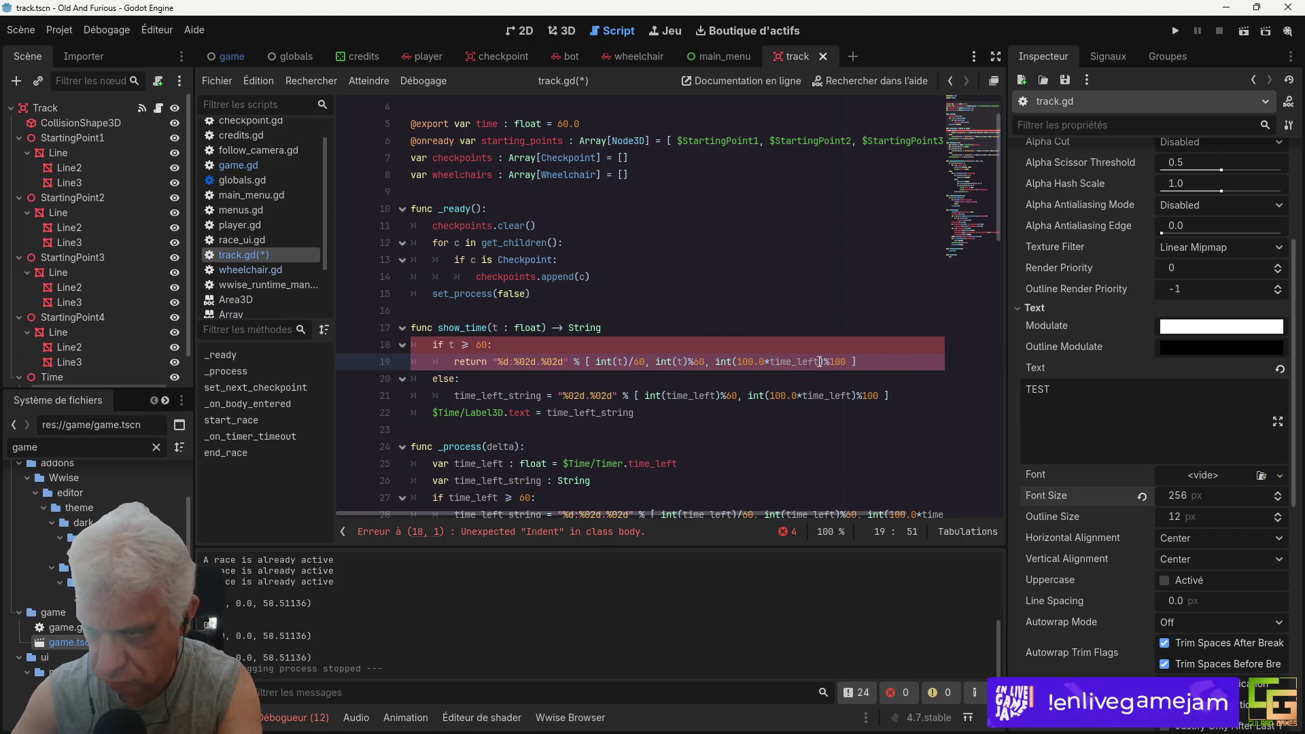
pyautogui.moveTo(821, 362); pyautogui.dragTo(777, 362)
pyautogui.press('BackSpace')
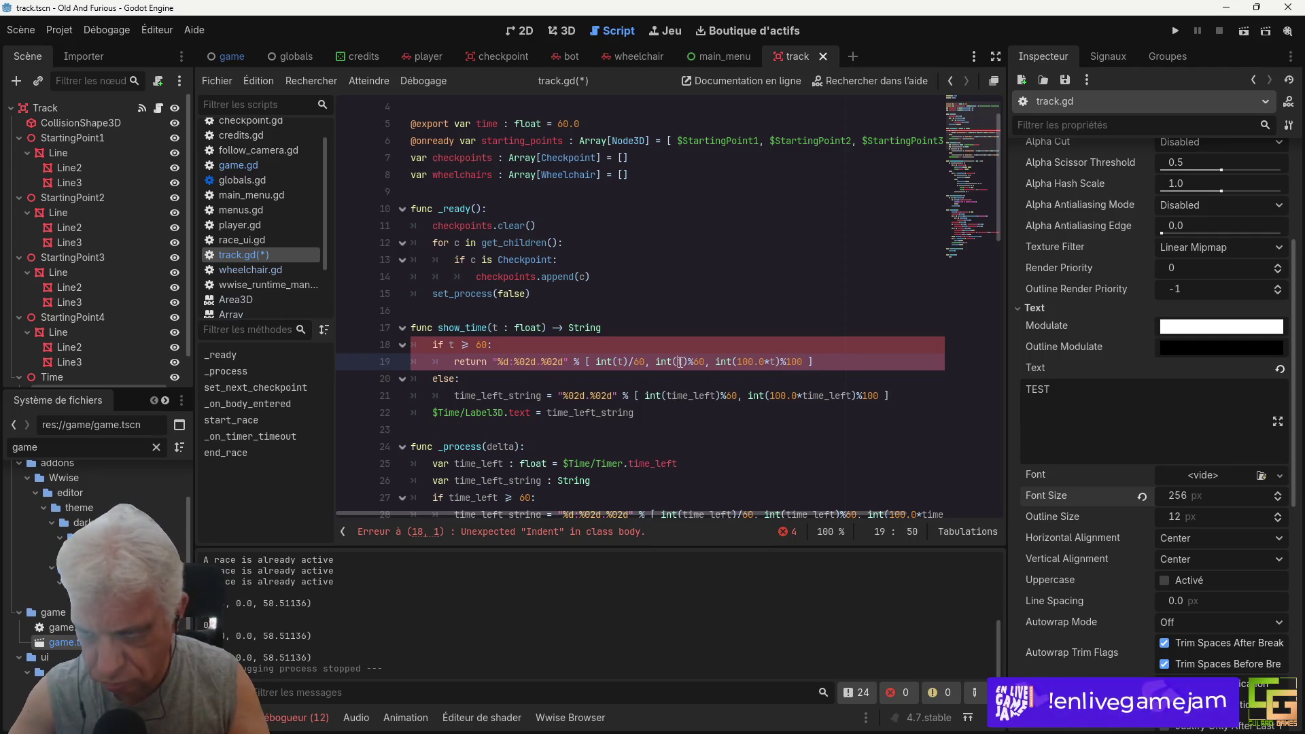
pyautogui.write('t')
# Step: Use t in the else branch's seconds and hundredths terms and save track.gd
pyautogui.doubleClick(692, 399)
pyautogui.write('t')
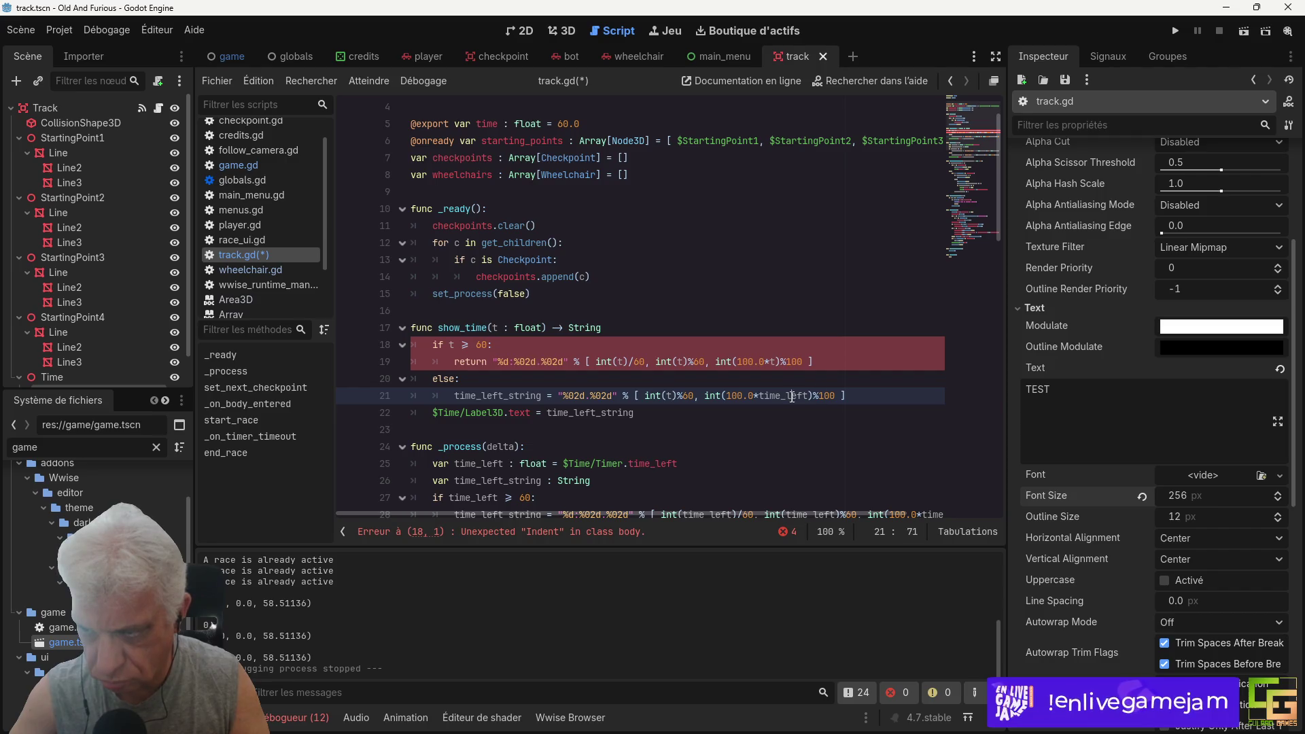
pyautogui.doubleClick(792, 397)
pyautogui.write('t')
pyautogui.hotkey('ctrl', 's')
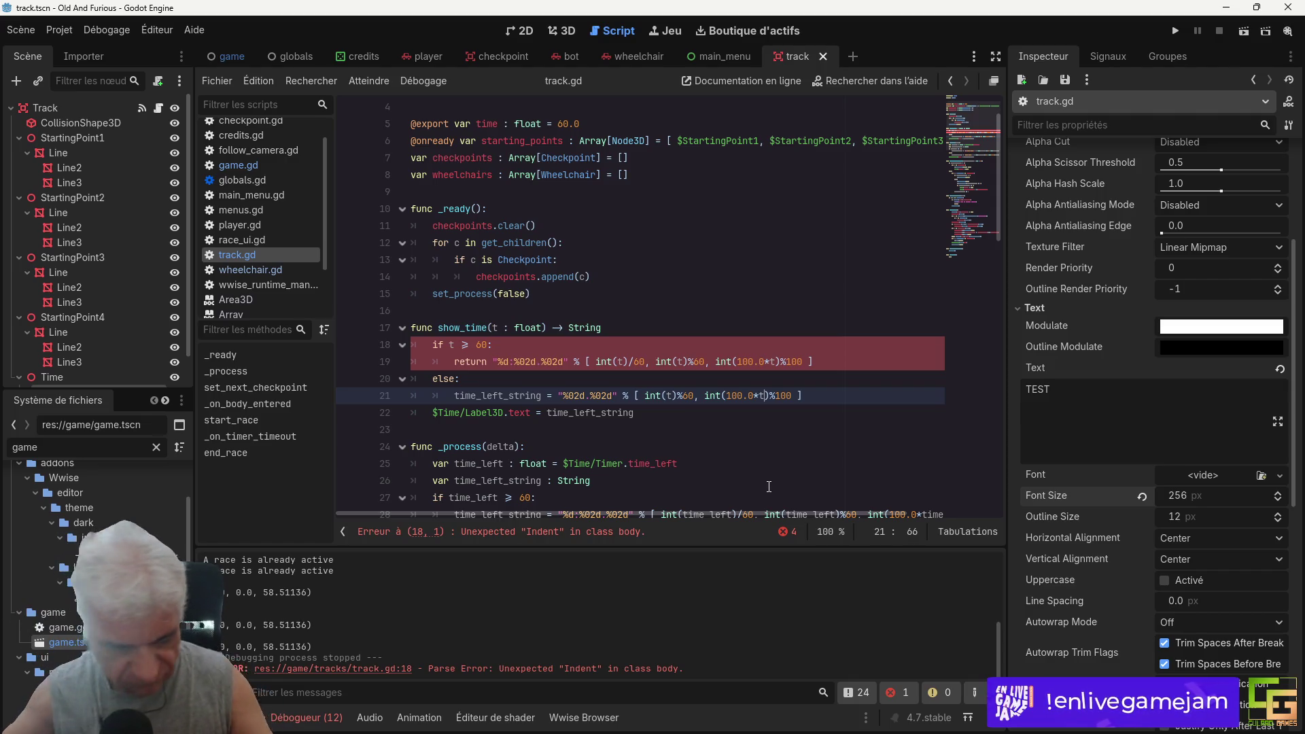
pyautogui.hotkey('alt', 'Tab')
pyautogui.hotkey('alt', 'Tab')
# Step: Turn the music player's volume down to 2 and adjust the system volume
pyautogui.press('Tab')
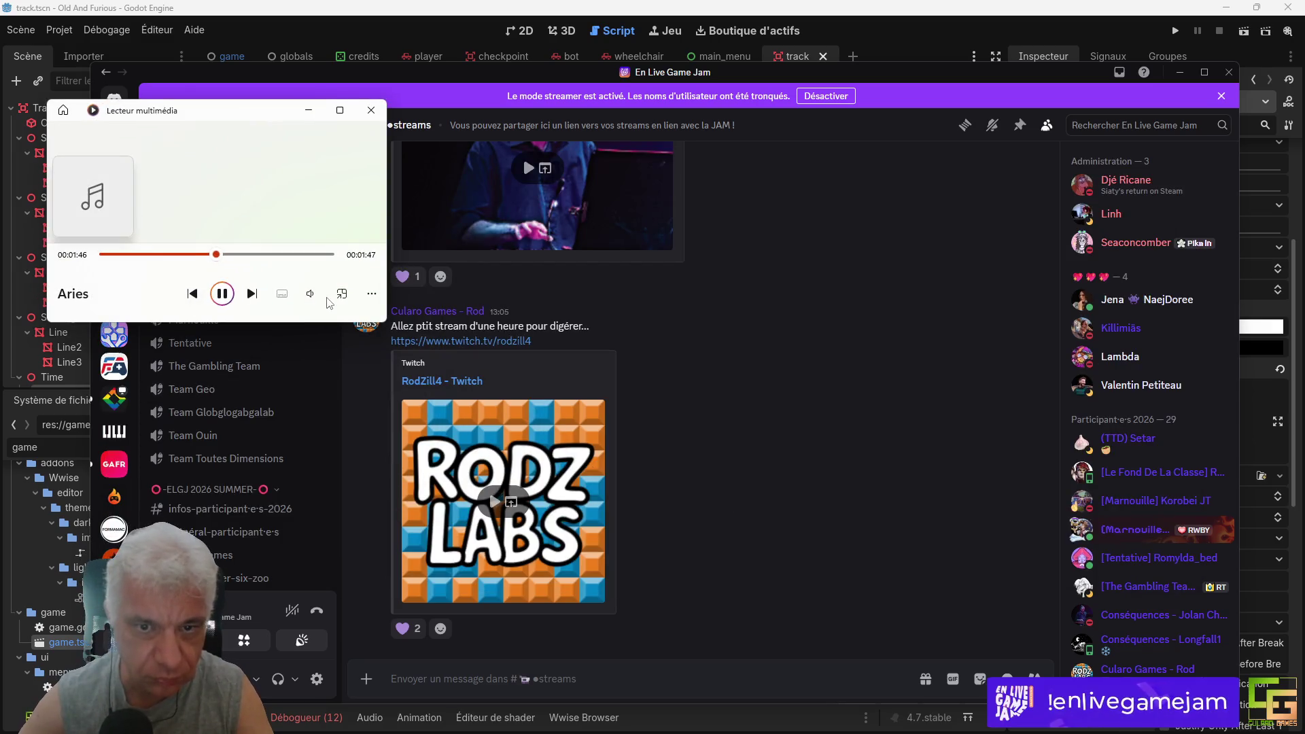
pyautogui.click(312, 300)
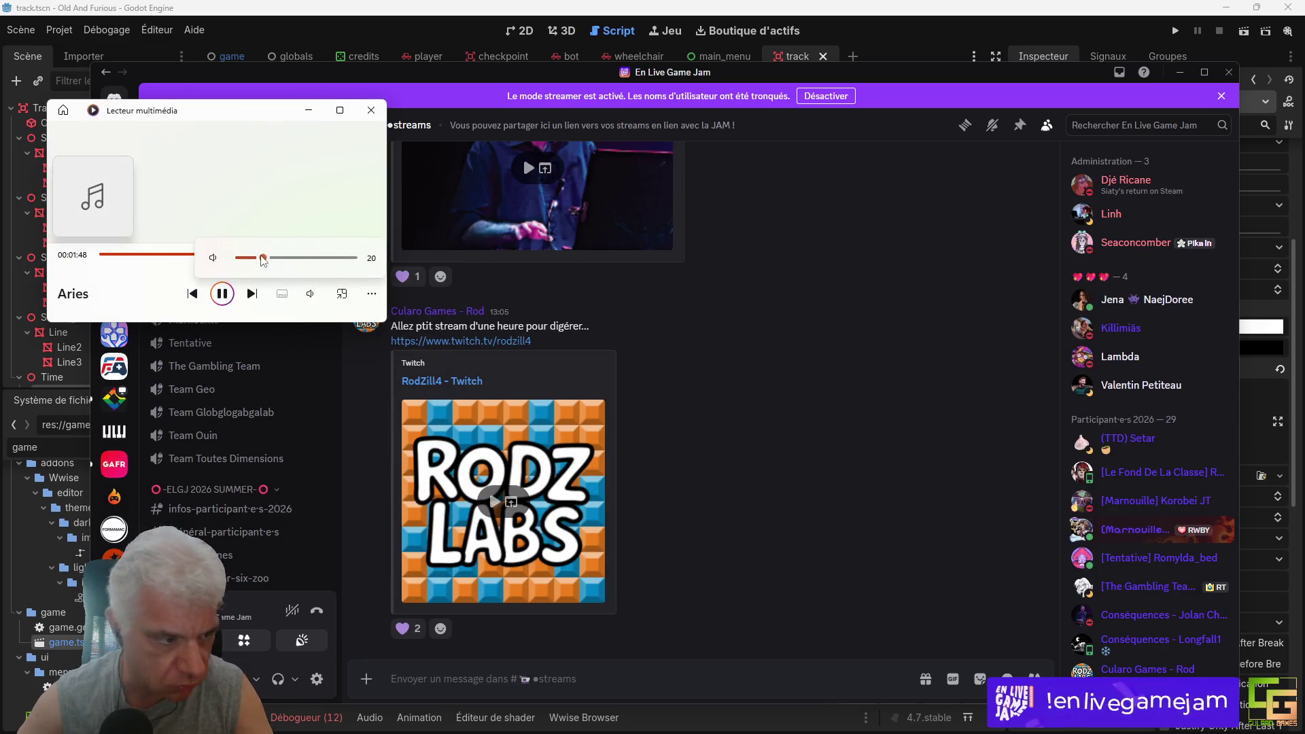
pyautogui.moveTo(262, 258); pyautogui.dragTo(251, 262)
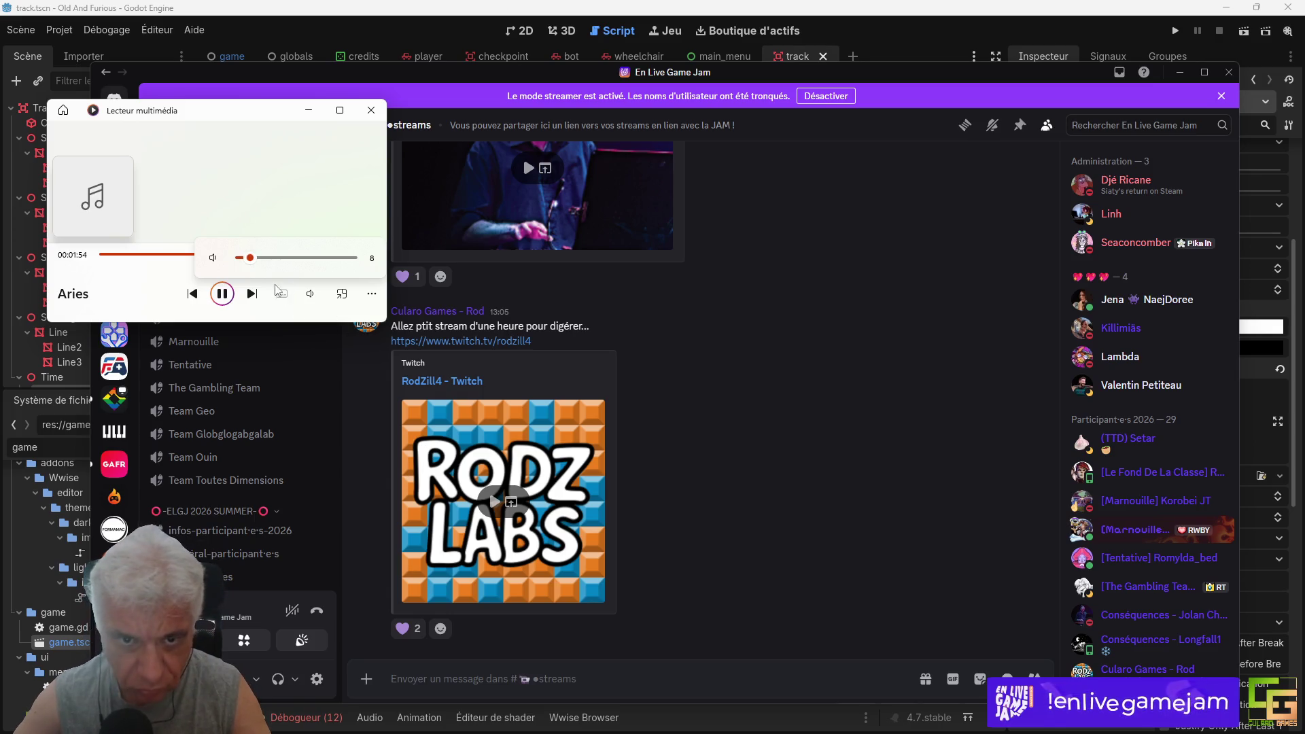
pyautogui.moveTo(251, 263); pyautogui.dragTo(248, 263)
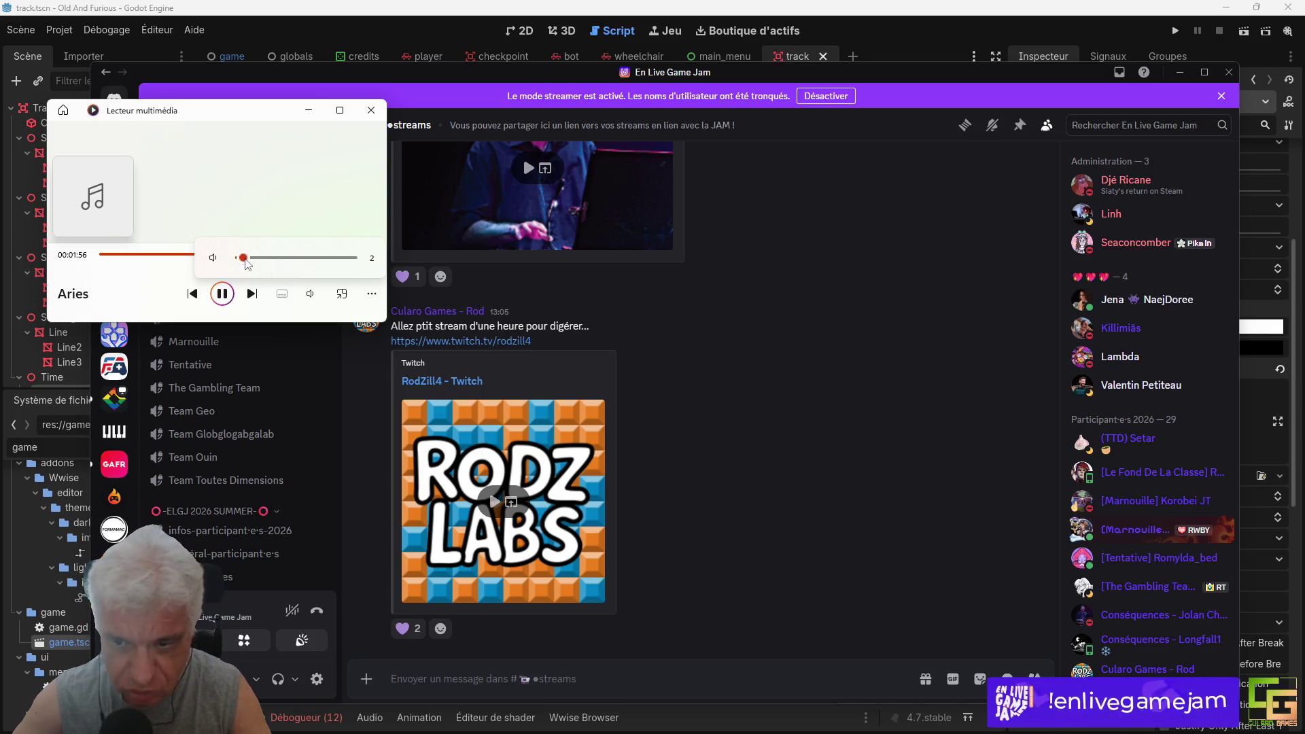
pyautogui.press('XF86AudioLowerVolume')
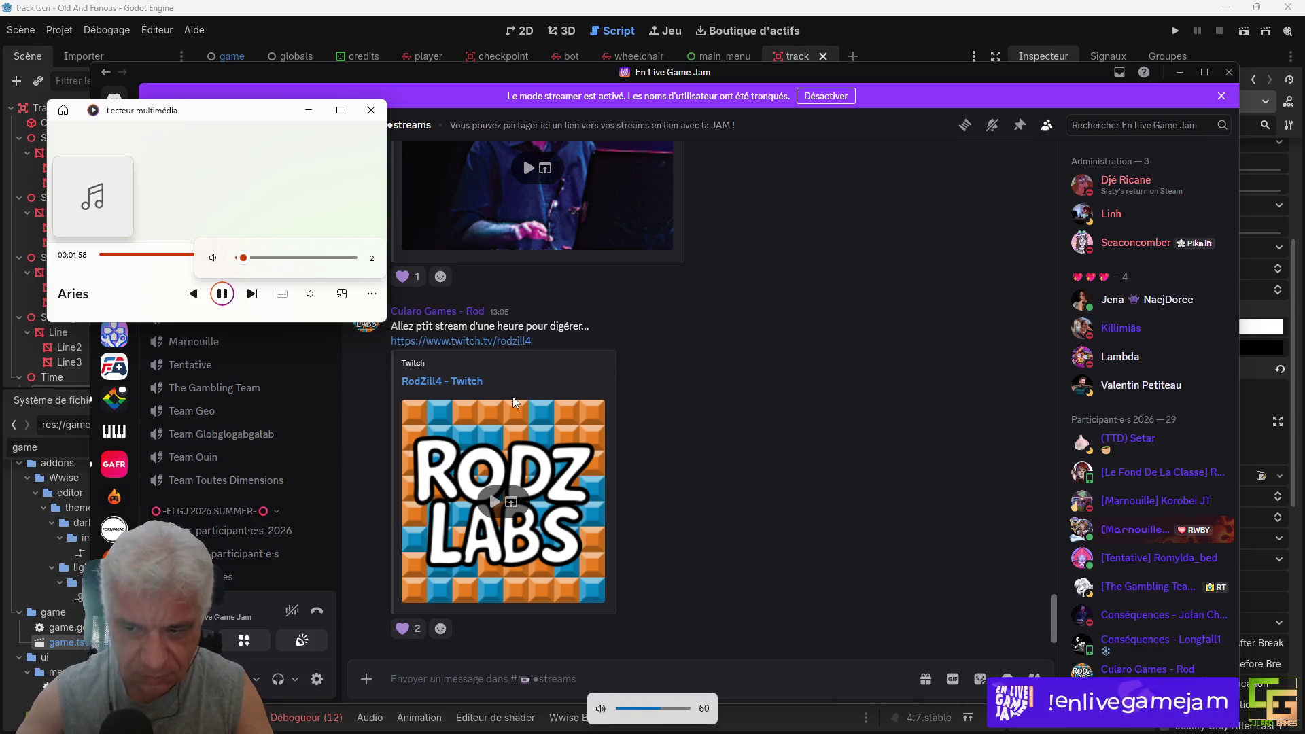
pyautogui.press('XF86AudioRaiseVolume')
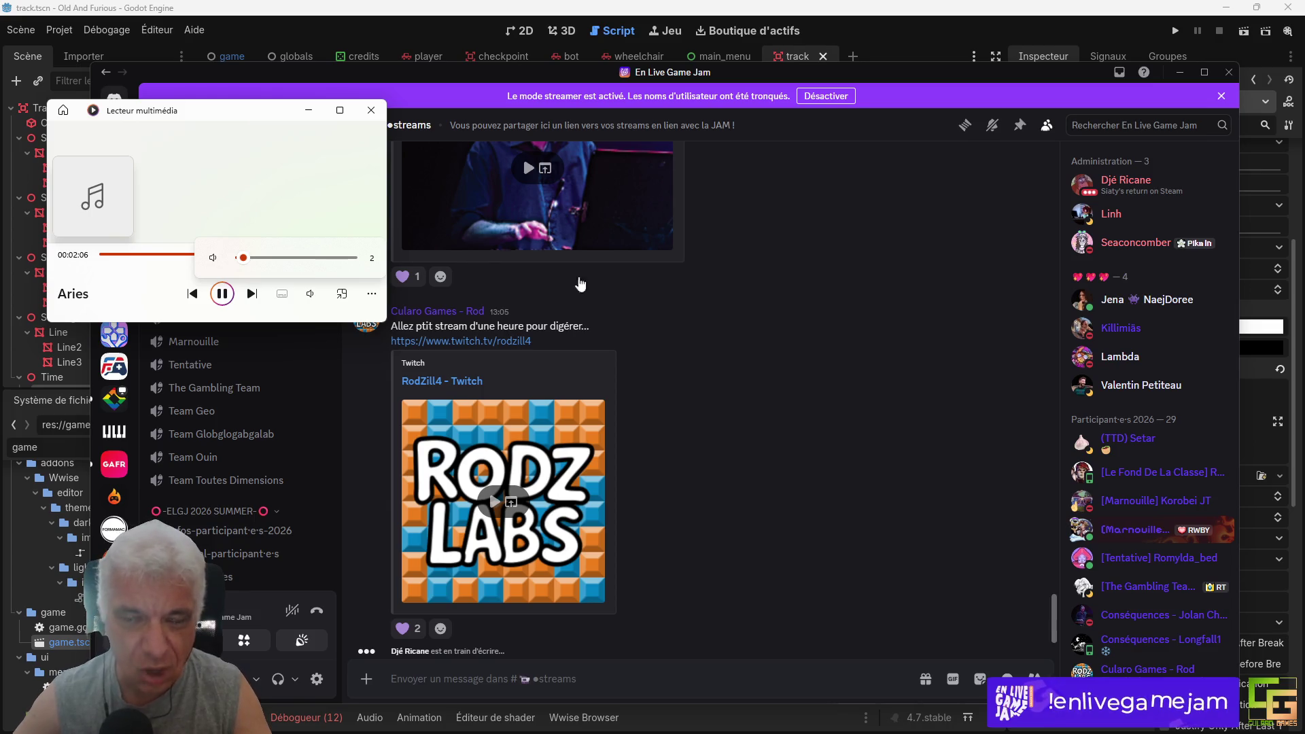
# Step: Lower the system volume again and return to the track.gd script in Godot
pyautogui.click(819, 454)
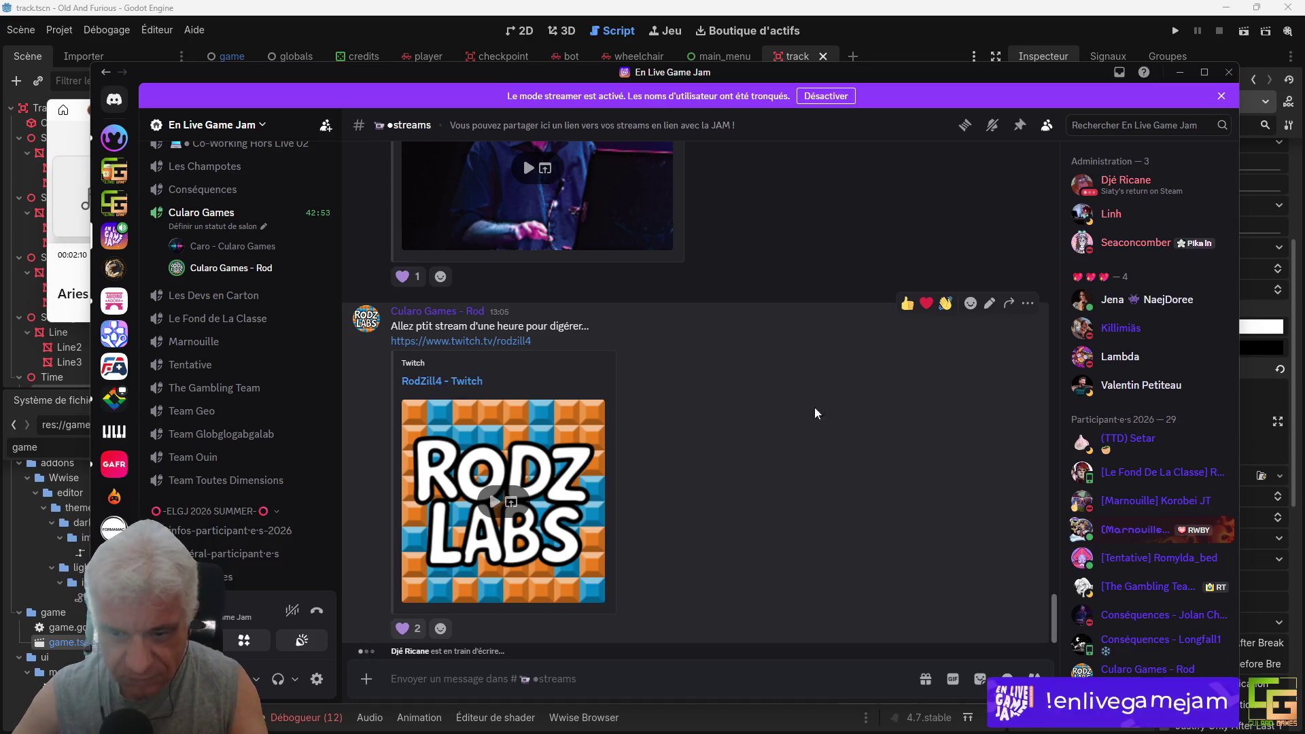
pyautogui.hotkey('alt', 'Tab')
pyautogui.click(364, 325)
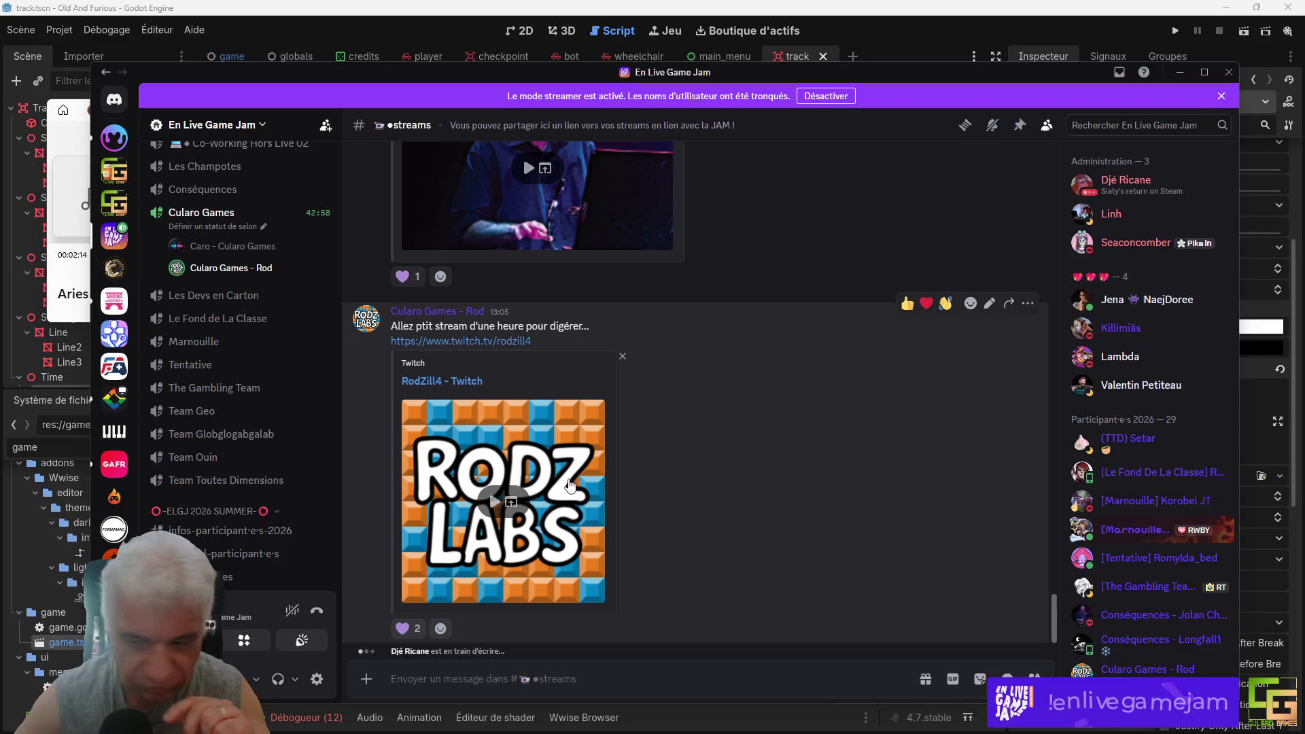
pyautogui.press('XF86AudioLowerVolume')
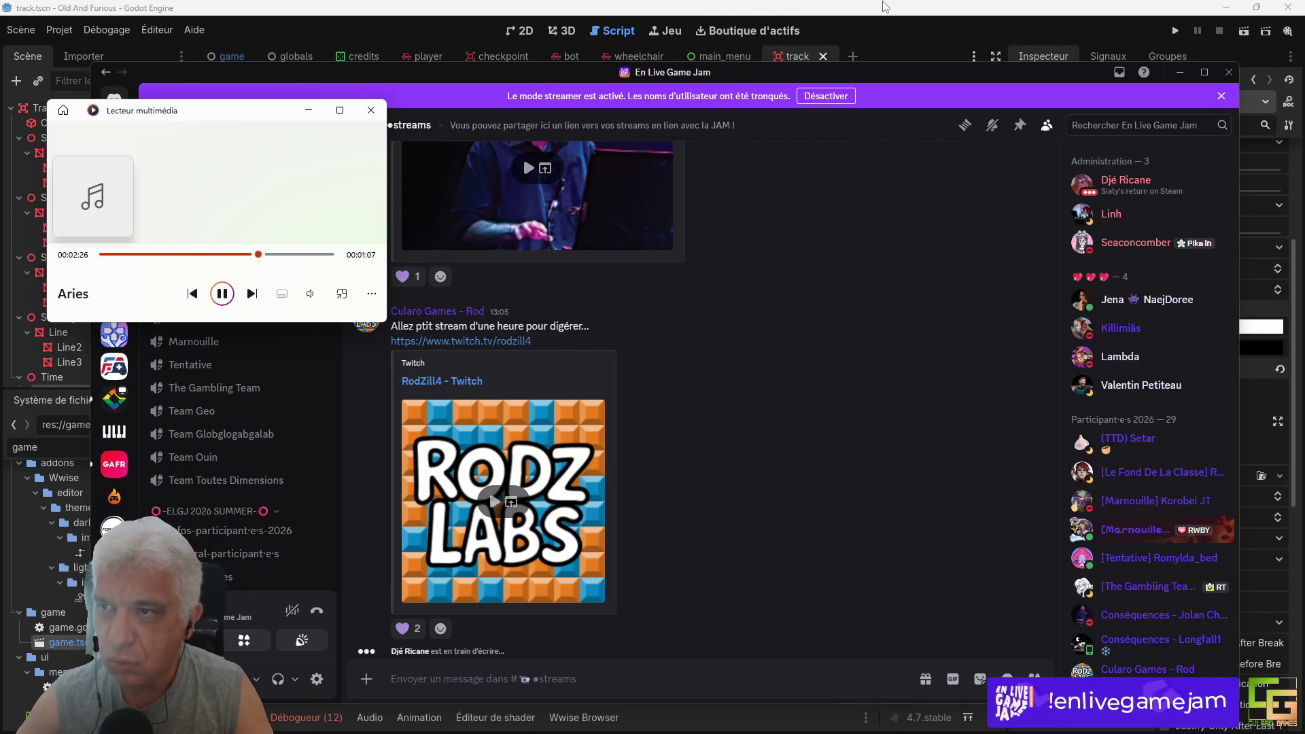
pyautogui.click(886, 7)
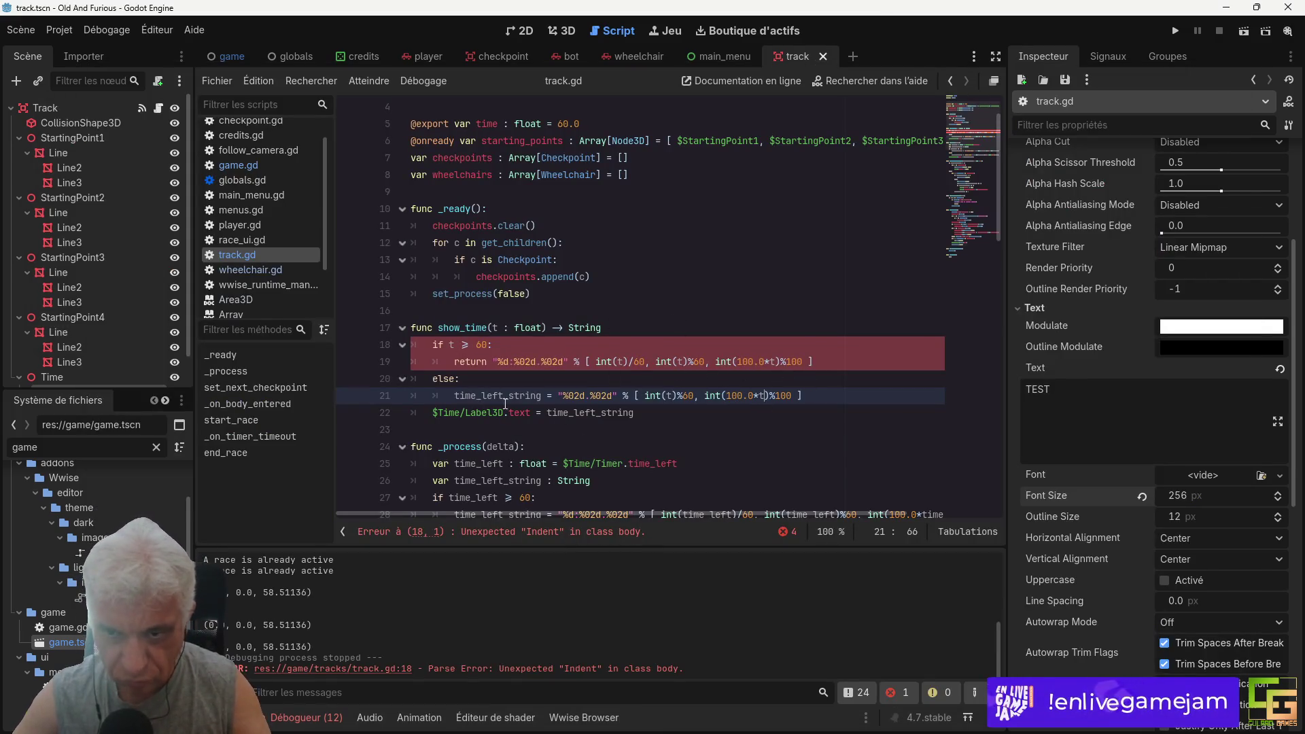
# Step: Delete the Label3D text line, make the else branch return the formatted time, and save
pyautogui.click(575, 354)
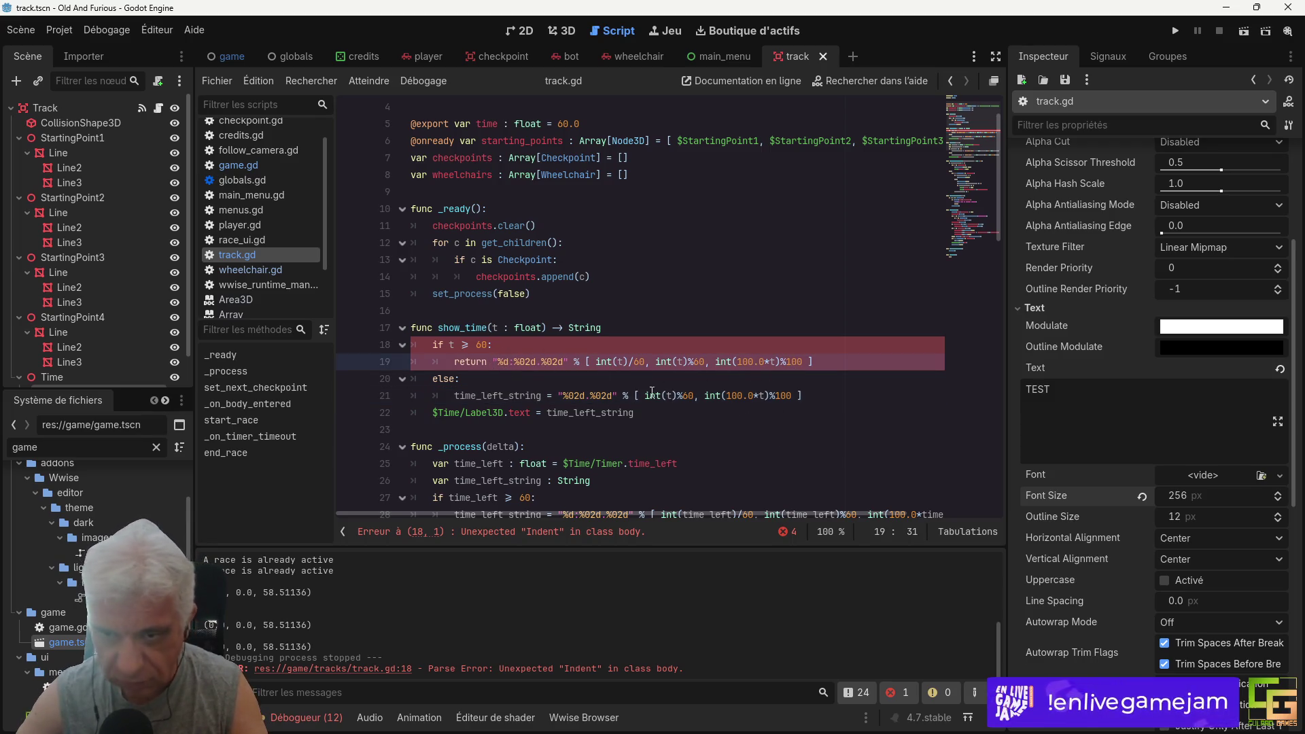
pyautogui.scroll(-3)
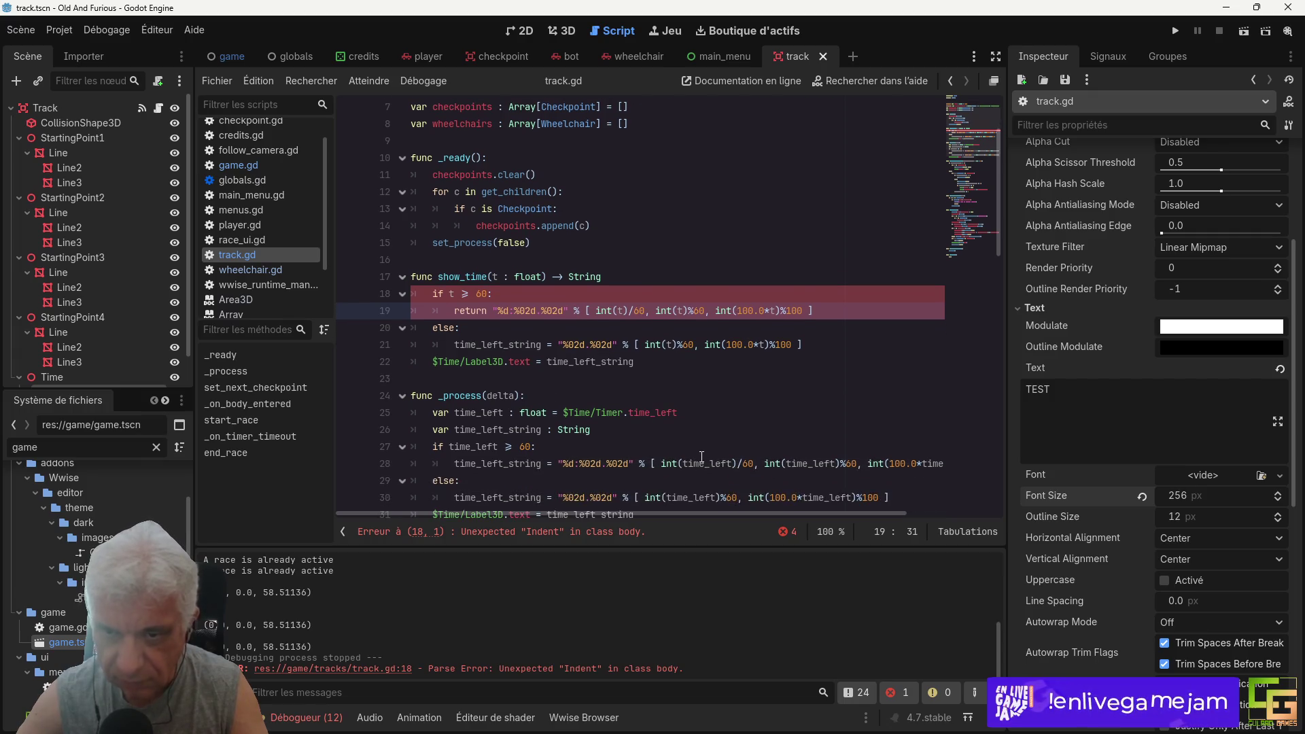
pyautogui.tripleClick(551, 367)
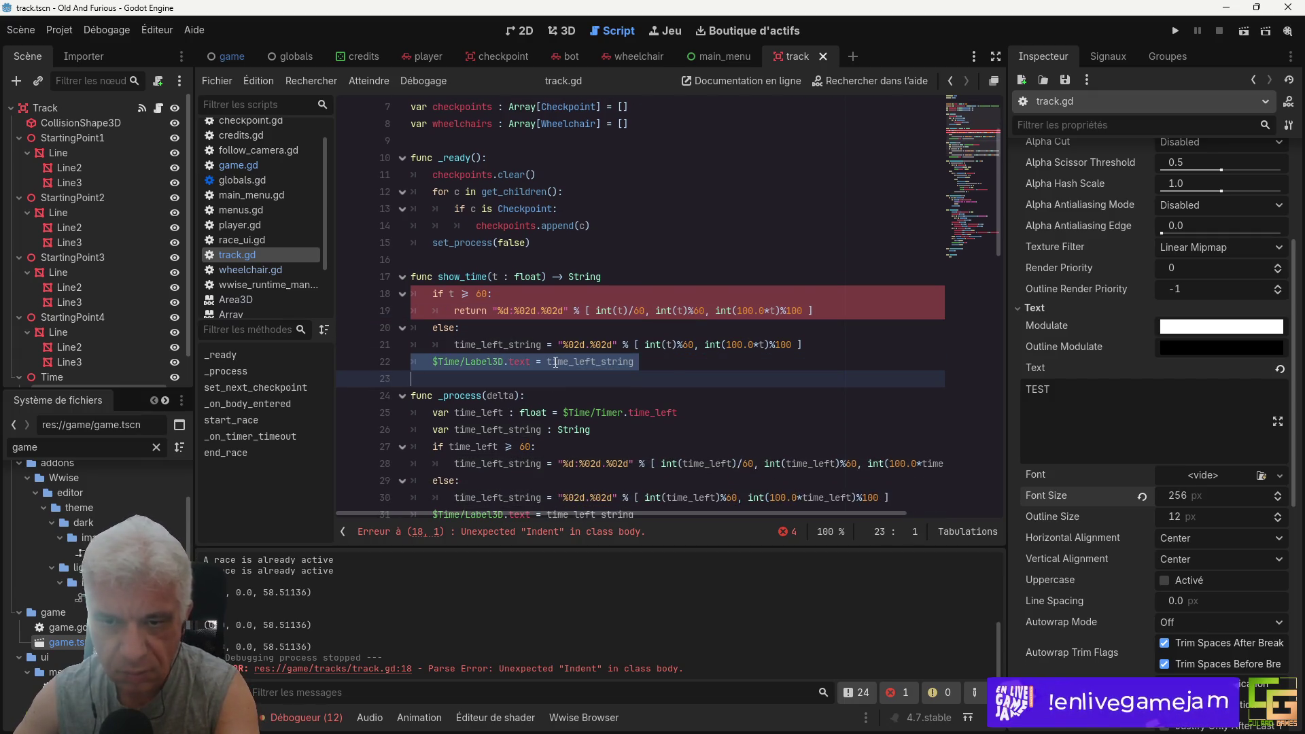
pyautogui.press('BackSpace')
pyautogui.doubleClick(454, 310)
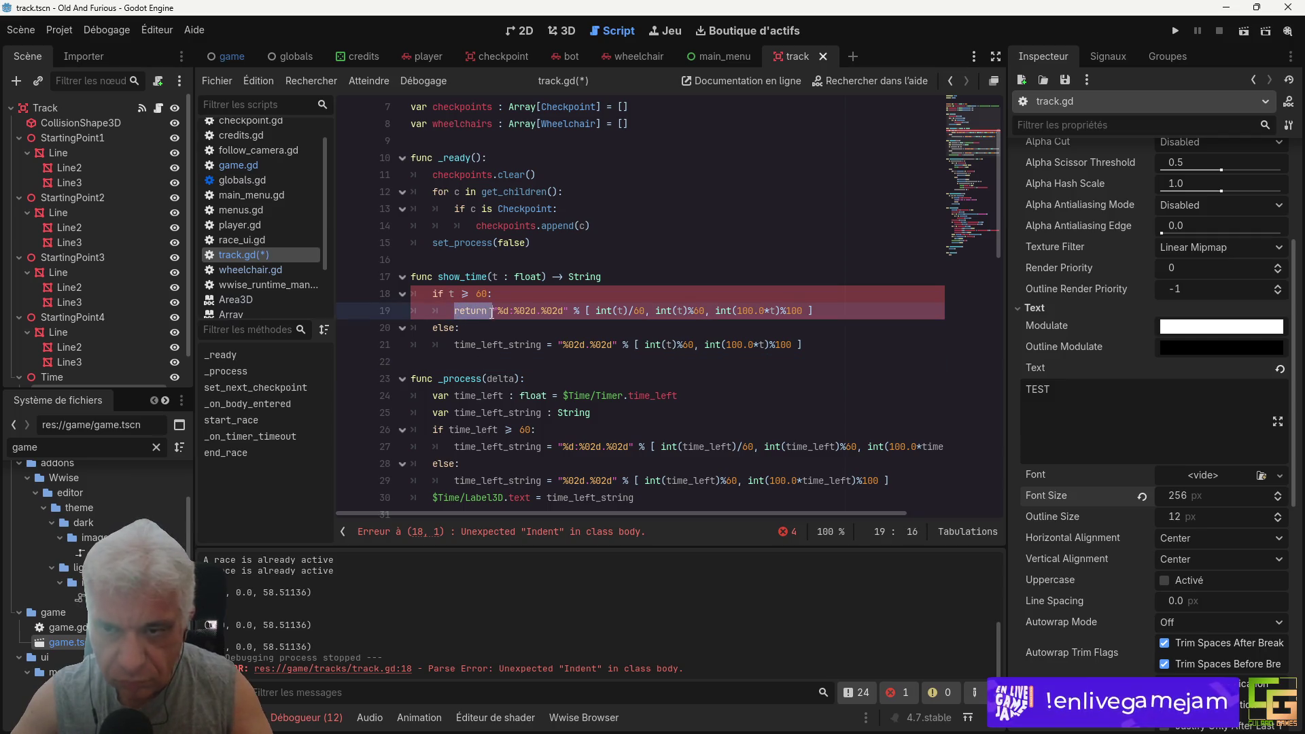
pyautogui.moveTo(455, 344); pyautogui.dragTo(559, 345)
pyautogui.hotkey('ctrl', 'v')
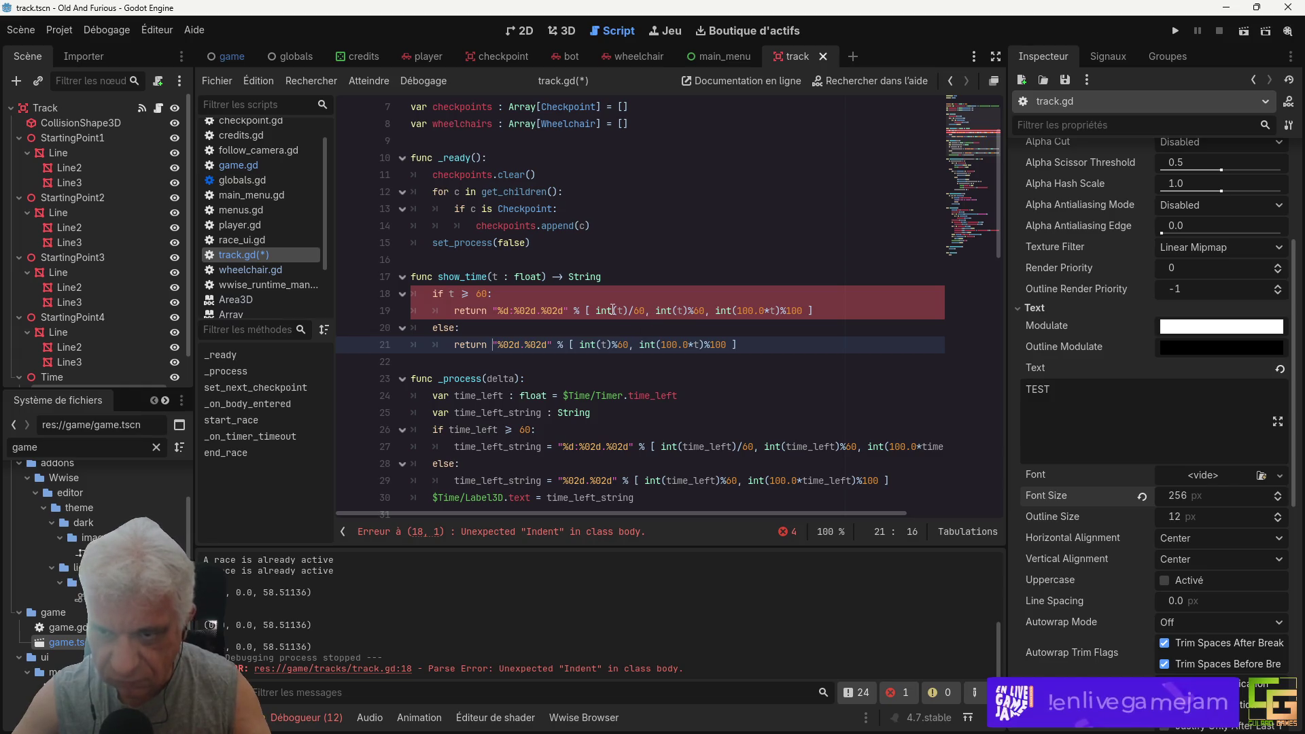
pyautogui.click(454, 311)
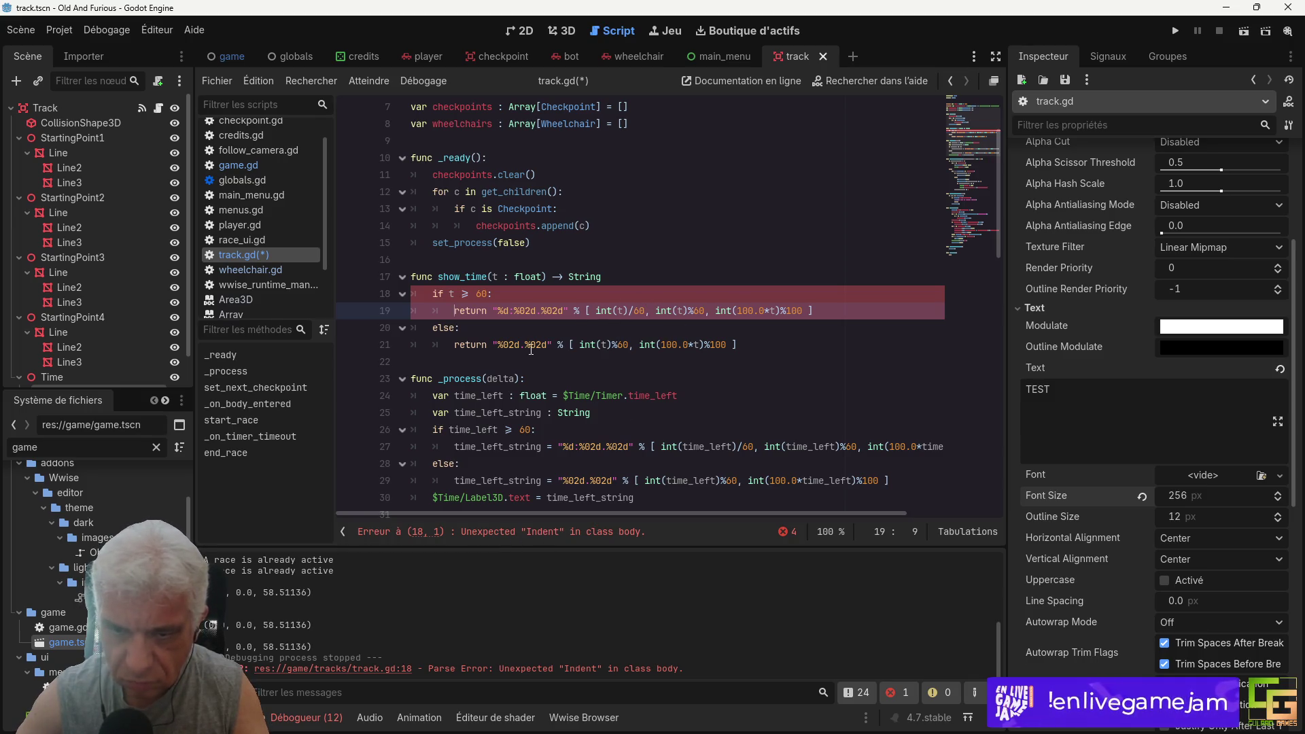
pyautogui.click(528, 344)
pyautogui.hotkey('ctrl', 's')
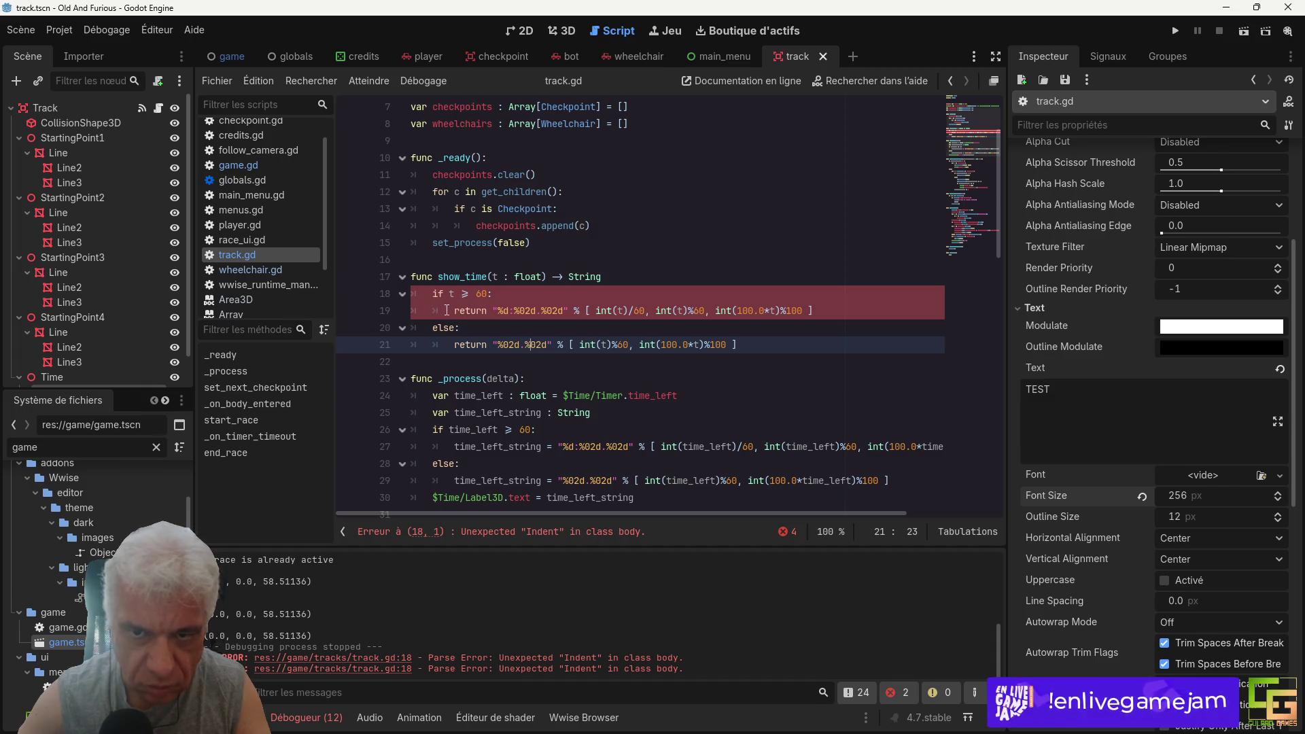
# Step: Check the if line's indentation, leaving it unchanged, and move to the show_time signature
pyautogui.click(433, 293)
pyautogui.press('BackSpace')
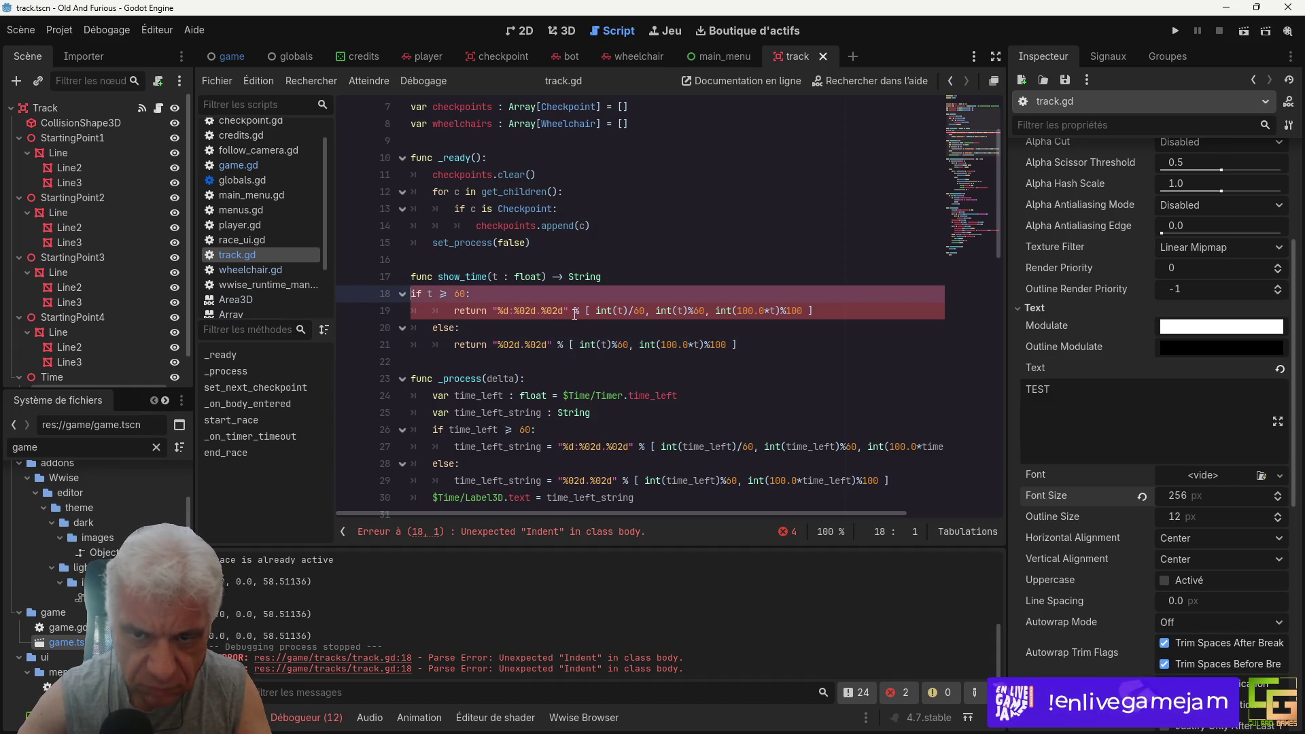
pyautogui.press('Tab')
pyautogui.click(449, 310)
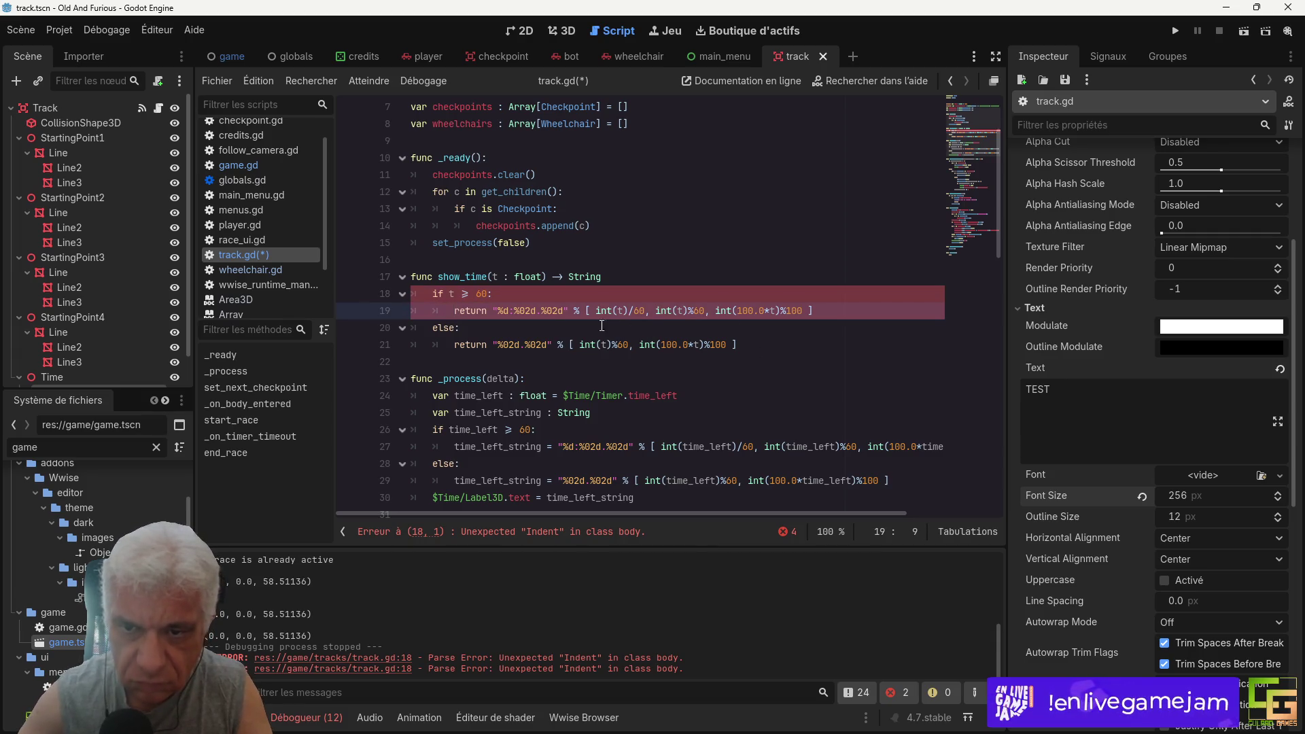
pyautogui.click(547, 295)
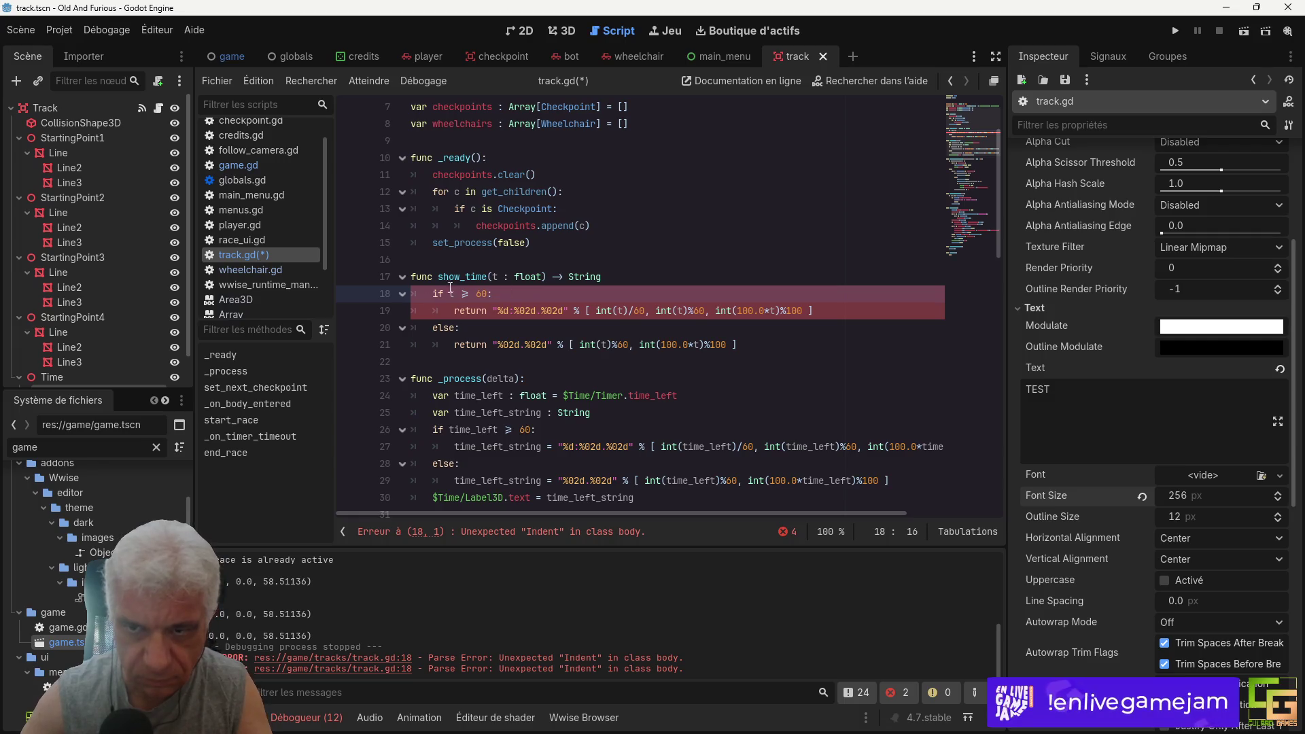
pyautogui.click(622, 278)
# Step: Add the missing colon after String in show_time's header and save
pyautogui.write(':')
pyautogui.hotkey('ctrl', 's')
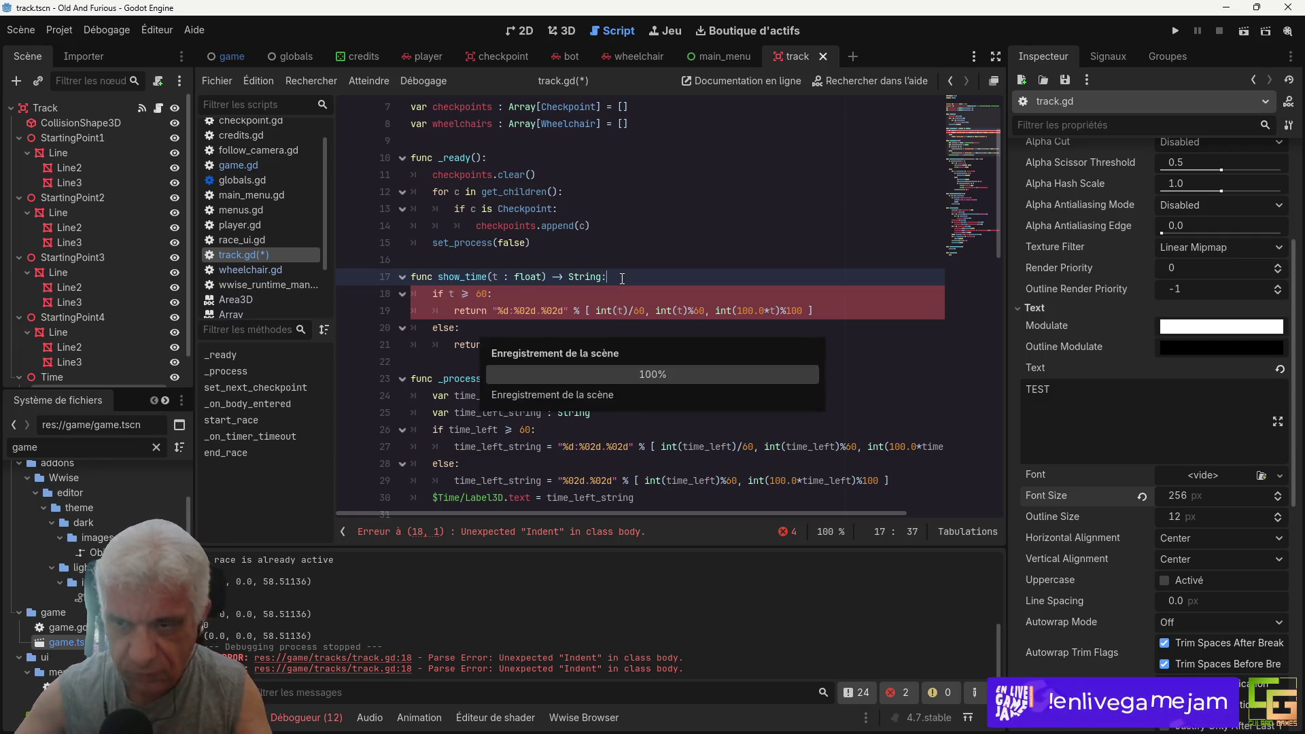
pyautogui.scroll(-3)
pyautogui.scroll(3)
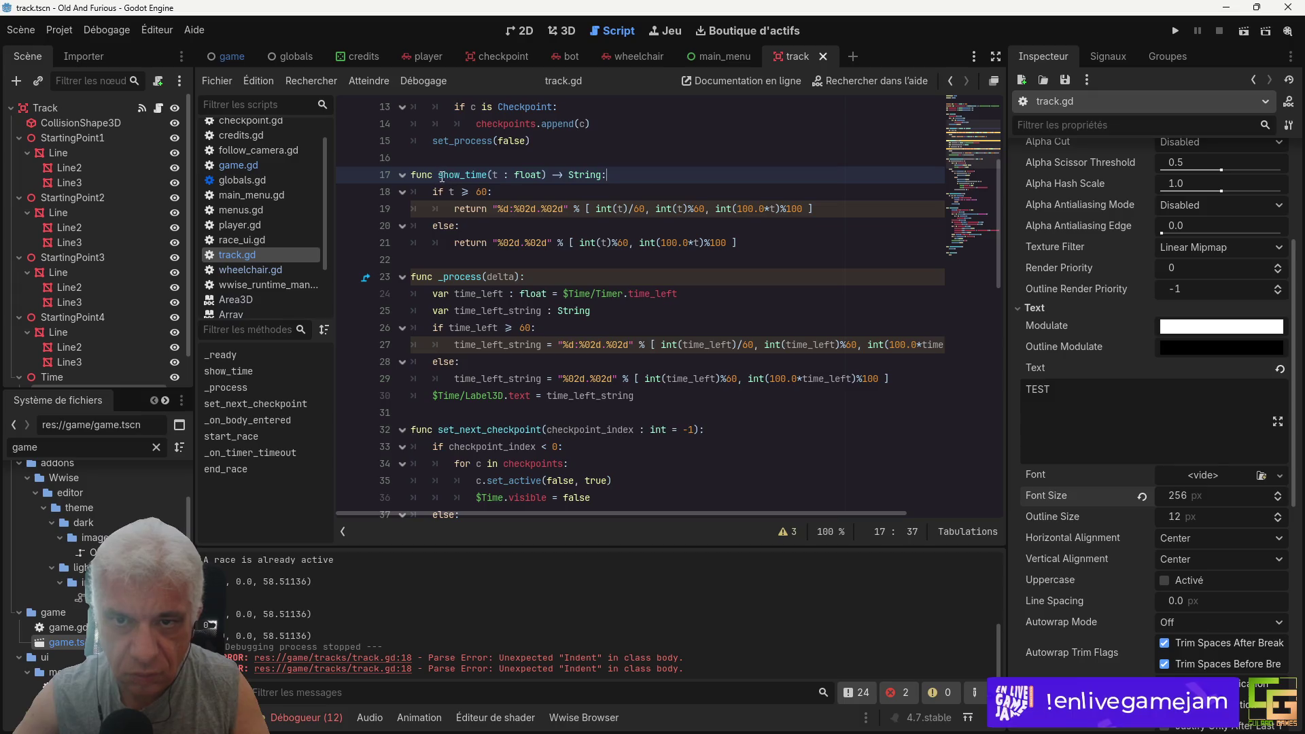
# Step: Set line 30 to show_time($Time/Timer.time_left) and delete the old time_left and if/else lines
pyautogui.moveTo(437, 175); pyautogui.dragTo(546, 175)
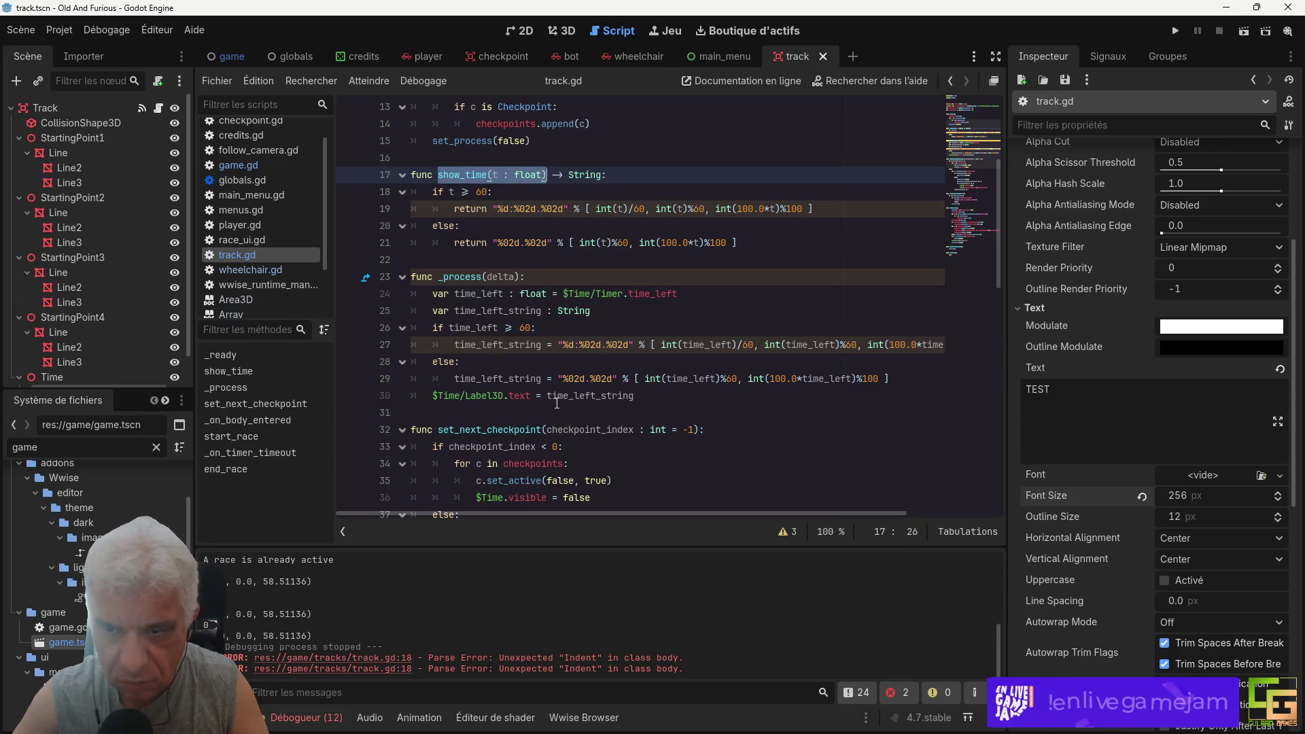
pyautogui.hotkey('ctrl', 'c')
pyautogui.doubleClick(560, 396)
pyautogui.hotkey('ctrl', 'v')
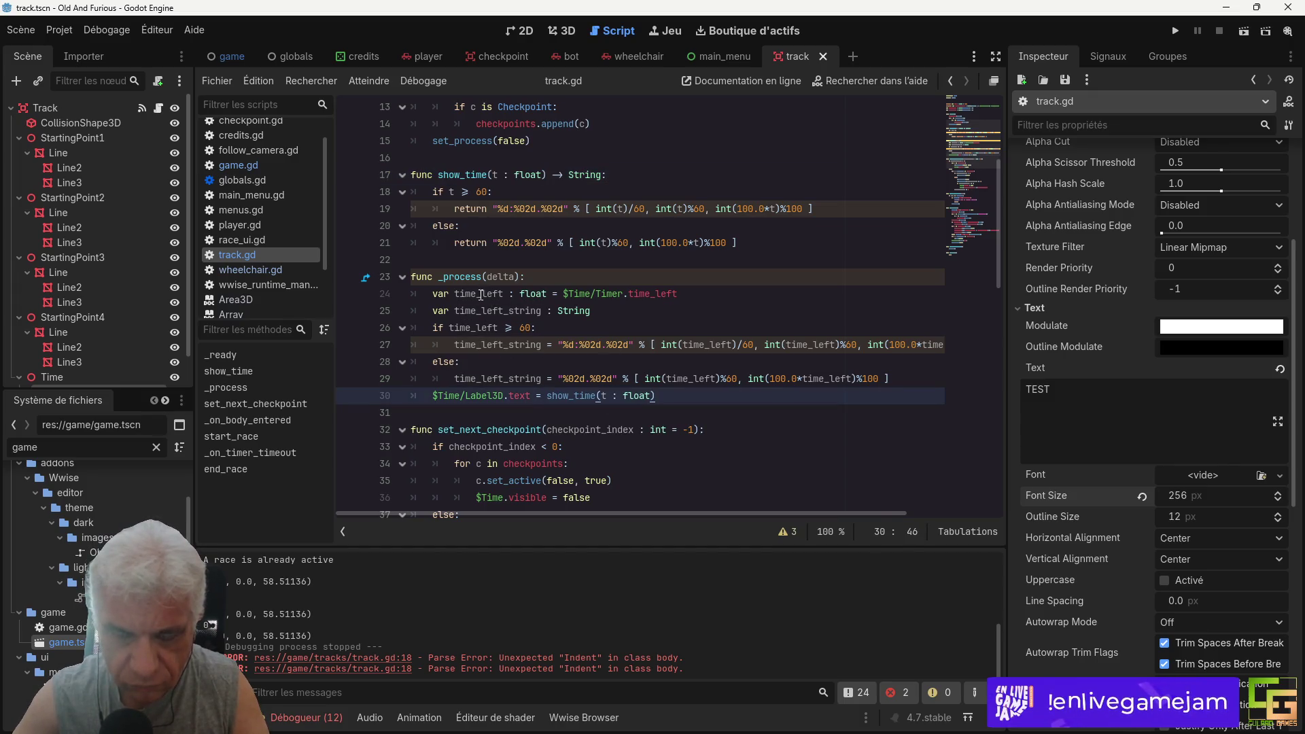
pyautogui.moveTo(566, 294); pyautogui.dragTo(682, 292)
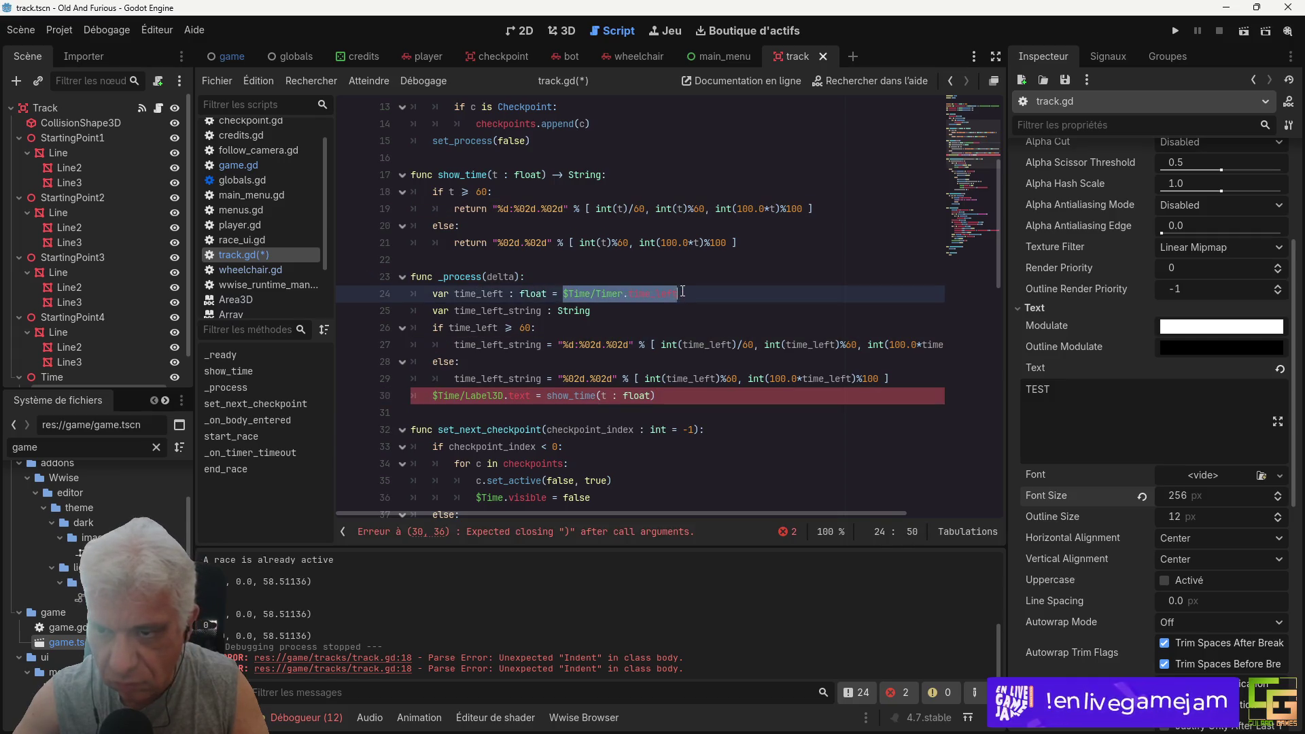
pyautogui.hotkey('ctrl', 'c')
pyautogui.moveTo(601, 396); pyautogui.dragTo(654, 396)
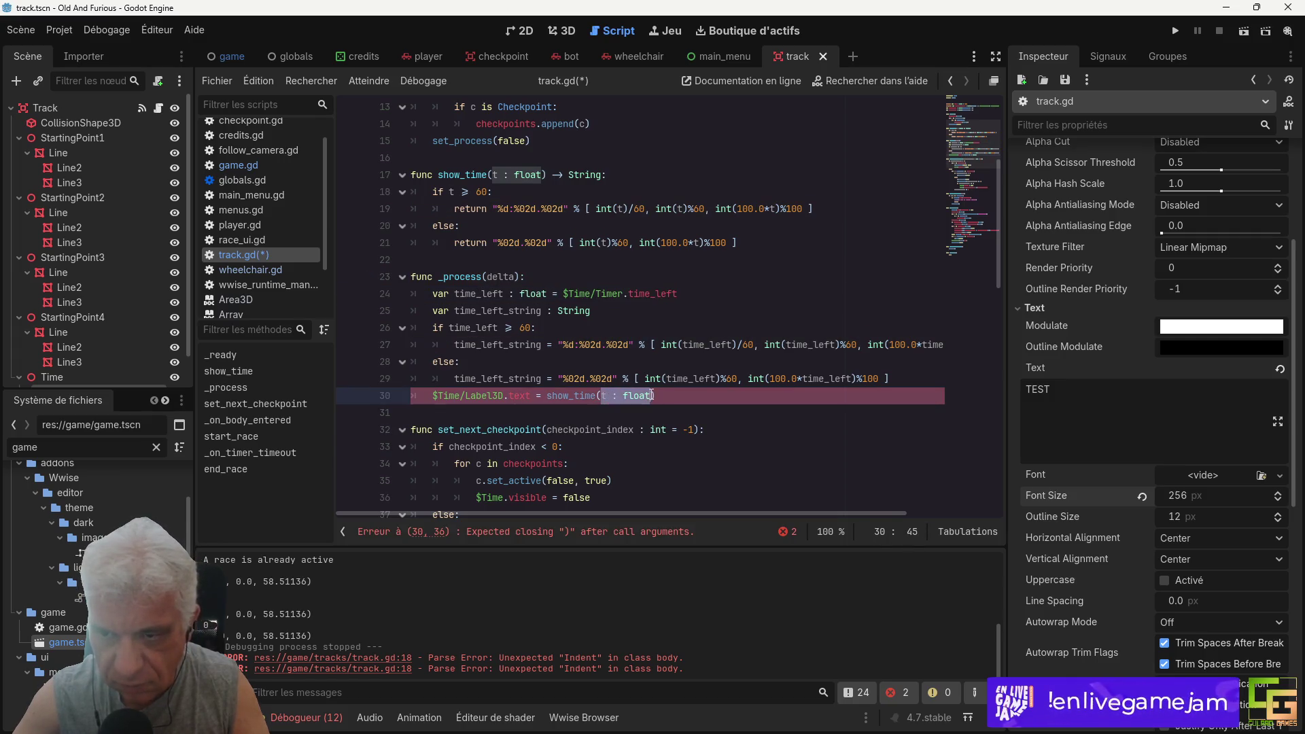
pyautogui.hotkey('ctrl', 'v')
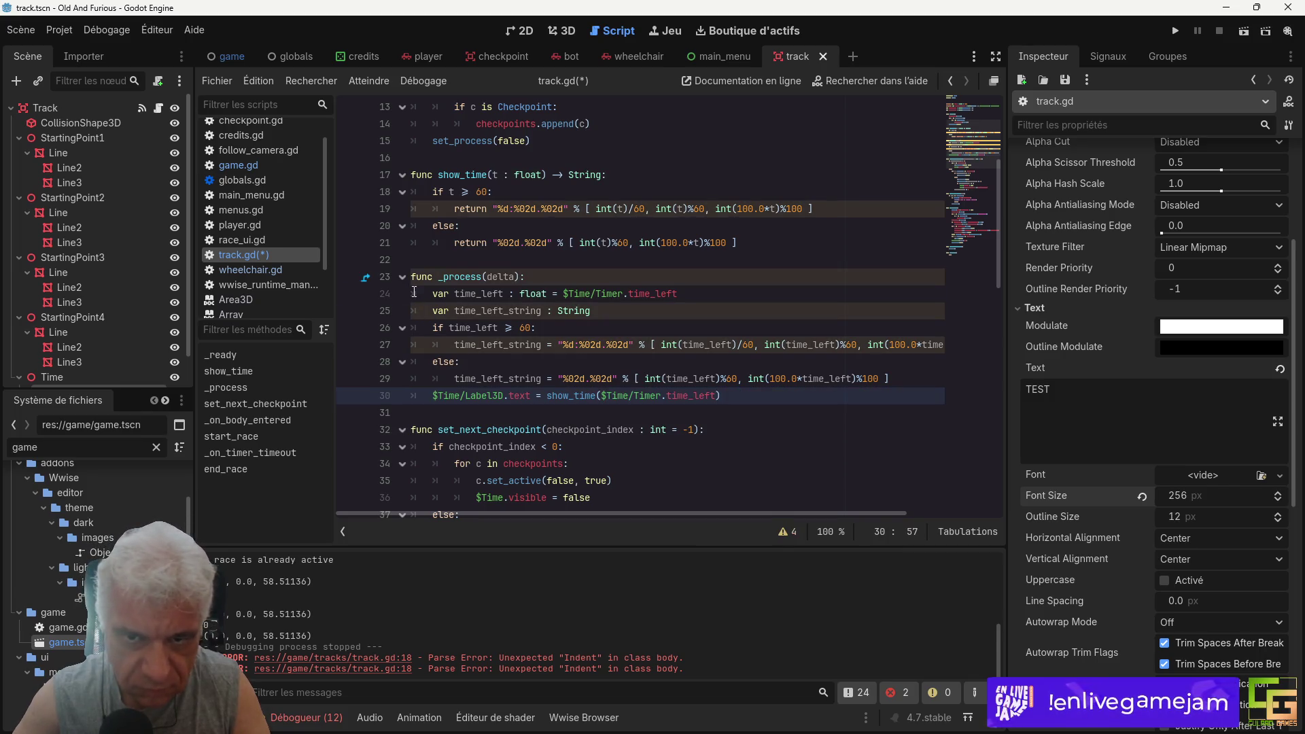
pyautogui.moveTo(414, 292); pyautogui.dragTo(412, 396)
pyautogui.press('Delete')
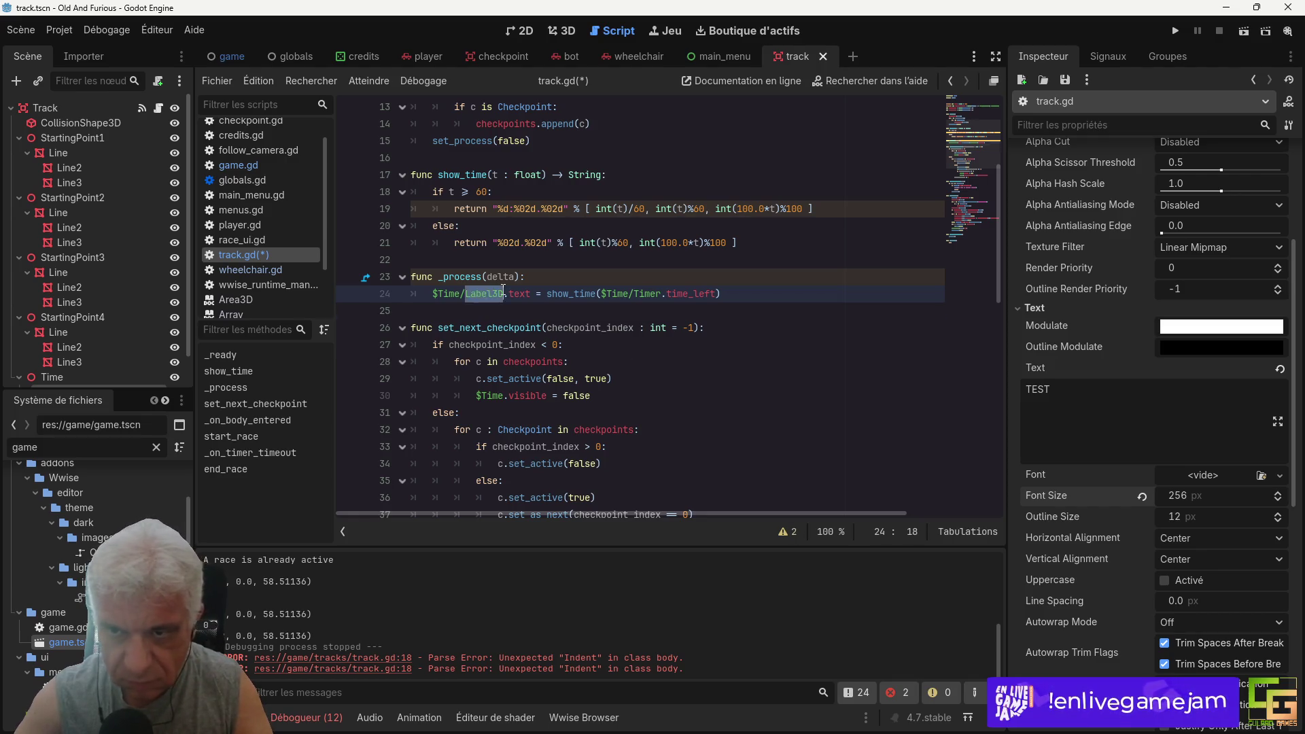
# Step: Move wheelchairs[i].set_track(self) below w.stop(false) as w.set_track(self) and save track.gd
pyautogui.click(499, 311)
pyautogui.scroll(-3)
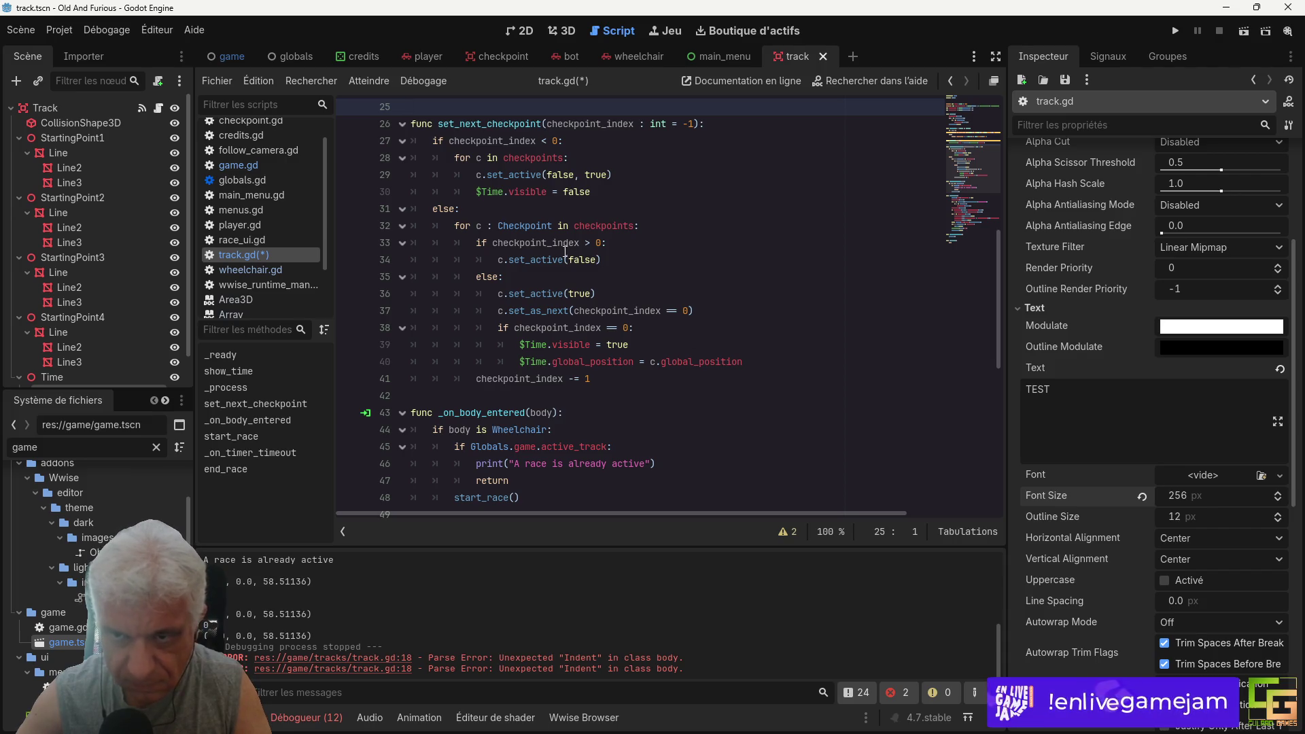
pyautogui.scroll(3)
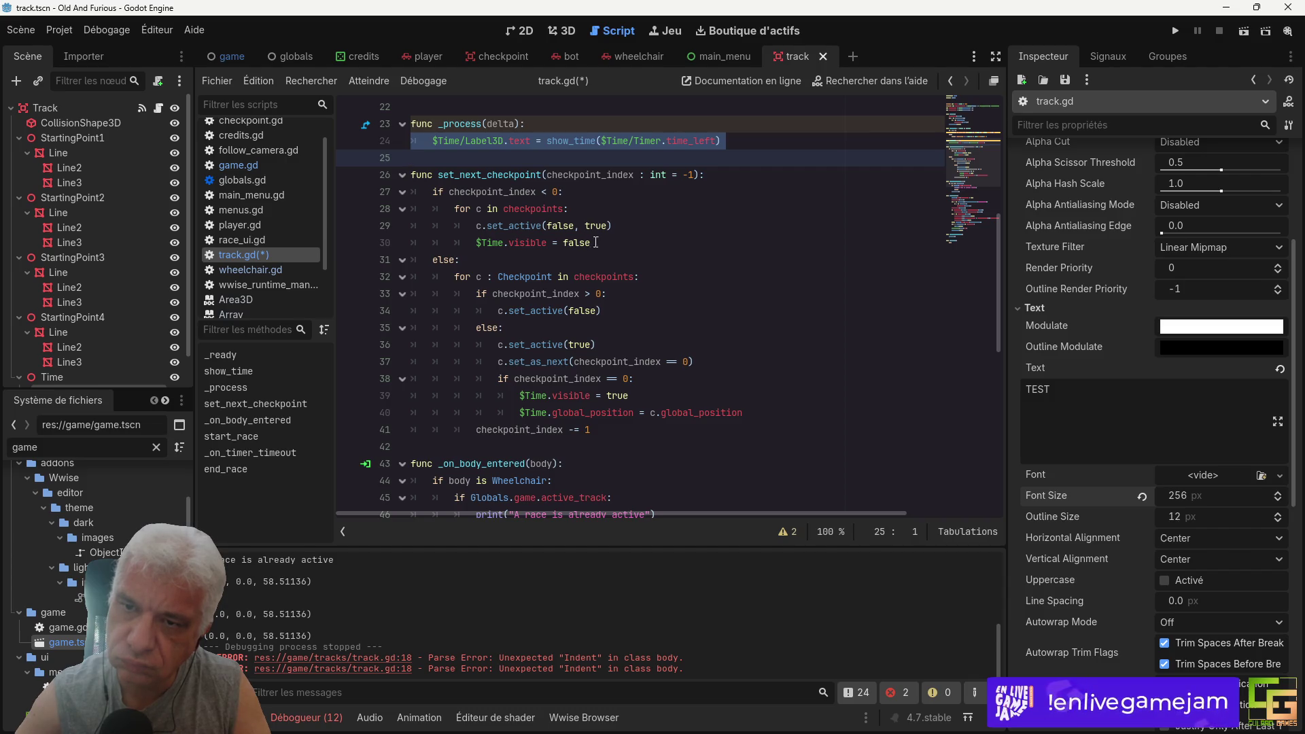
pyautogui.scroll(-3)
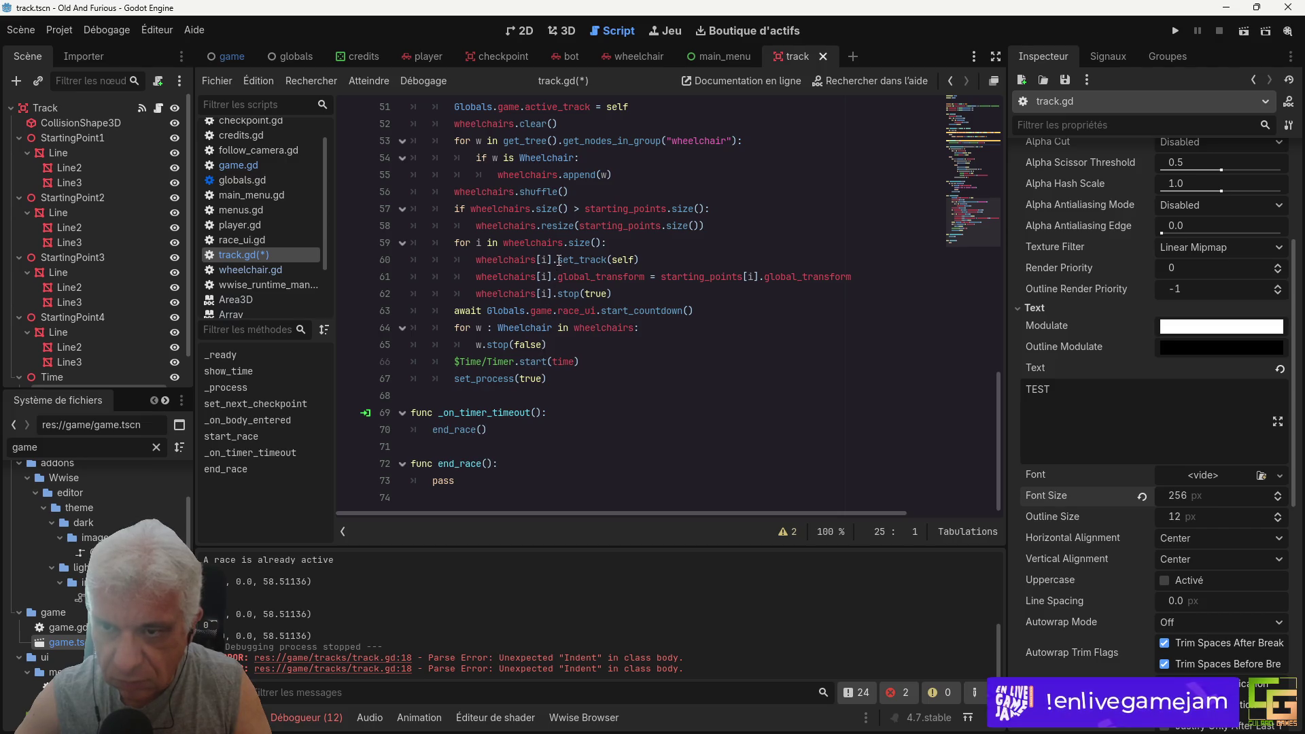
pyautogui.scroll(3)
pyautogui.scroll(-3)
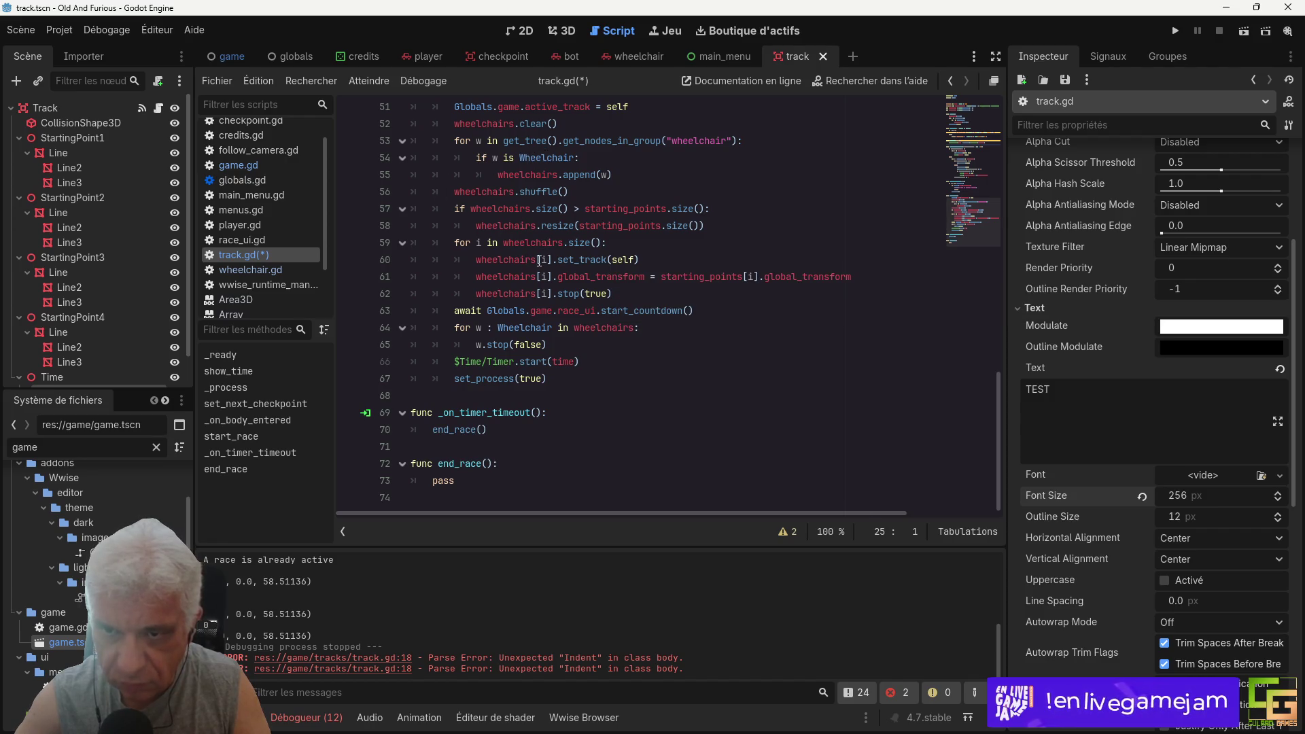
pyautogui.tripleClick(525, 266)
pyautogui.press('Delete')
pyautogui.click(418, 344)
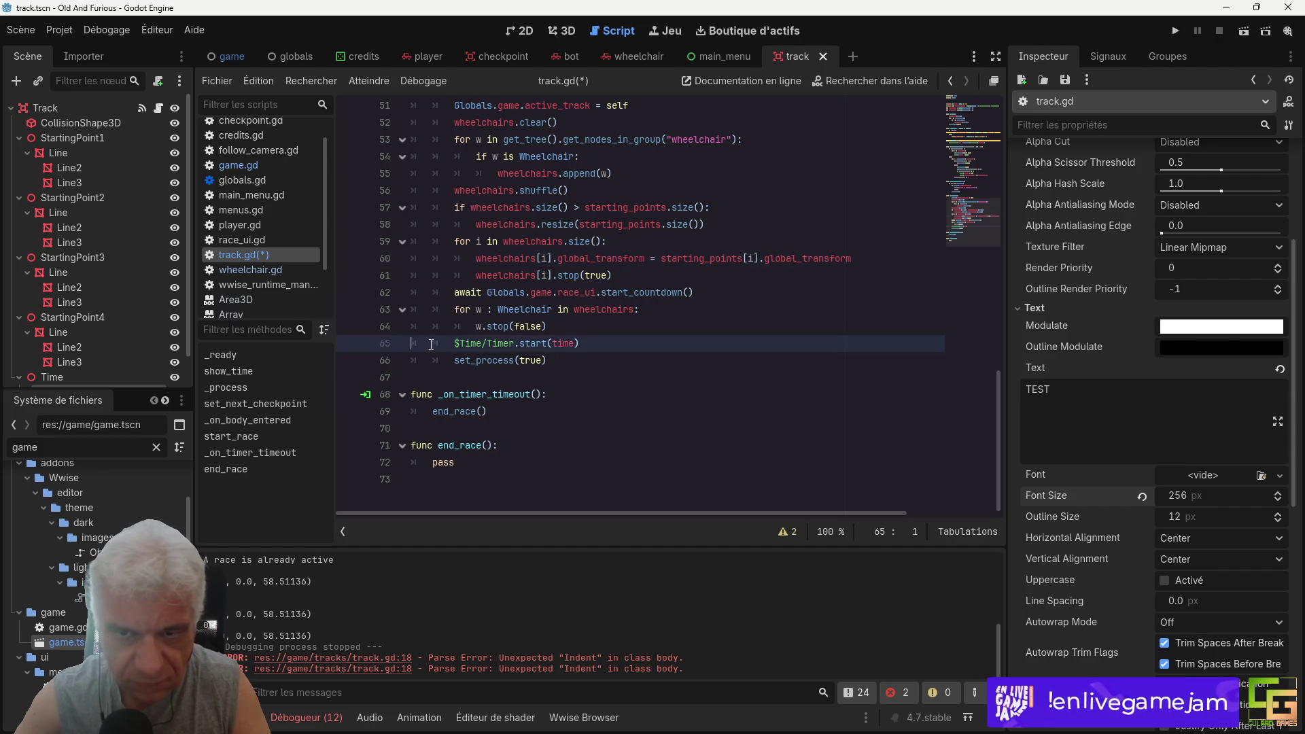
pyautogui.hotkey('ctrl', 'v')
pyautogui.doubleClick(512, 345)
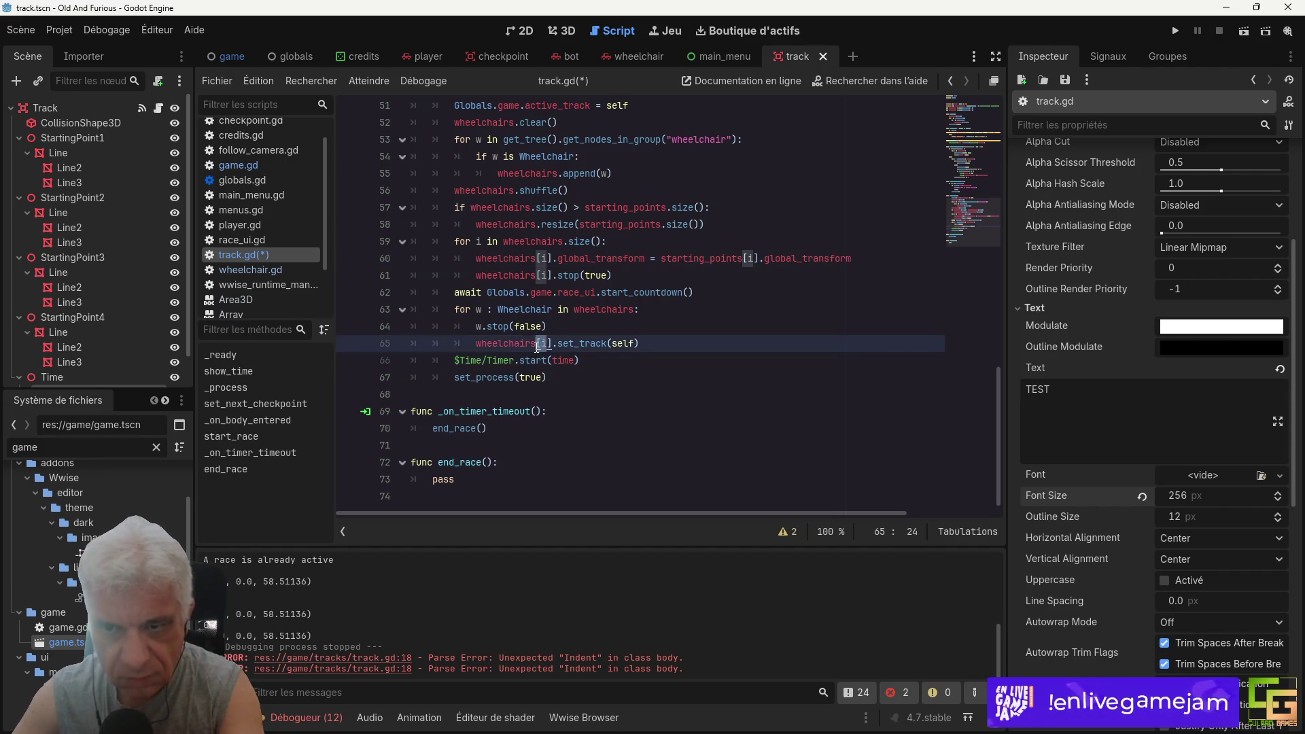
pyautogui.write('w')
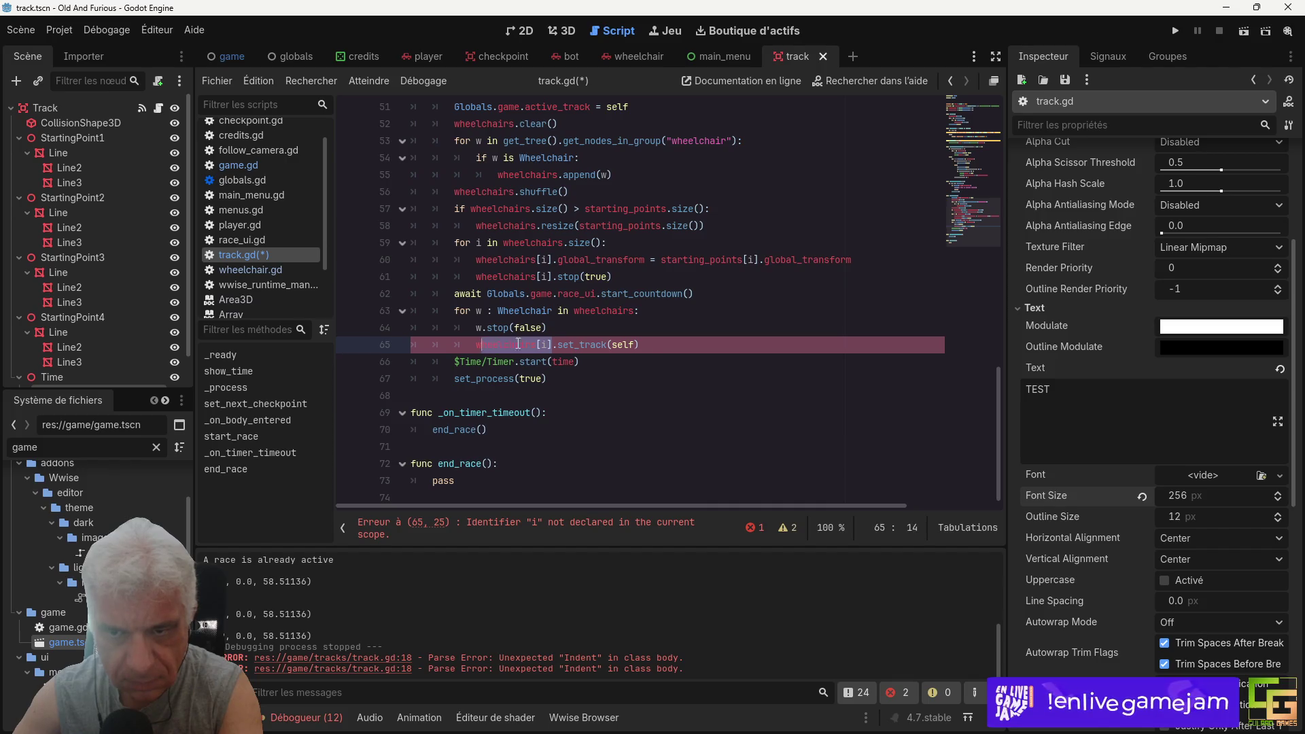
pyautogui.hotkey('ctrl', 's')
# Step: Run Old And Furious in a debug session to play-test the race
pyautogui.click(1176, 30)
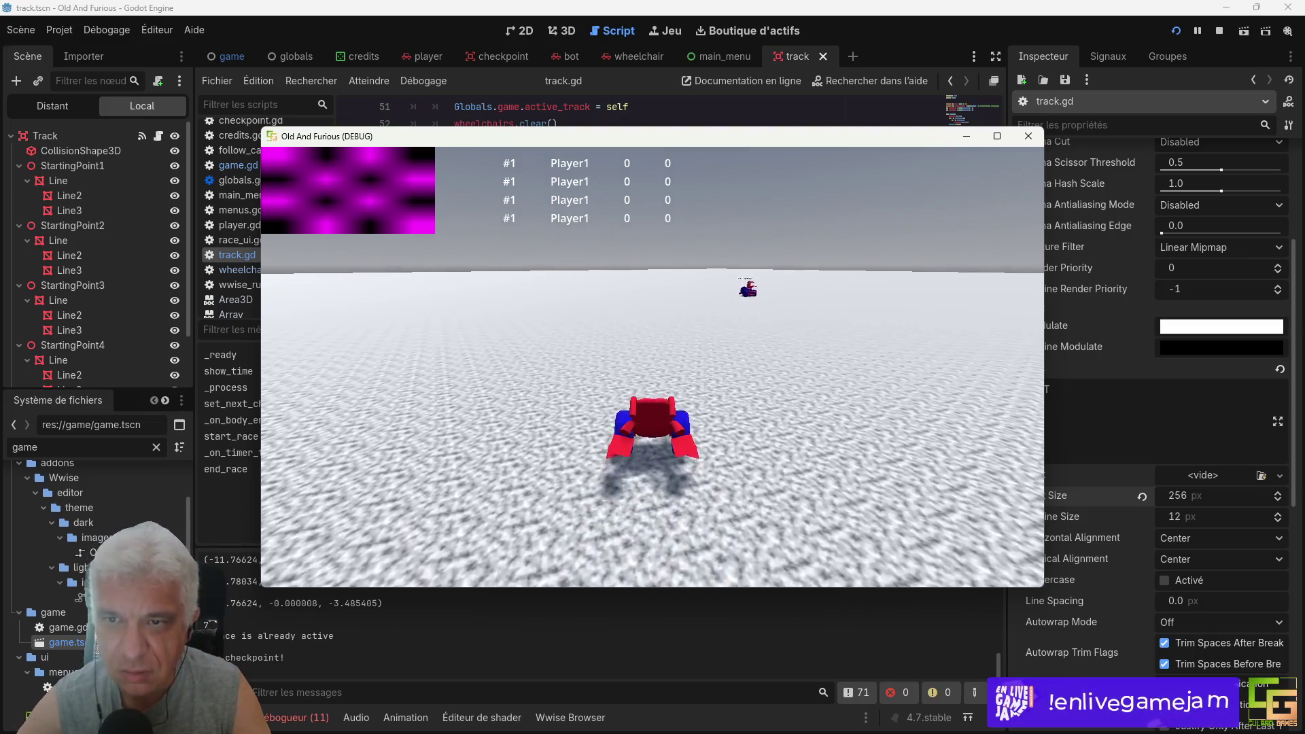
# Step: End the running game's debug session and return to the track.gd script
pyautogui.press('F8')
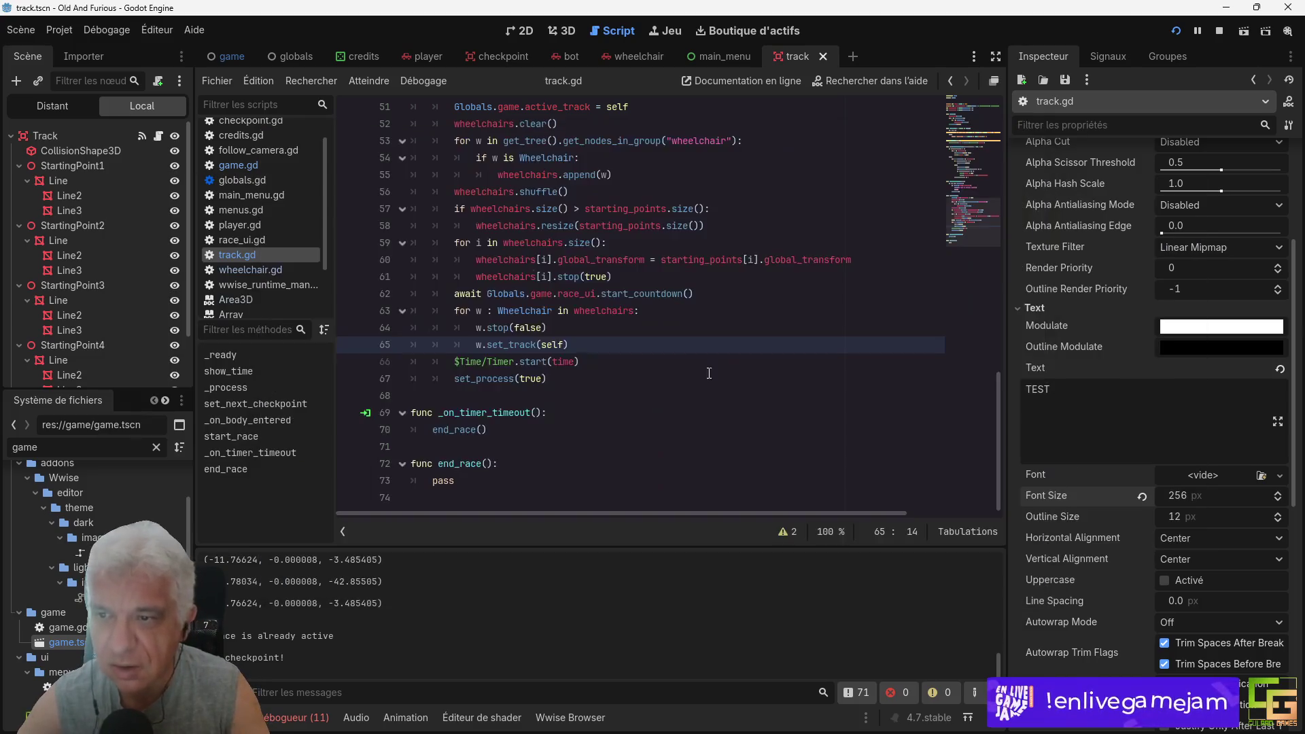
pyautogui.click(1219, 31)
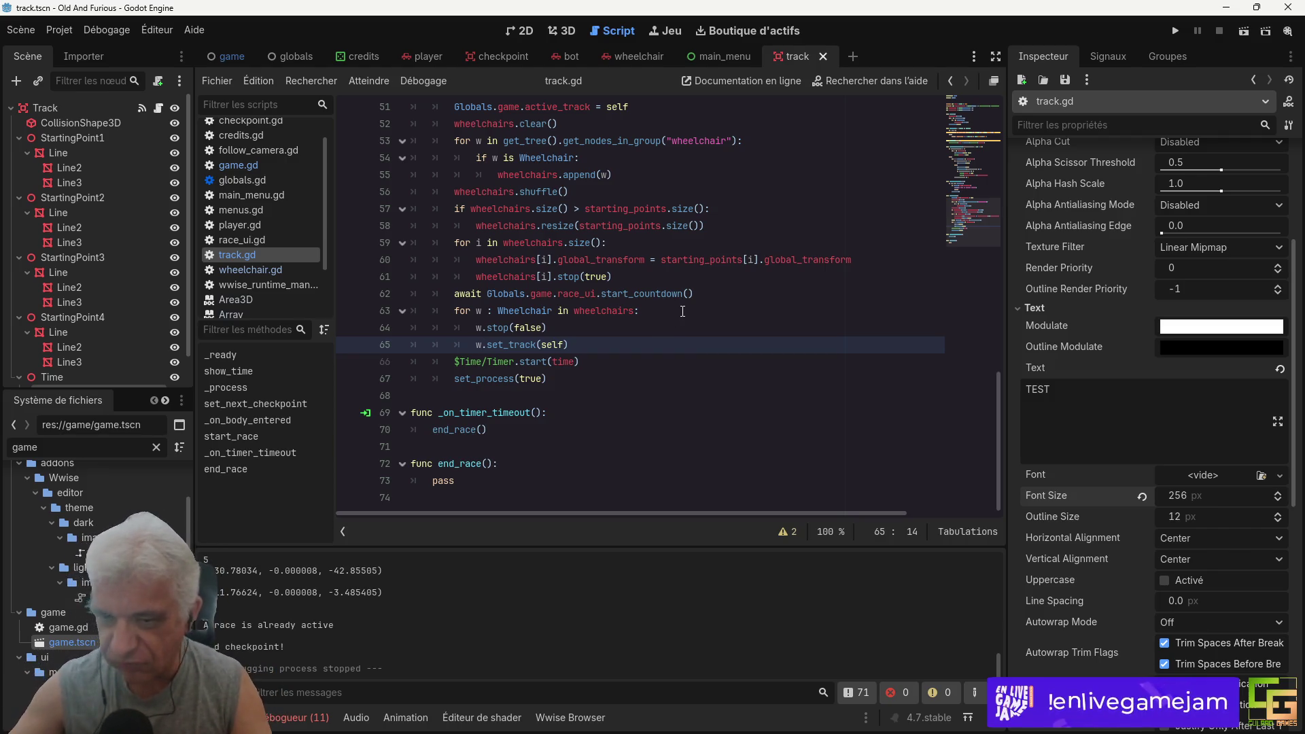
pyautogui.hotkey('alt', 'Tab')
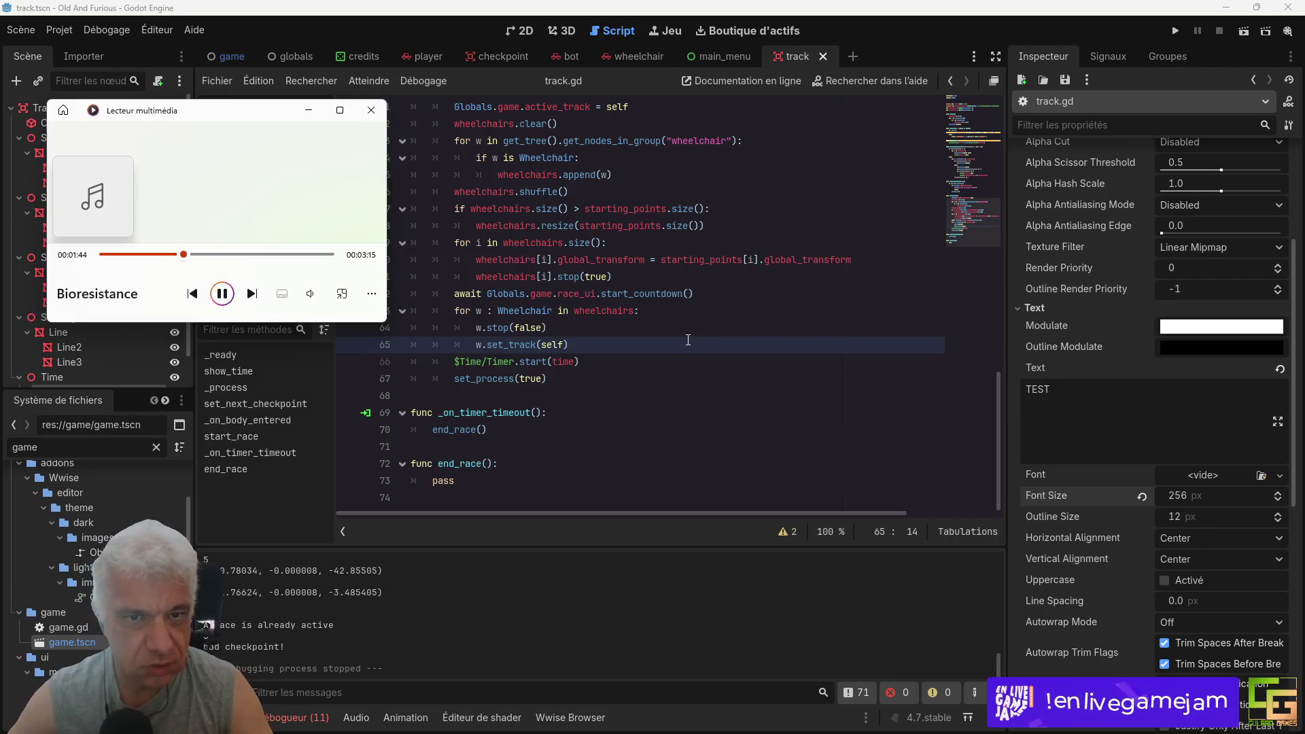
pyautogui.hotkey('alt', 'Tab')
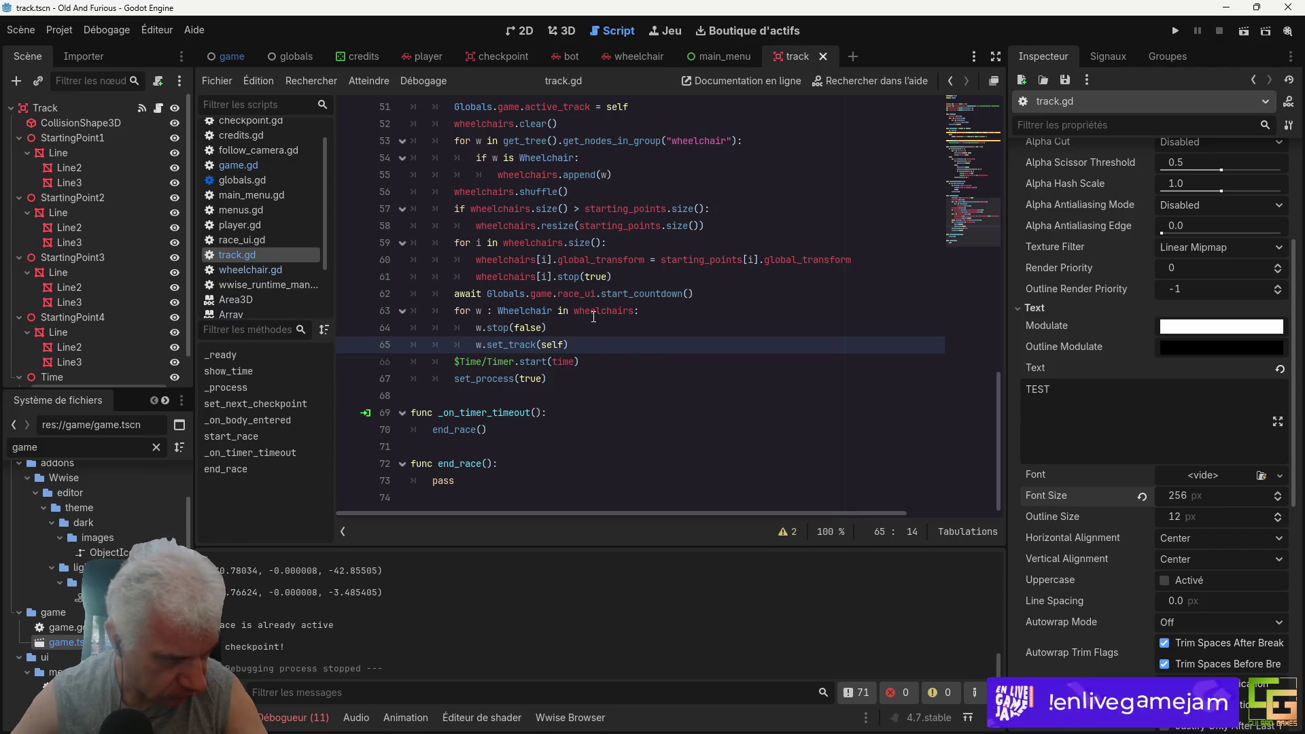
pyautogui.press('ctrl')
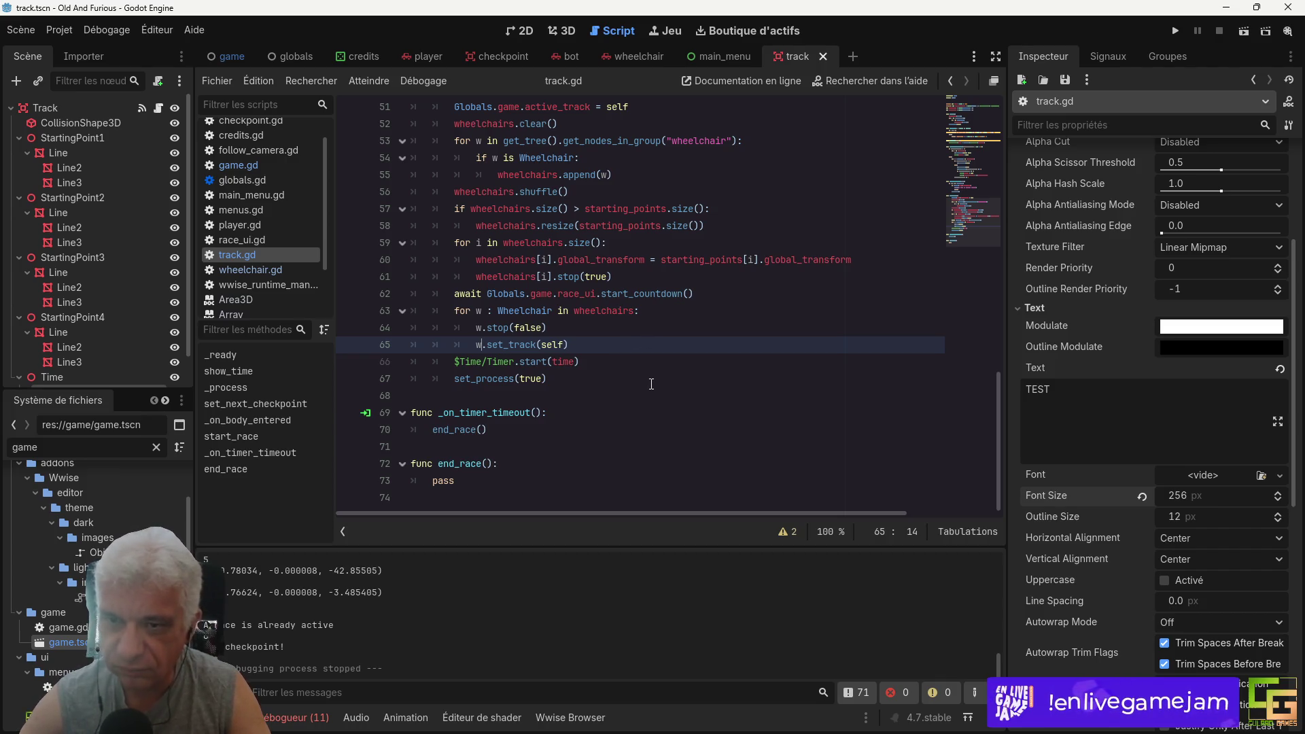
pyautogui.hotkey('alt', 'Tab')
pyautogui.hotkey('alt', 'Tab')
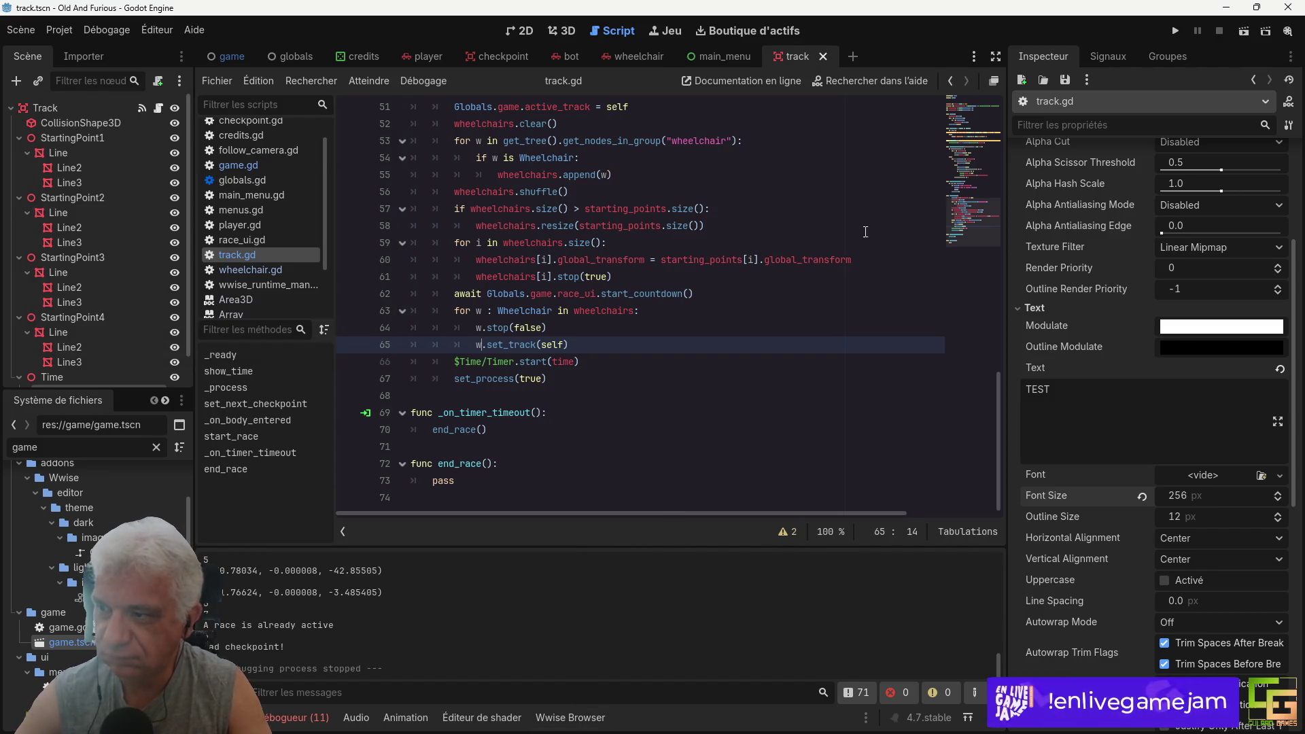
pyautogui.scroll(3)
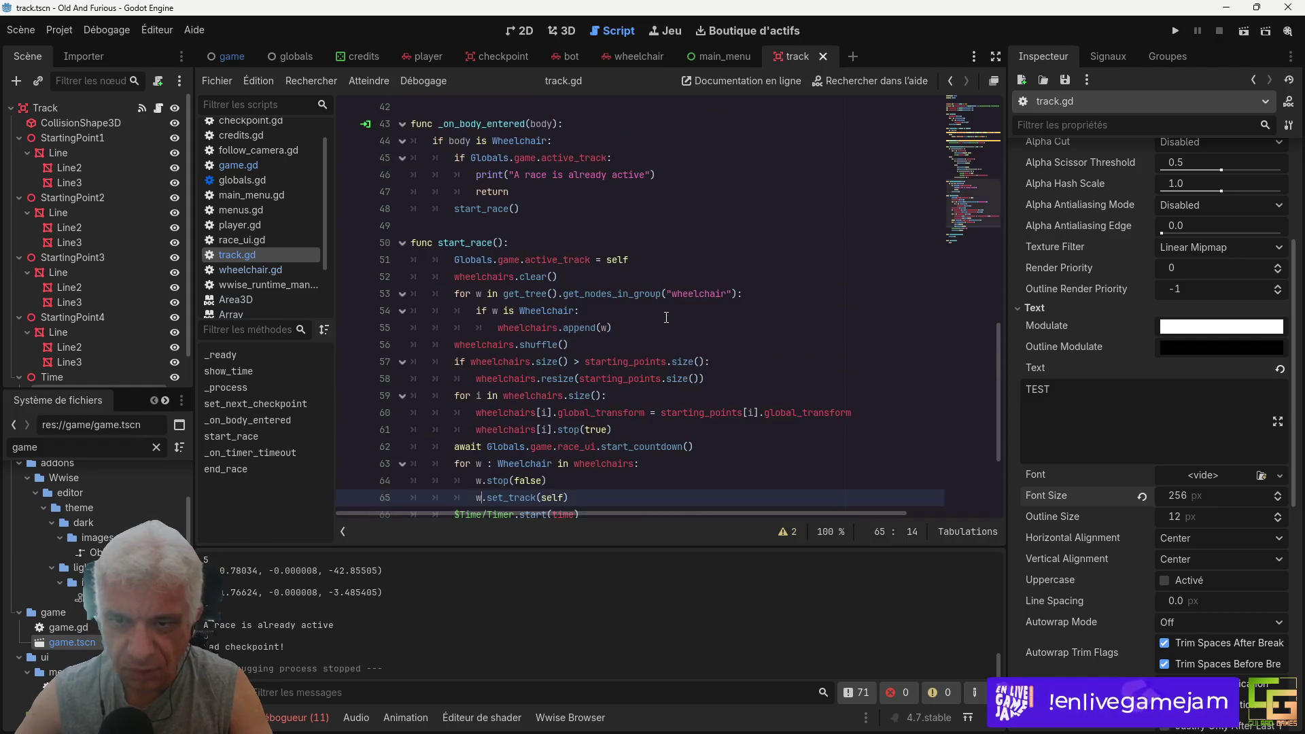
pyautogui.scroll(3)
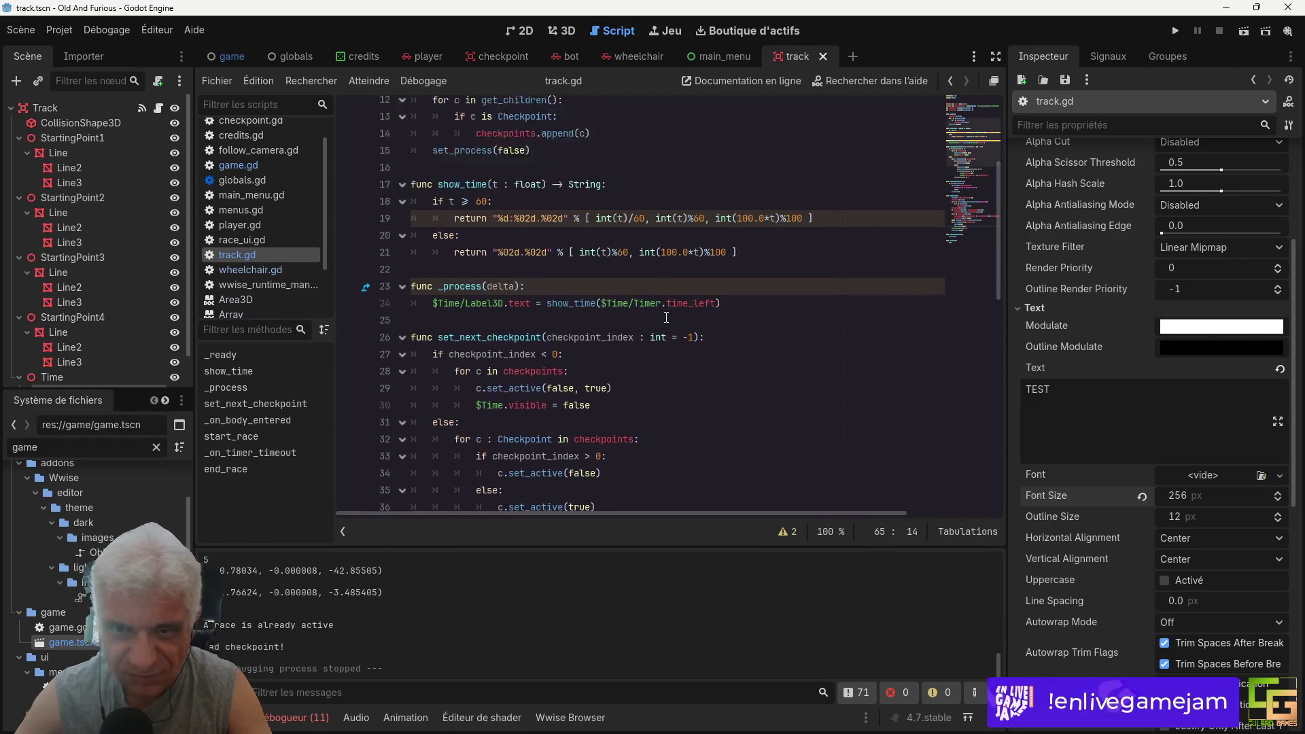
pyautogui.scroll(-3)
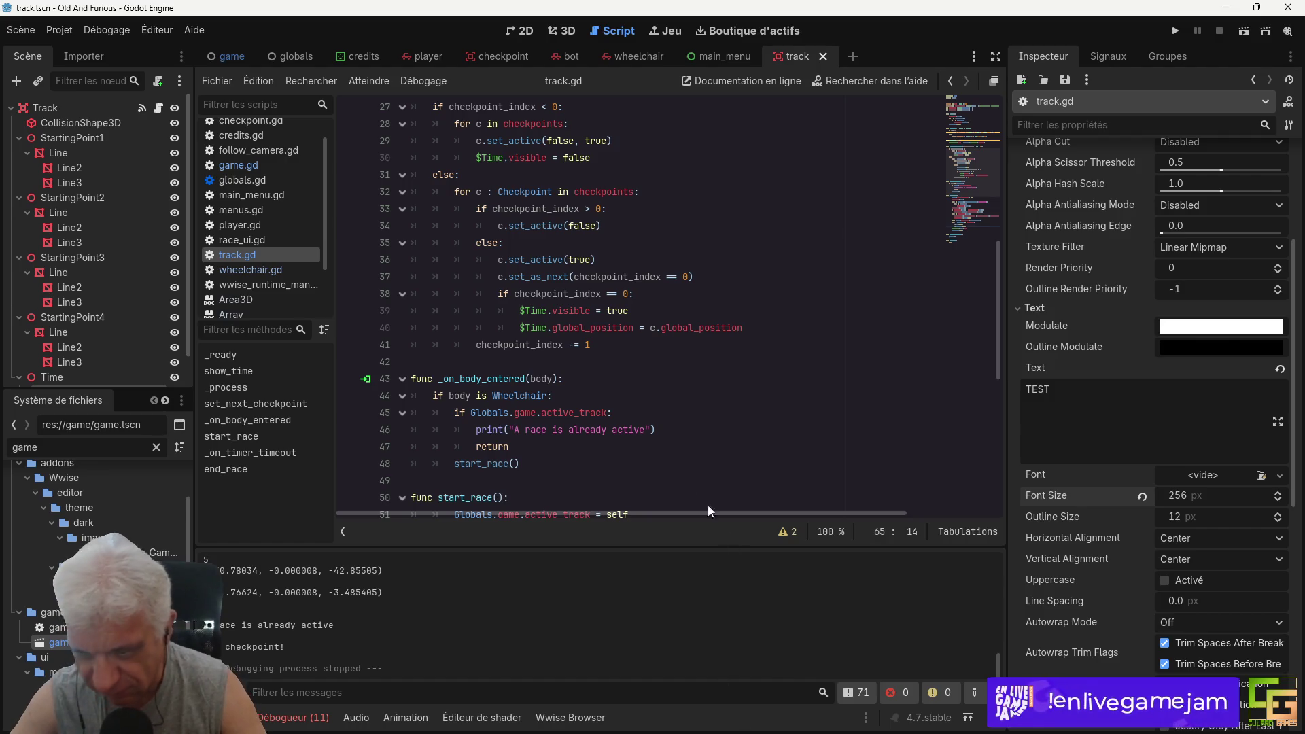
pyautogui.scroll(-3)
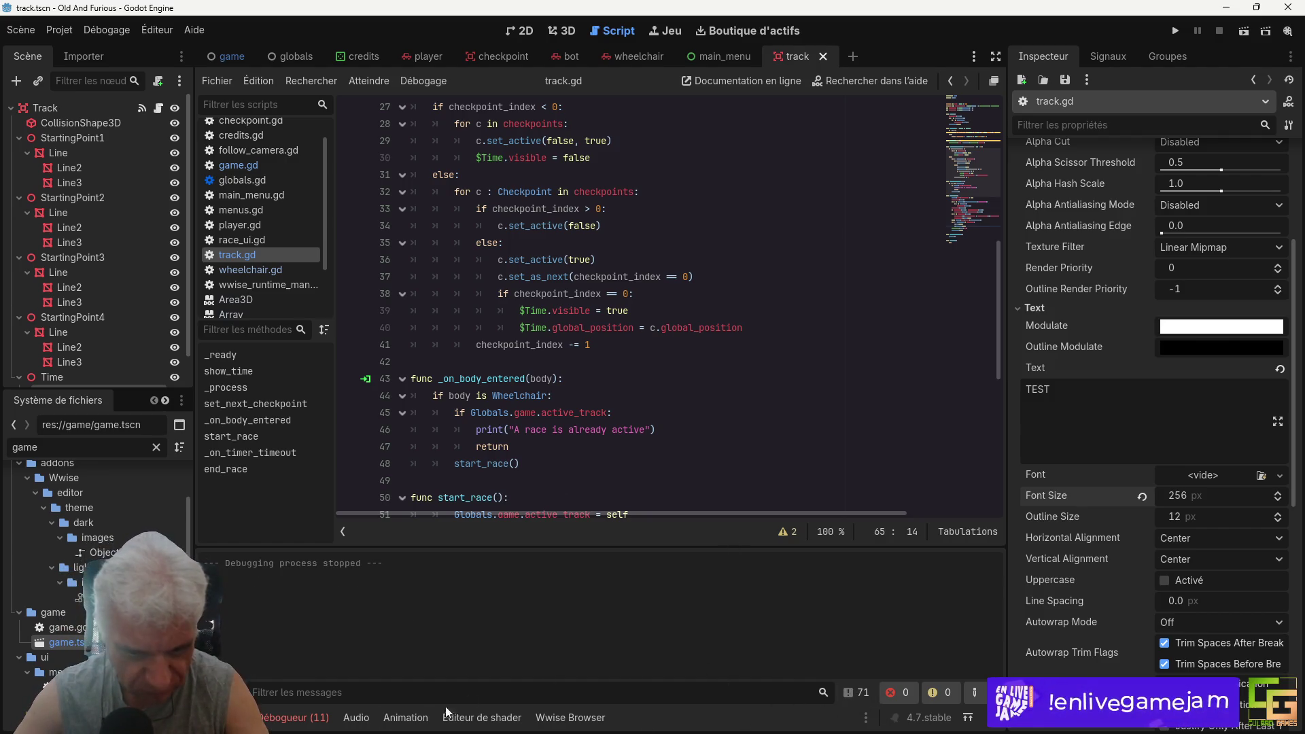
# Step: List the 11 debugger errors, then switch to the game.tscn scene
pyautogui.click(302, 718)
pyautogui.click(332, 548)
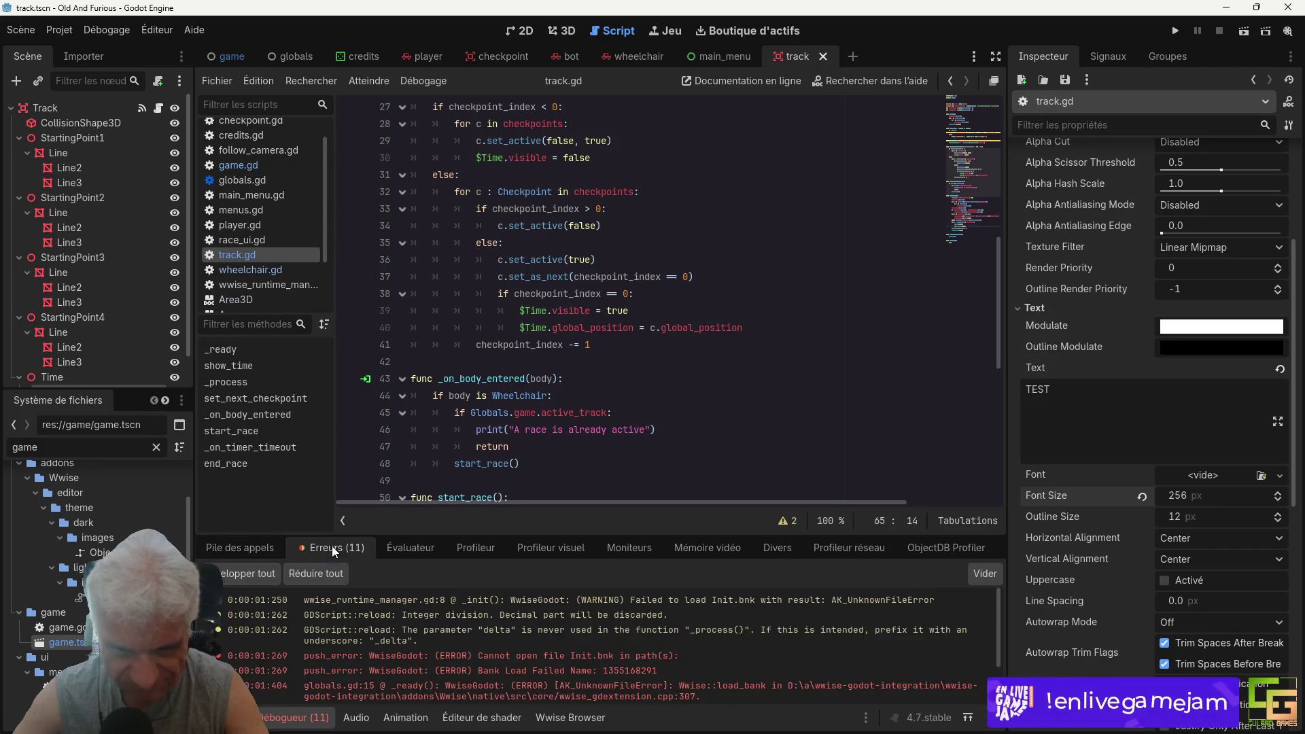
pyautogui.scroll(-3)
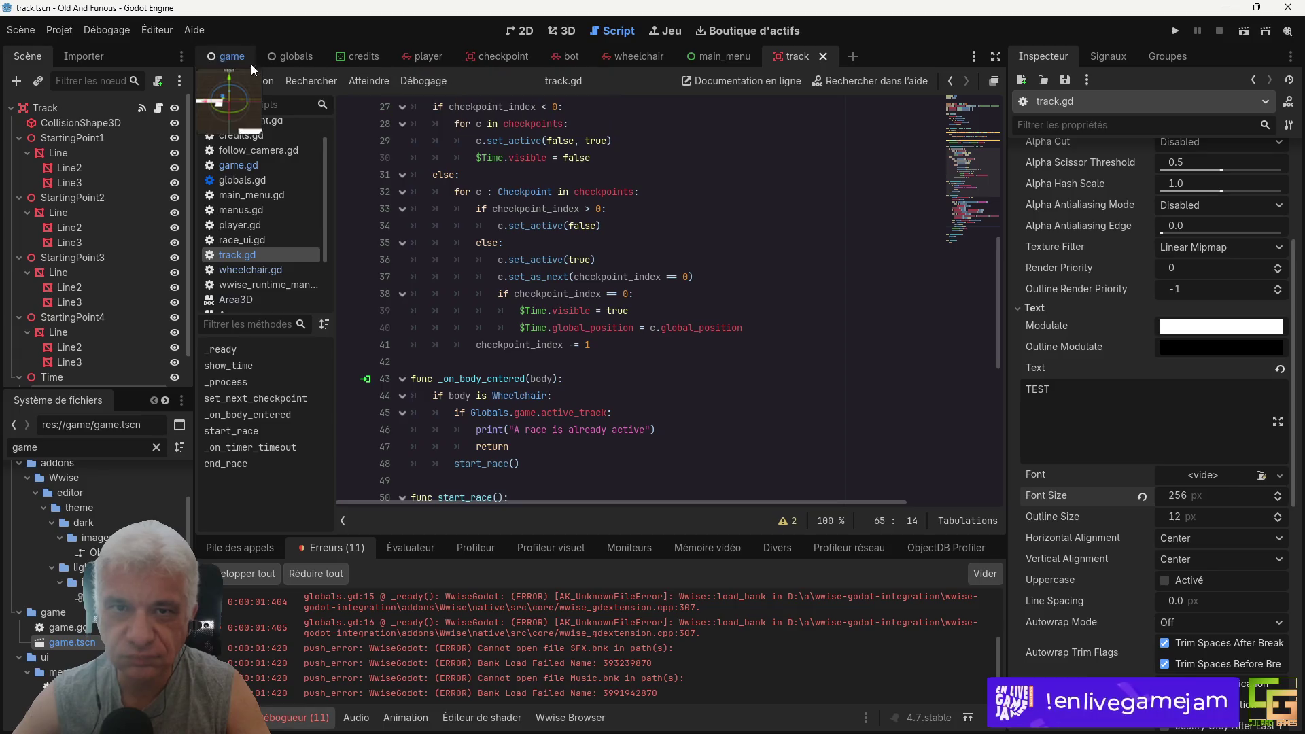
pyautogui.click(231, 58)
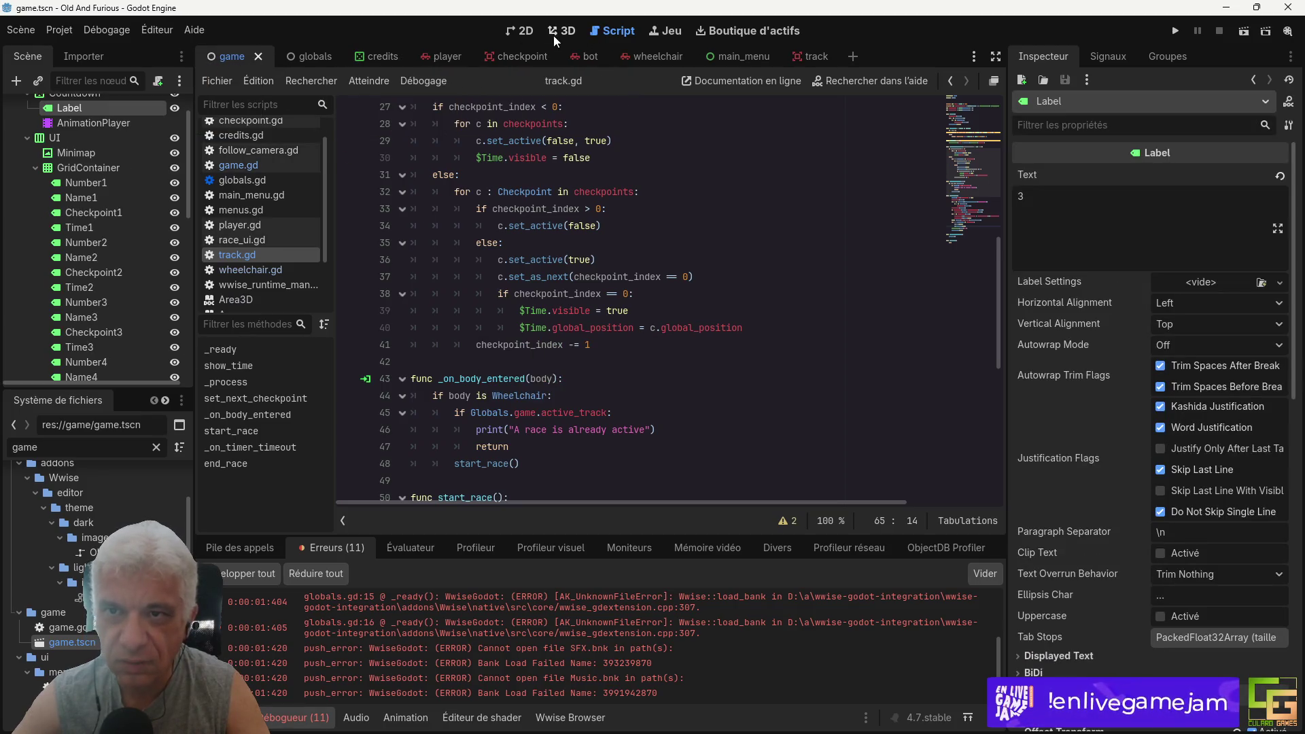
pyautogui.click(556, 32)
pyautogui.moveTo(586, 403); pyautogui.dragTo(642, 431)
pyautogui.scroll(3)
pyautogui.scroll(3)
pyautogui.scroll(-3)
pyautogui.scroll(-3)
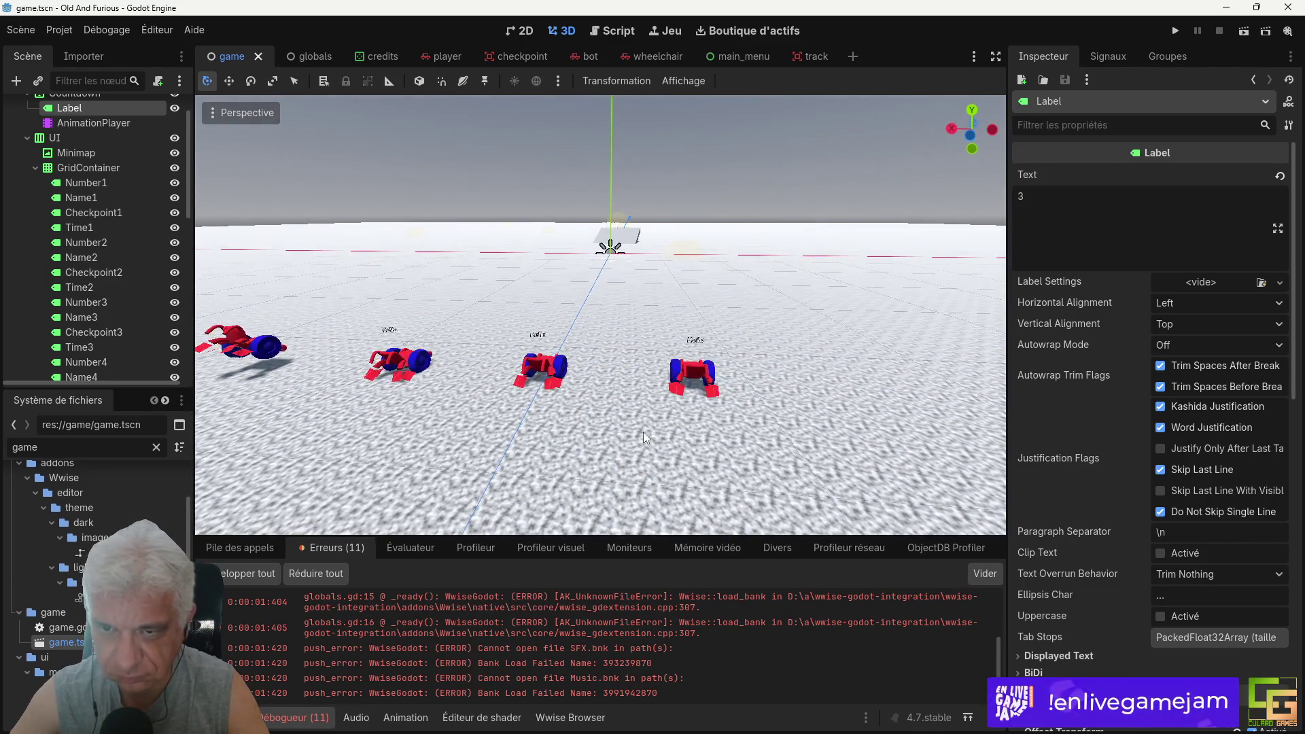
pyautogui.scroll(3)
pyautogui.scroll(-3)
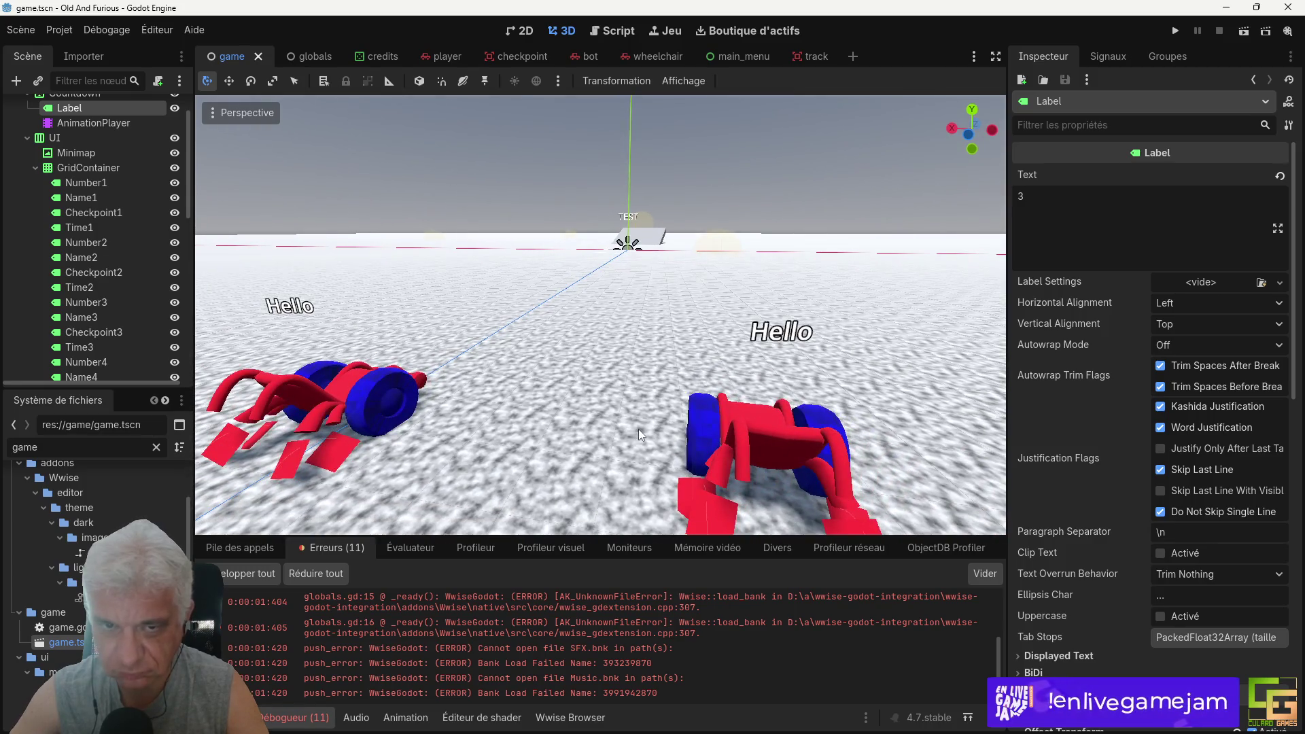
pyautogui.scroll(-3)
pyautogui.moveTo(642, 430); pyautogui.dragTo(670, 388)
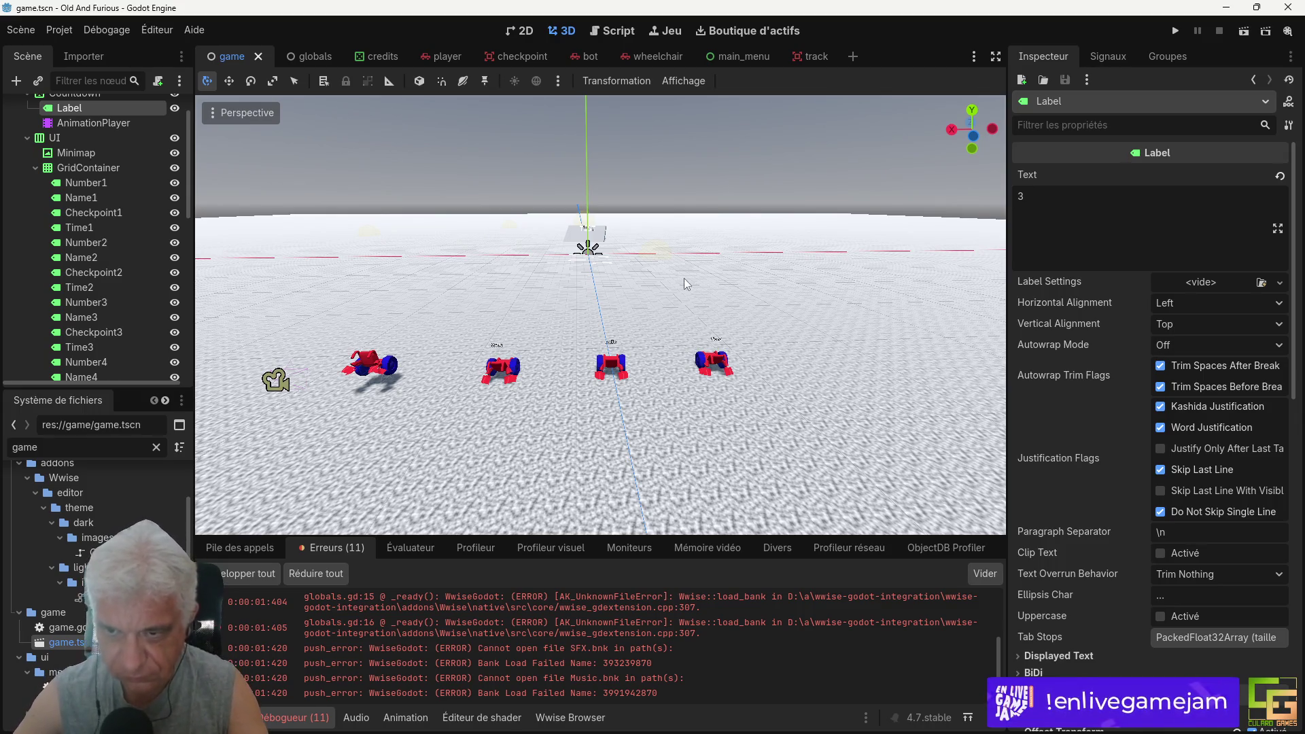
pyautogui.moveTo(560, 447); pyautogui.dragTo(574, 447)
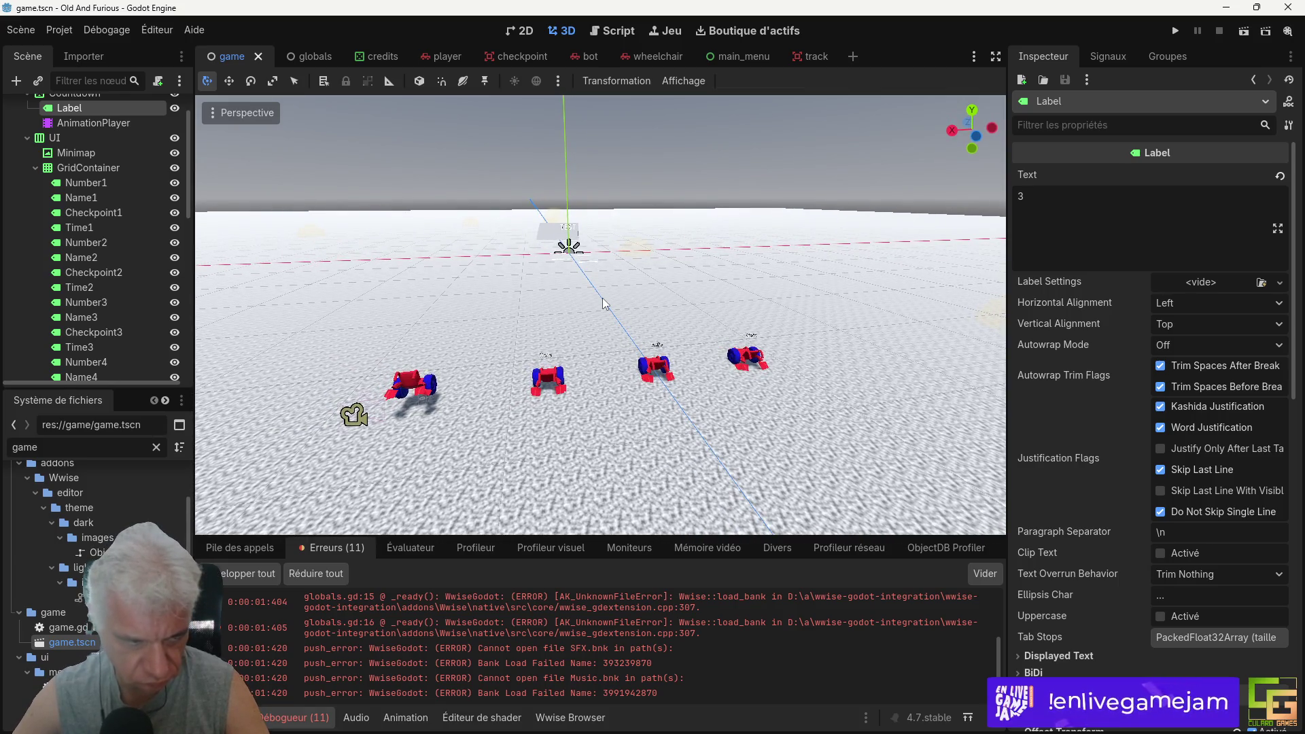
pyautogui.moveTo(628, 389); pyautogui.dragTo(597, 398)
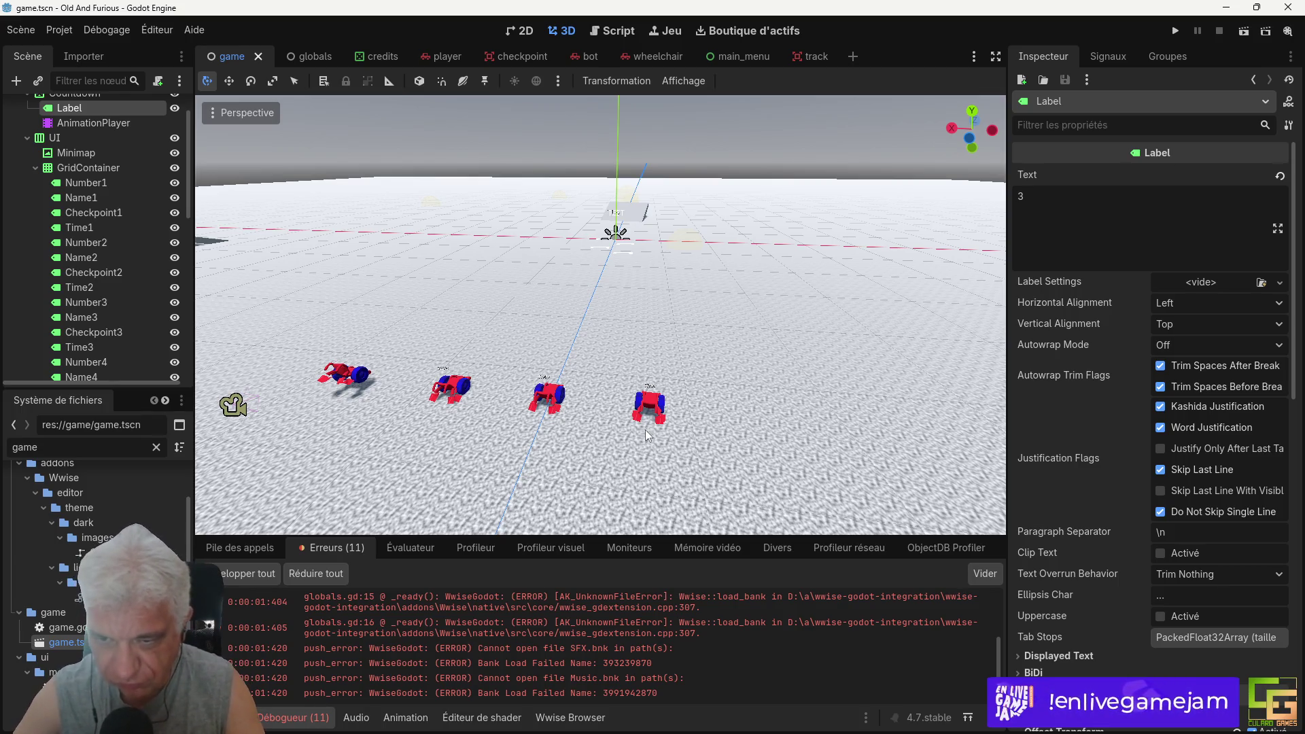
pyautogui.moveTo(657, 454); pyautogui.dragTo(663, 444)
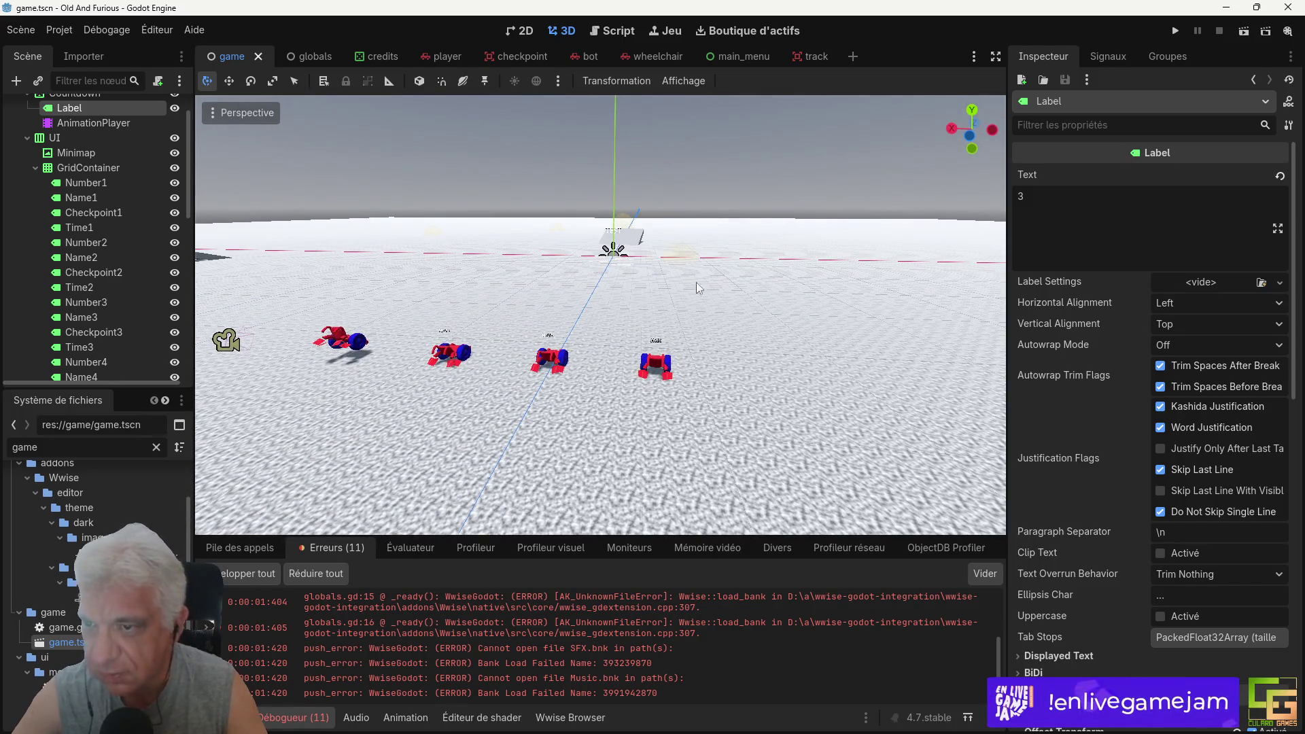
pyautogui.moveTo(696, 282); pyautogui.dragTo(682, 452)
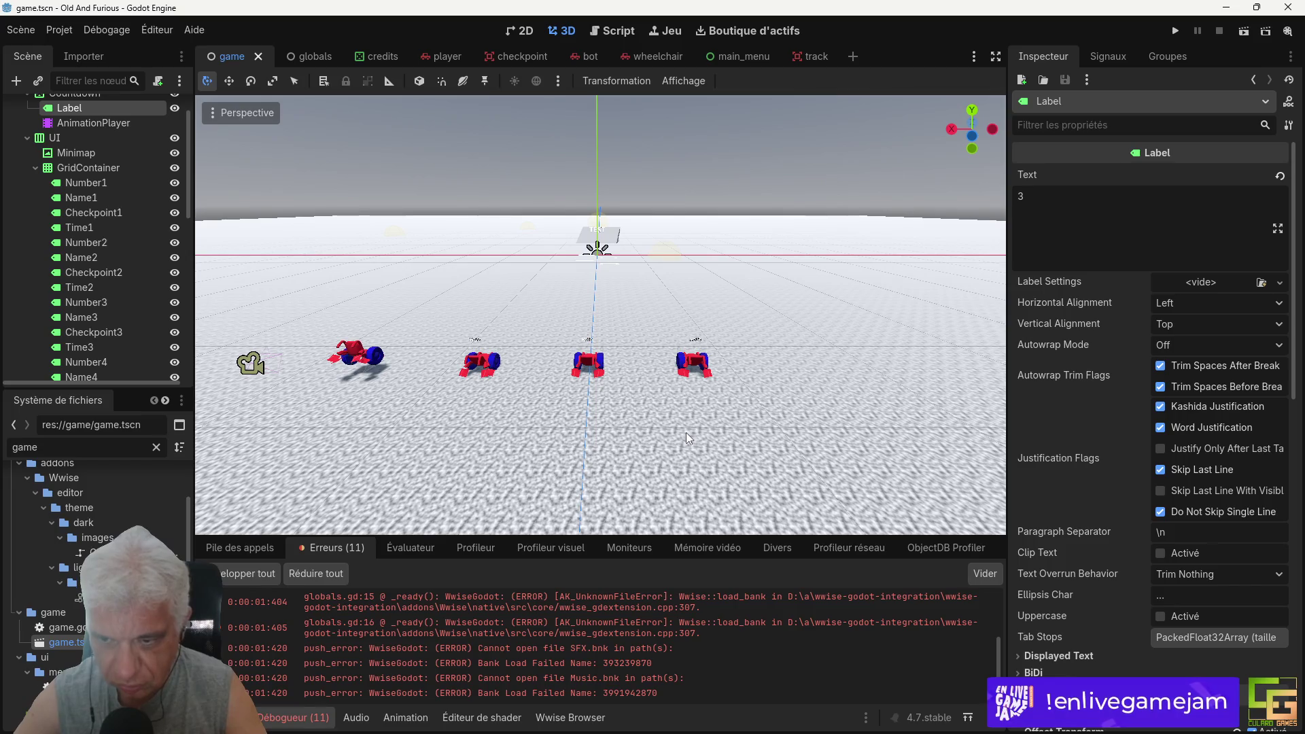
pyautogui.moveTo(839, 417); pyautogui.dragTo(809, 402)
pyautogui.scroll(3)
pyautogui.scroll(-3)
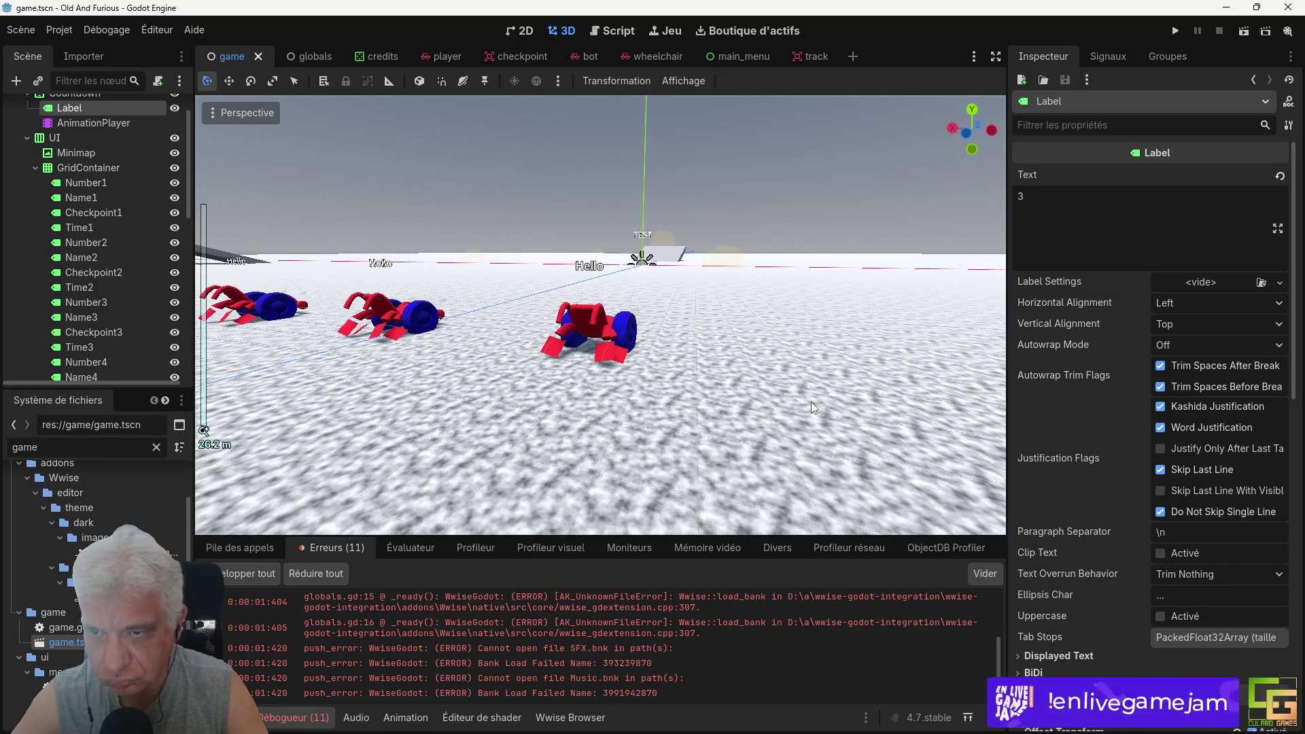
pyautogui.moveTo(666, 378); pyautogui.dragTo(672, 393)
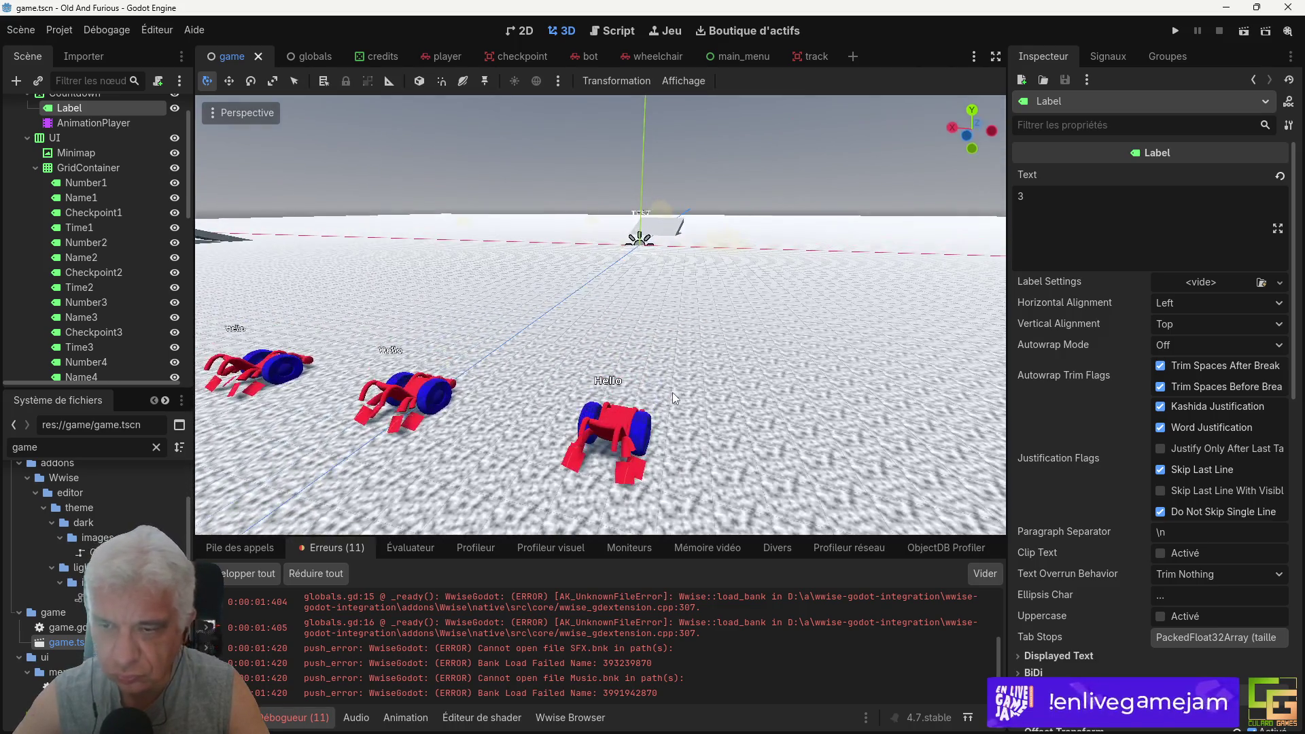
pyautogui.moveTo(666, 451); pyautogui.dragTo(757, 417)
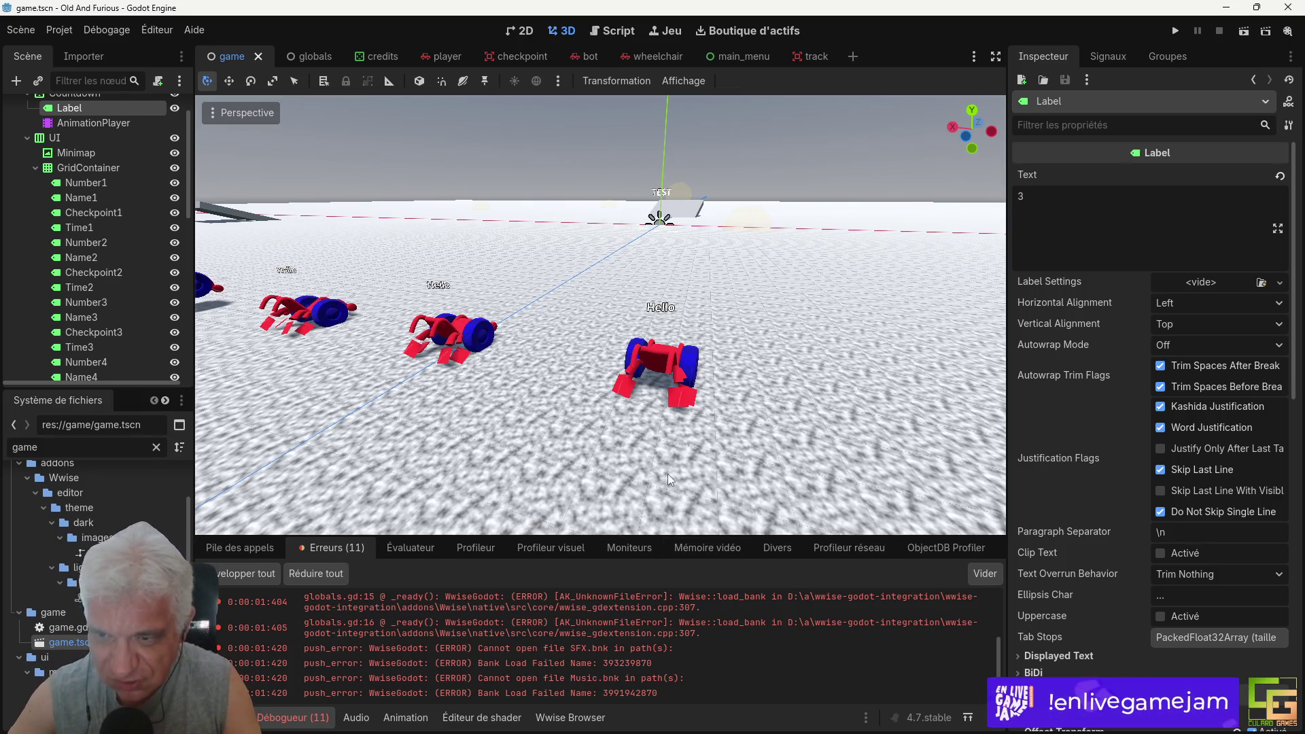
pyautogui.moveTo(667, 474); pyautogui.dragTo(732, 411)
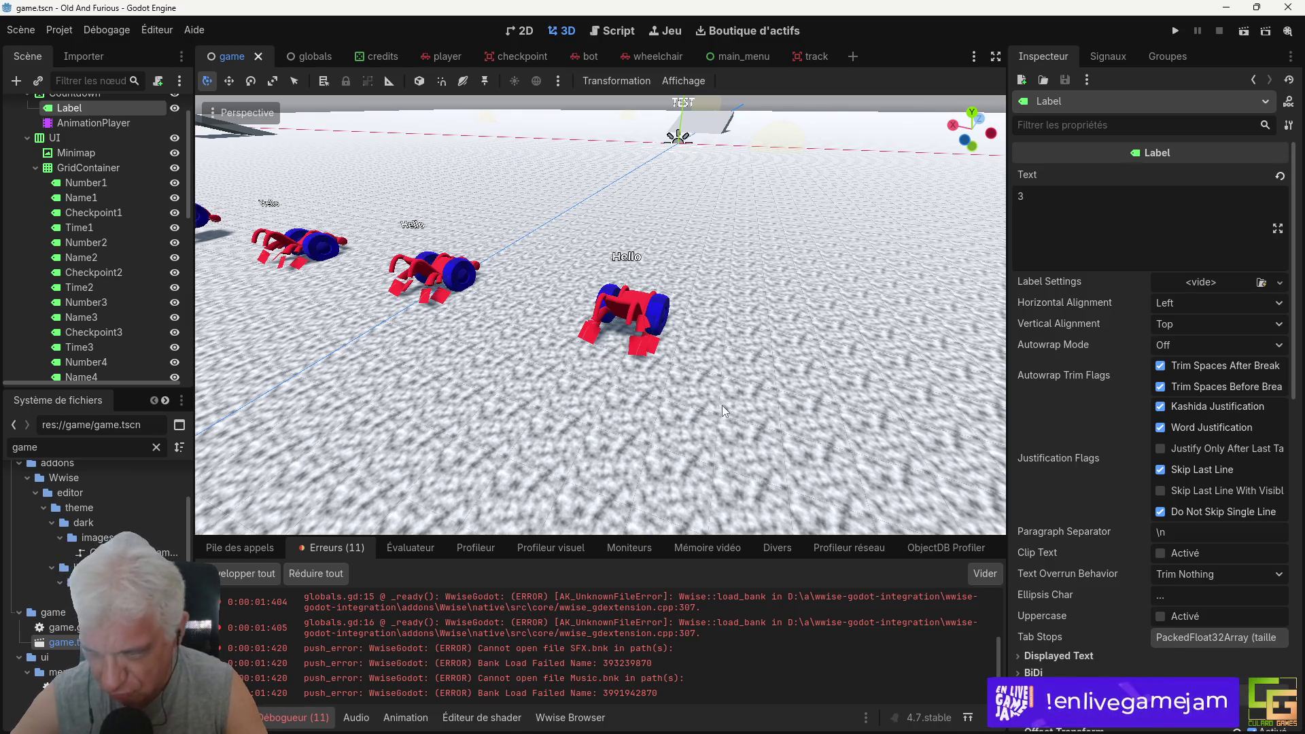
pyautogui.moveTo(631, 372); pyautogui.dragTo(655, 383)
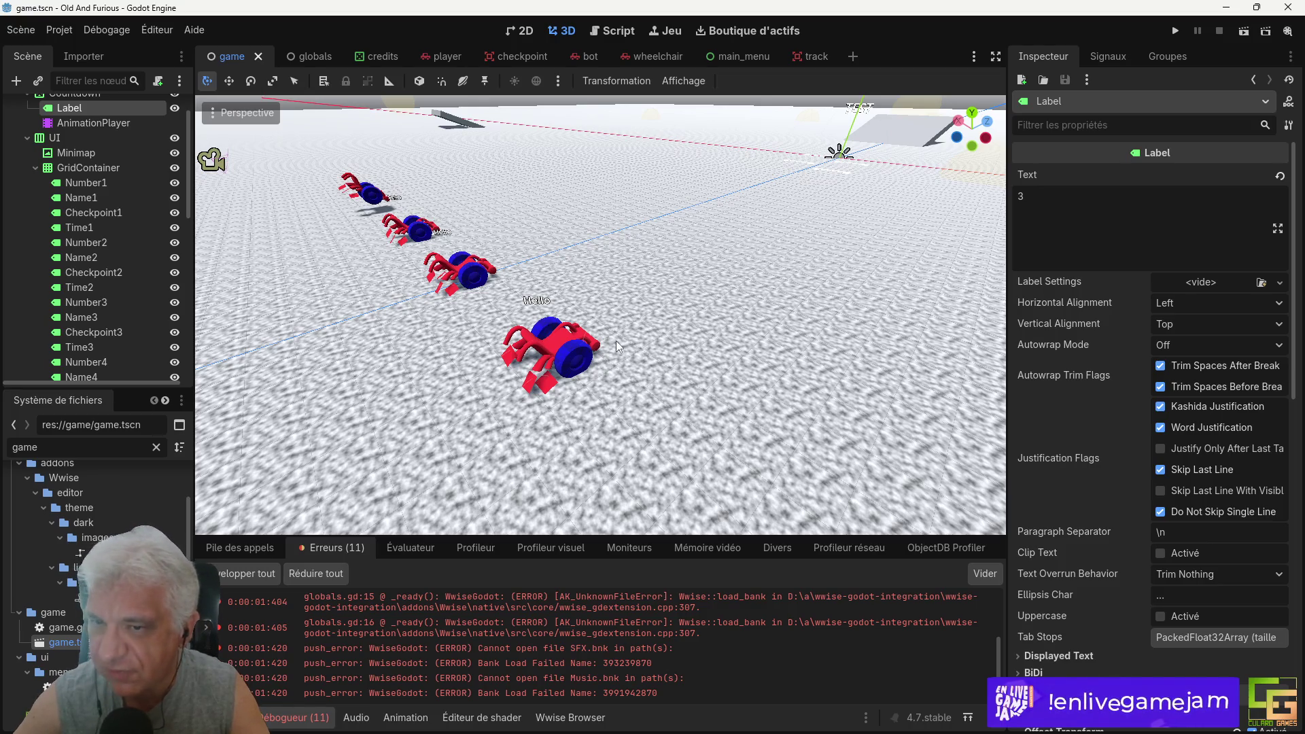
pyautogui.moveTo(586, 393); pyautogui.dragTo(664, 362)
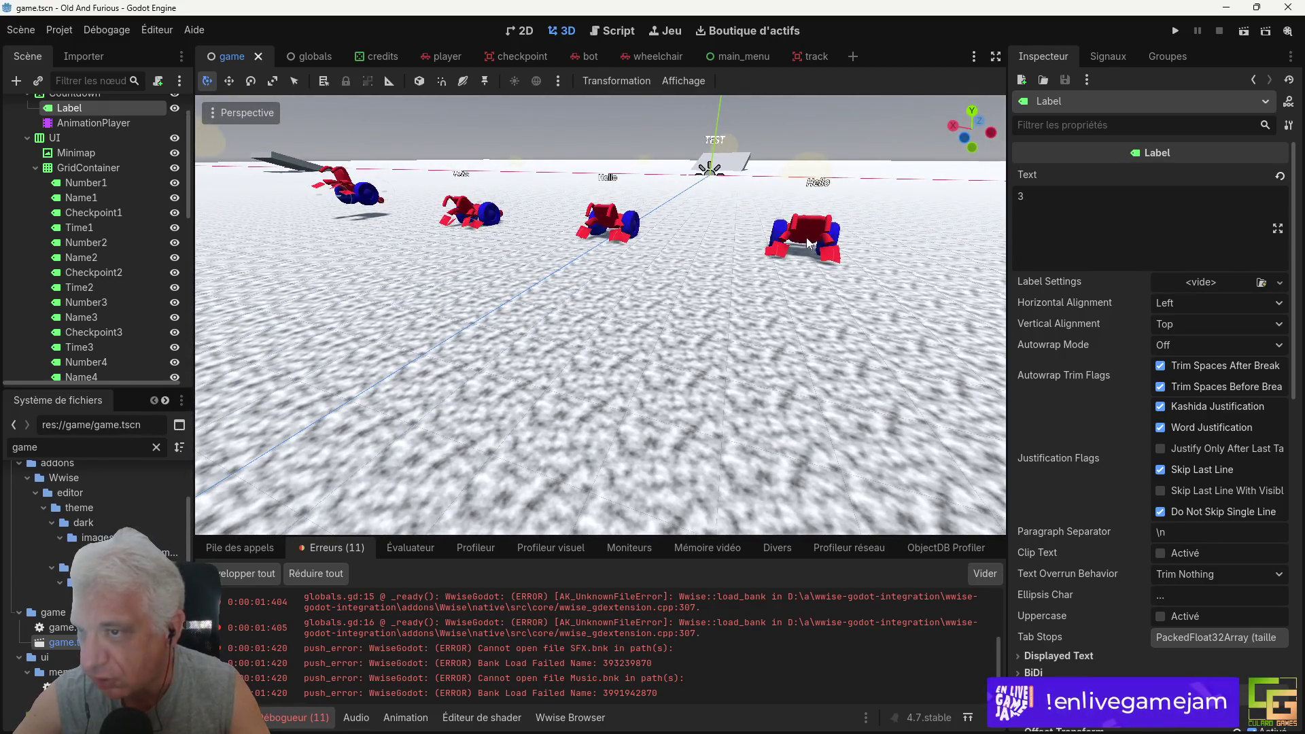
pyautogui.moveTo(874, 286); pyautogui.dragTo(867, 288)
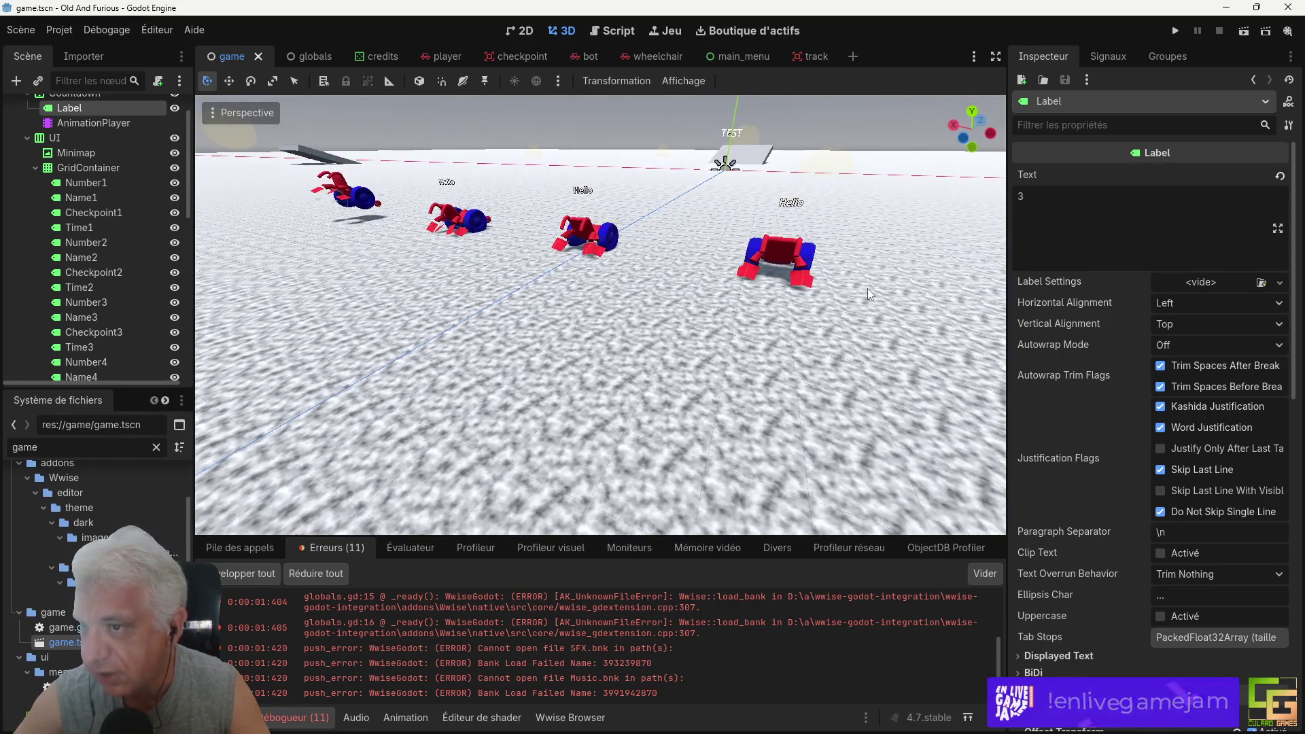
pyautogui.moveTo(785, 289); pyautogui.dragTo(801, 287)
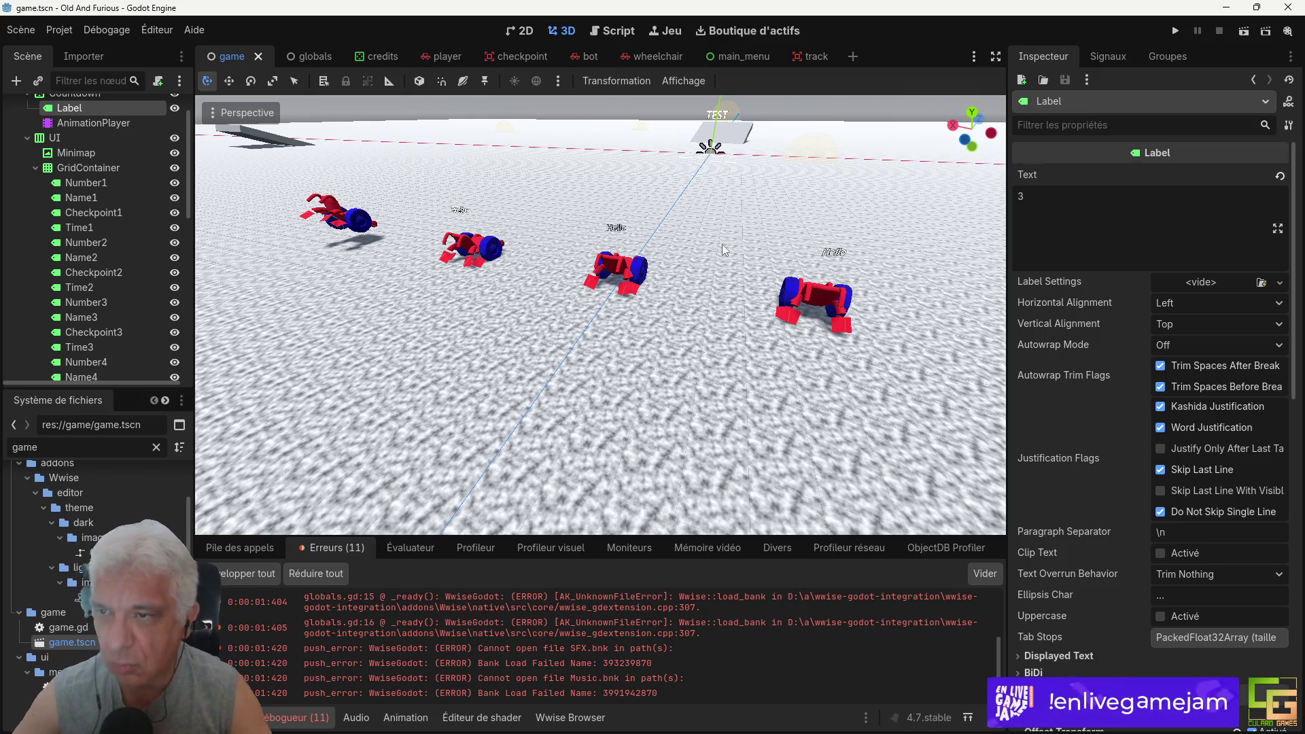
pyautogui.moveTo(799, 319); pyautogui.dragTo(786, 337)
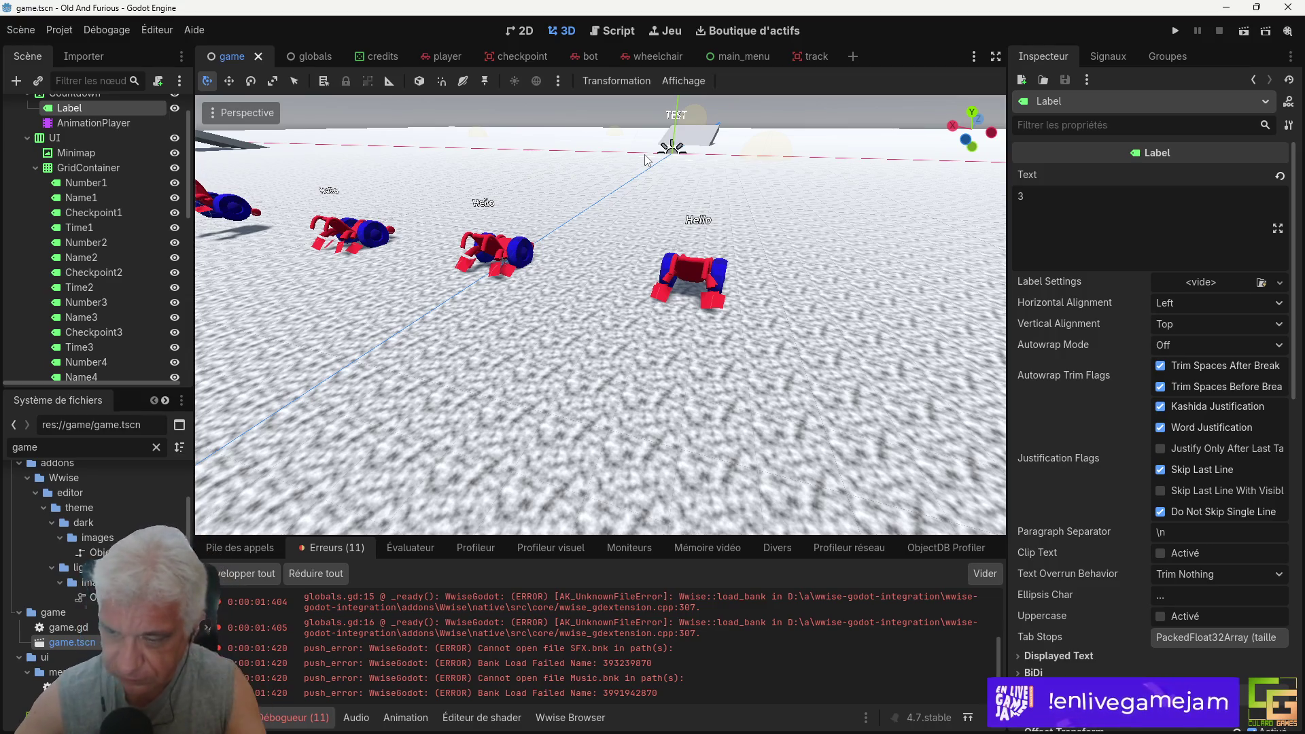
pyautogui.moveTo(671, 350); pyautogui.dragTo(764, 219)
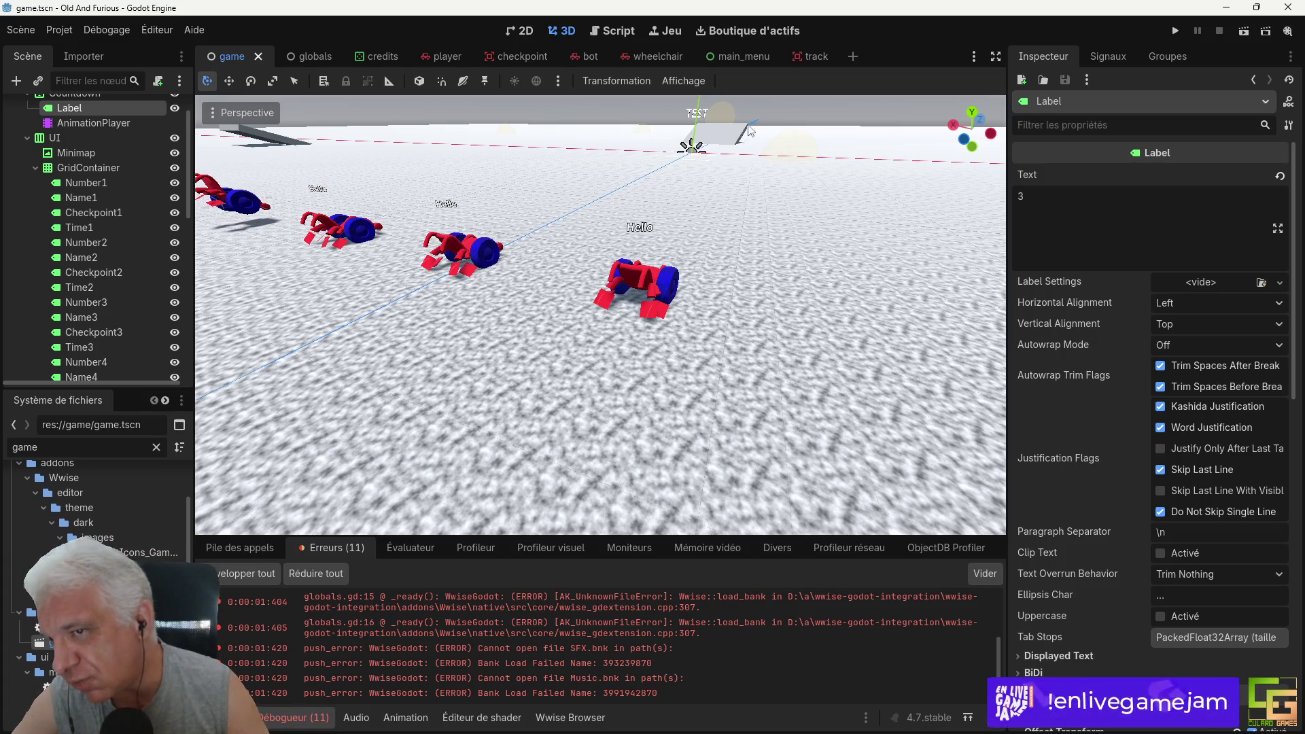
pyautogui.moveTo(778, 246); pyautogui.dragTo(598, 301)
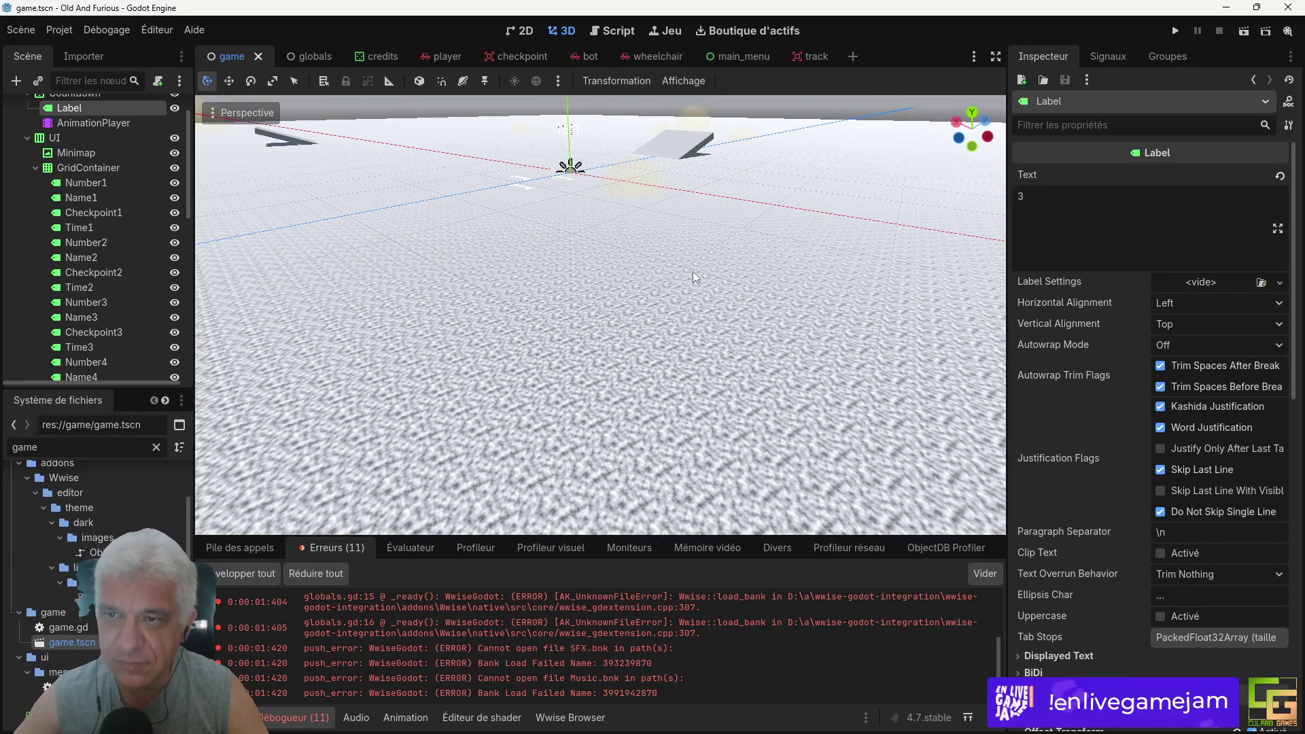
pyautogui.moveTo(486, 296); pyautogui.dragTo(717, 373)
pyautogui.scroll(-3)
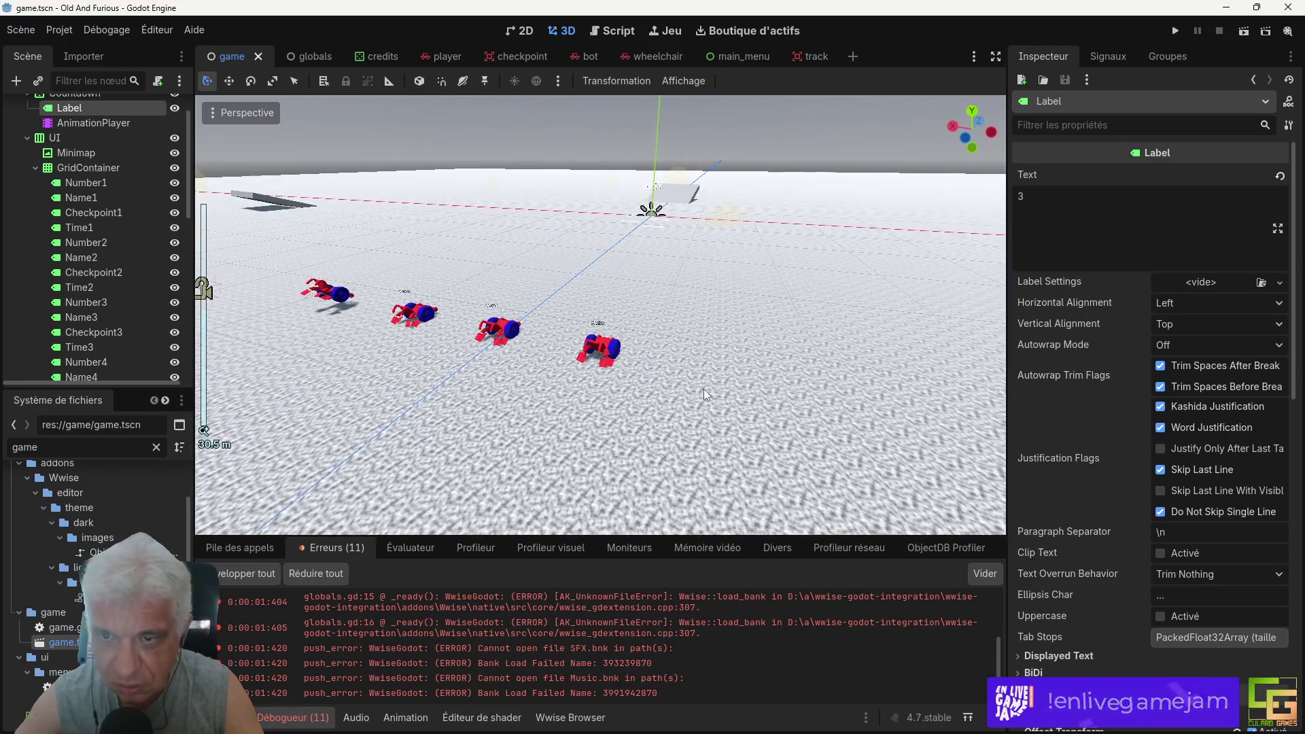
pyautogui.scroll(3)
pyautogui.moveTo(704, 340); pyautogui.dragTo(670, 368)
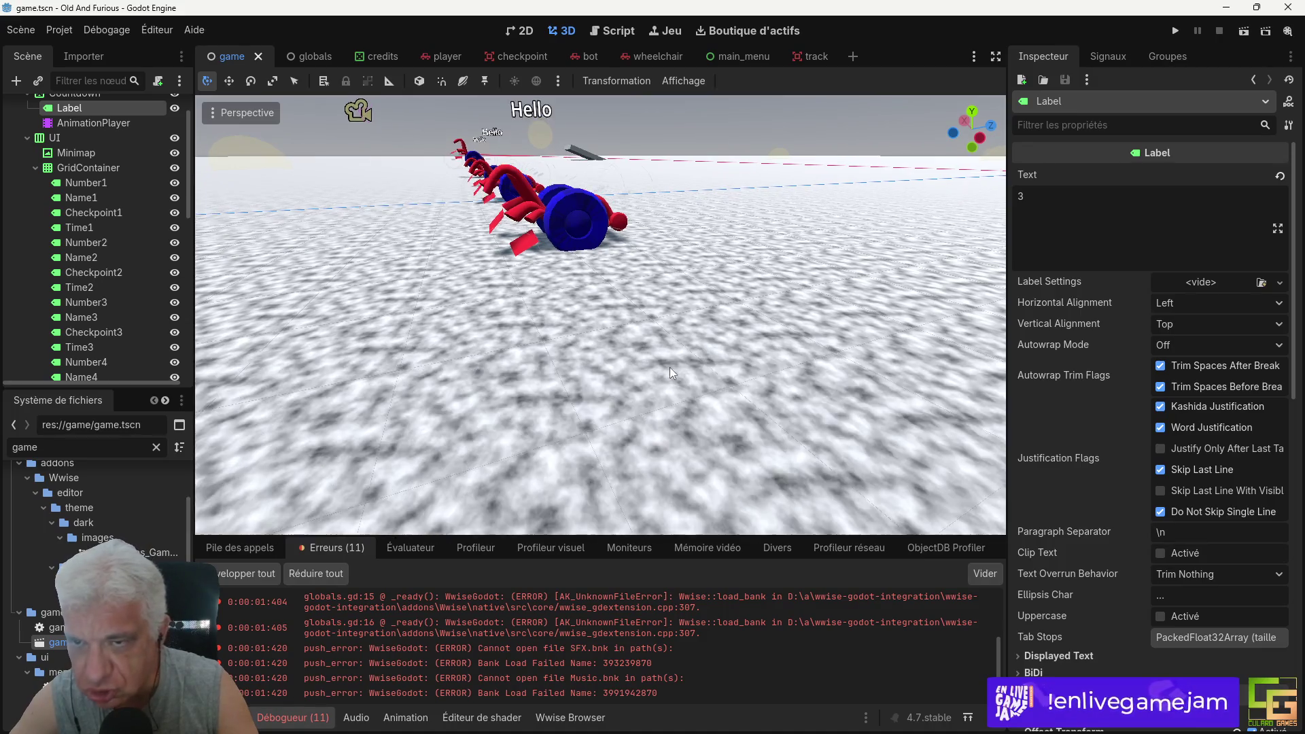
pyautogui.scroll(3)
pyautogui.scroll(-3)
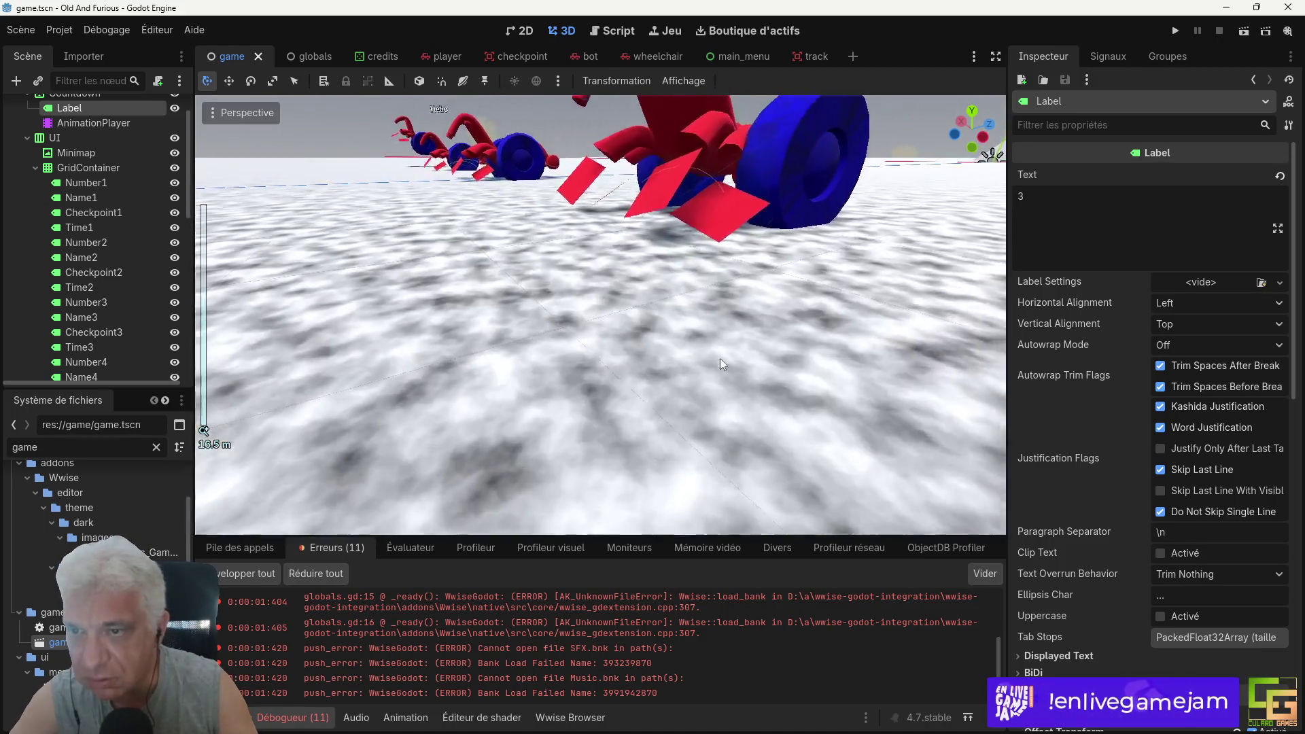
pyautogui.moveTo(711, 356); pyautogui.dragTo(675, 436)
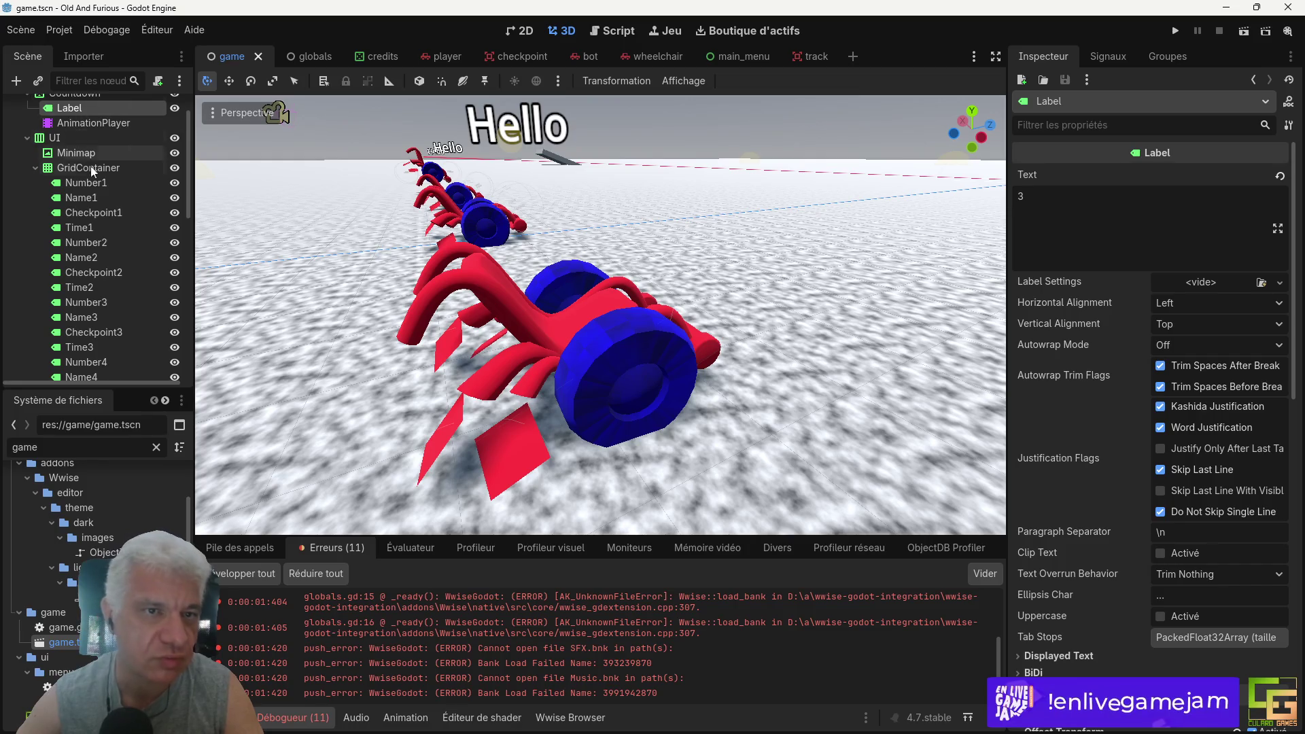
pyautogui.scroll(3)
pyautogui.scroll(-3)
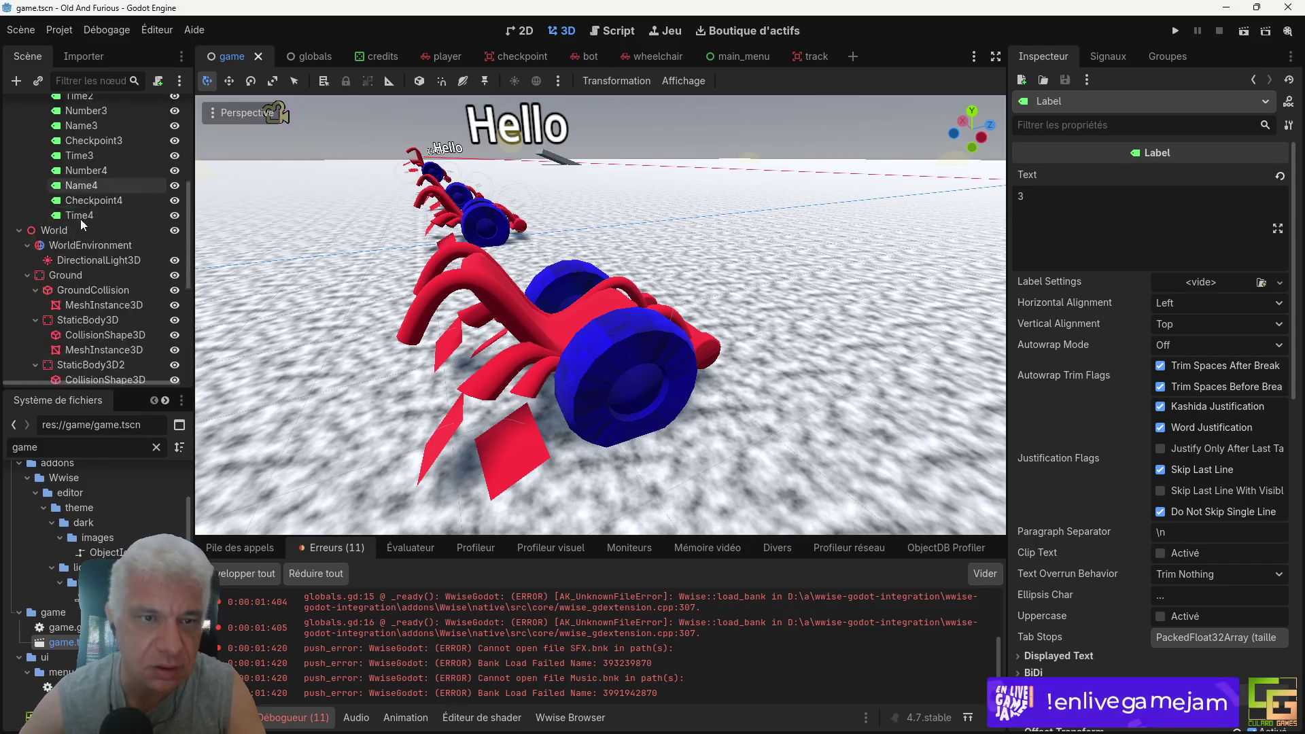
# Step: Select Bot2 and set its Rotation x, y and z to 0, 0, 0
pyautogui.click(88, 289)
pyautogui.scroll(3)
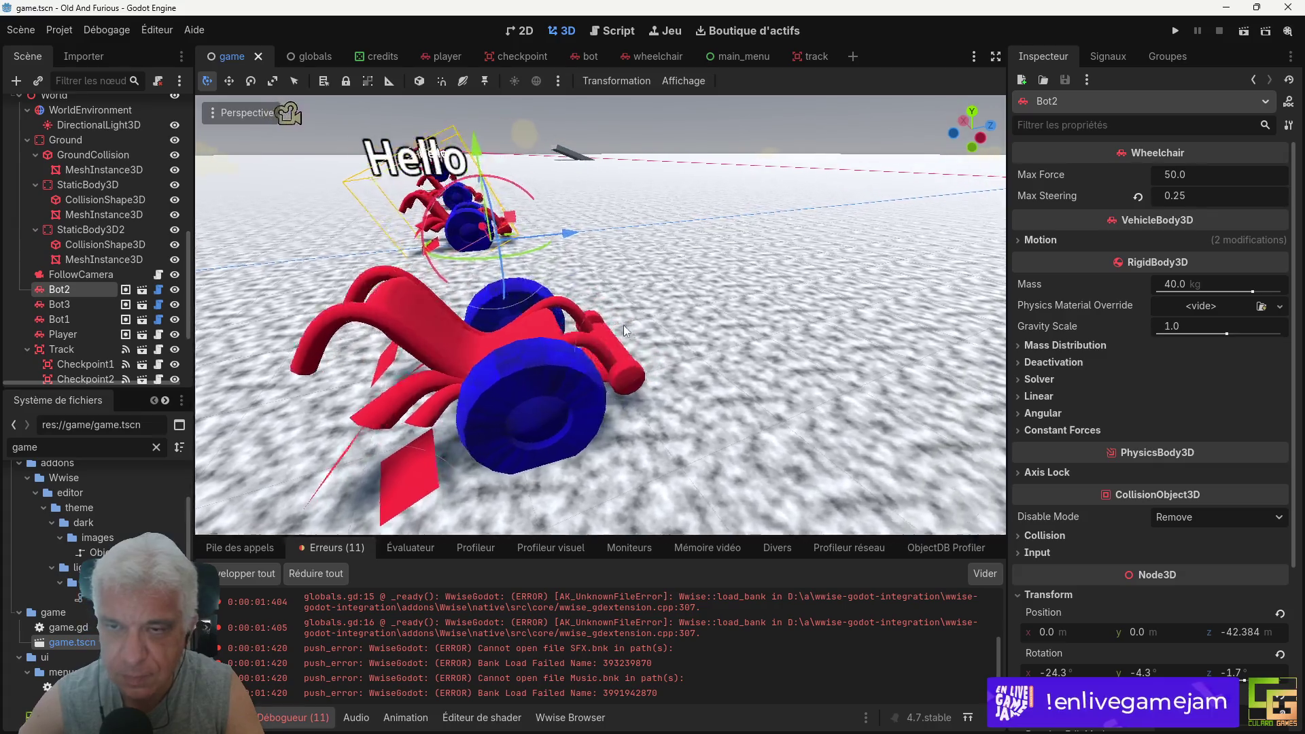
pyautogui.moveTo(613, 322); pyautogui.dragTo(741, 353)
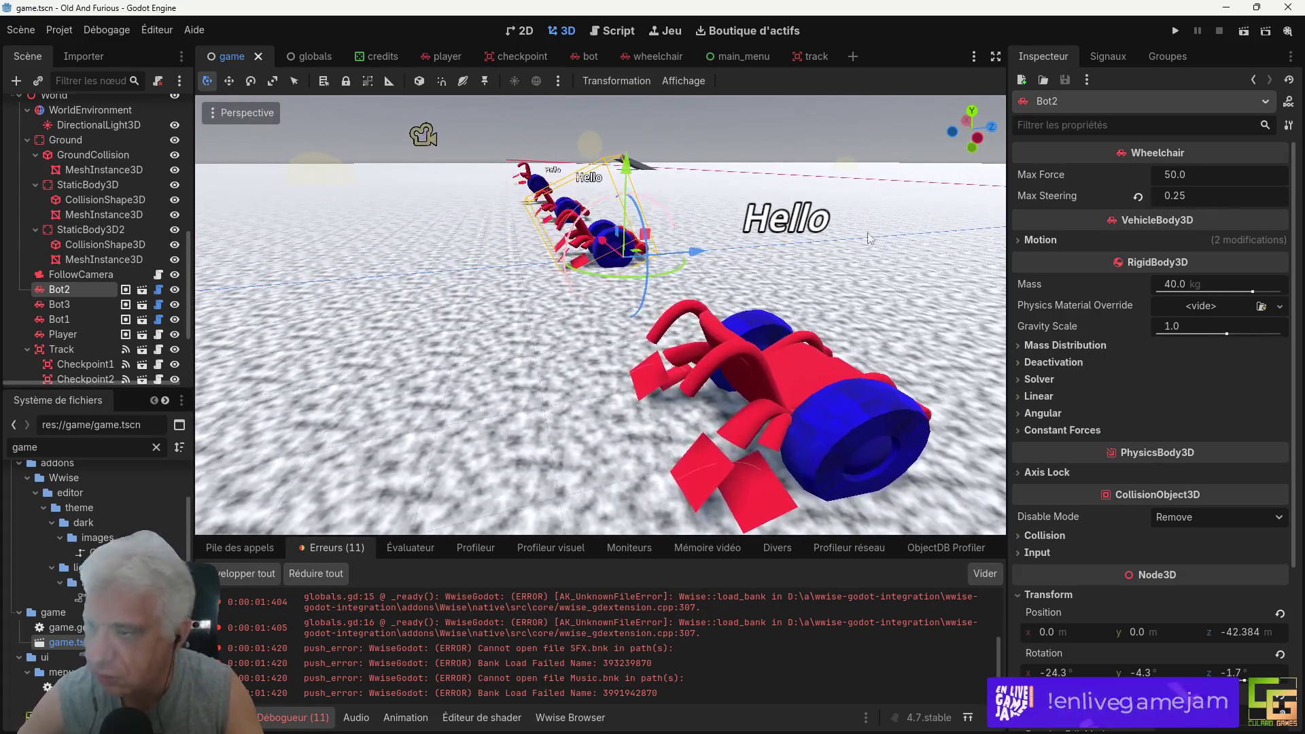
pyautogui.scroll(-3)
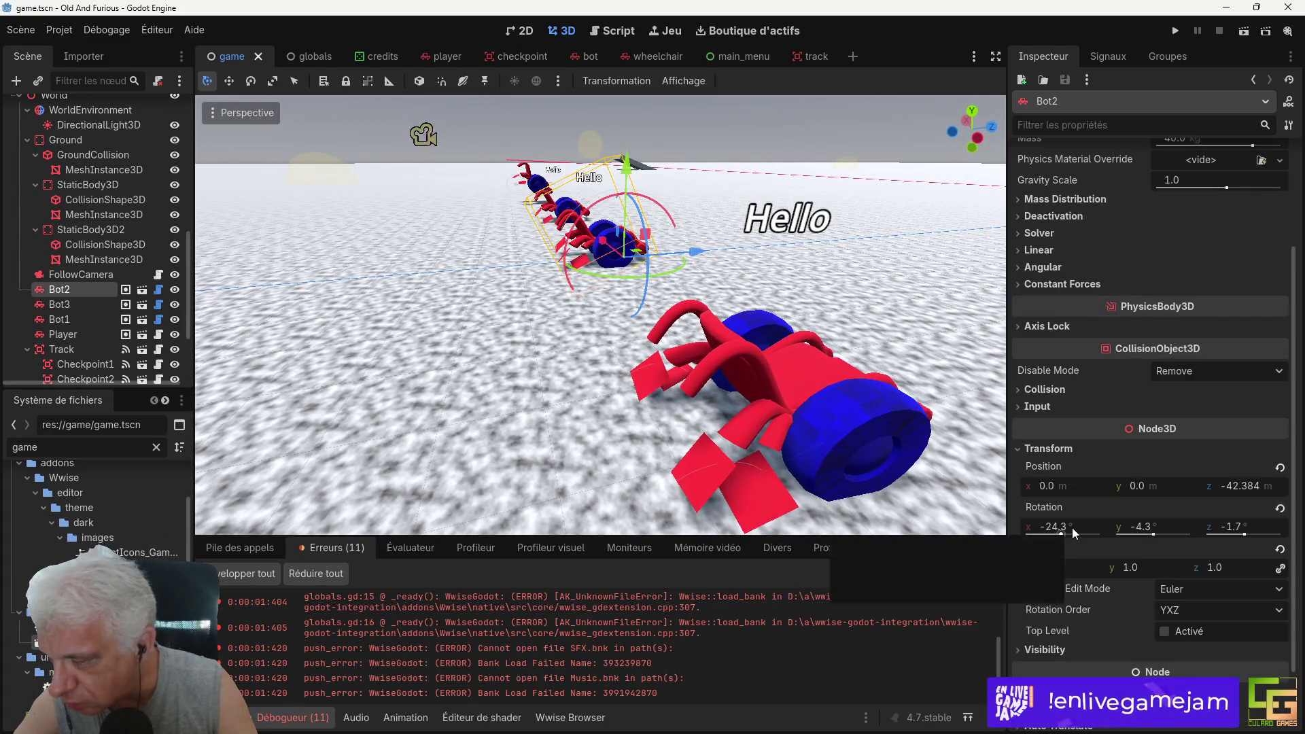
pyautogui.click(1071, 528)
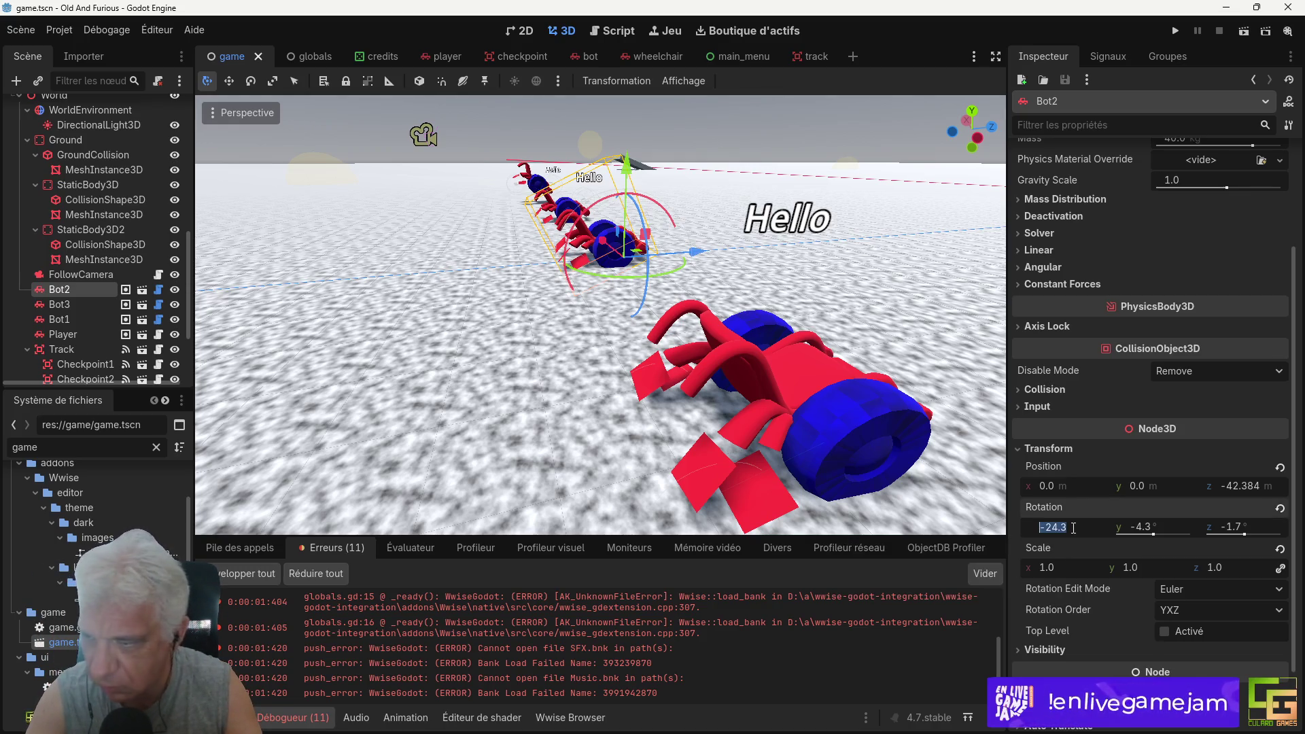
pyautogui.write('0')
pyautogui.press('Tab')
pyautogui.write('0')
pyautogui.press('Tab')
pyautogui.write('0')
pyautogui.press('Return')
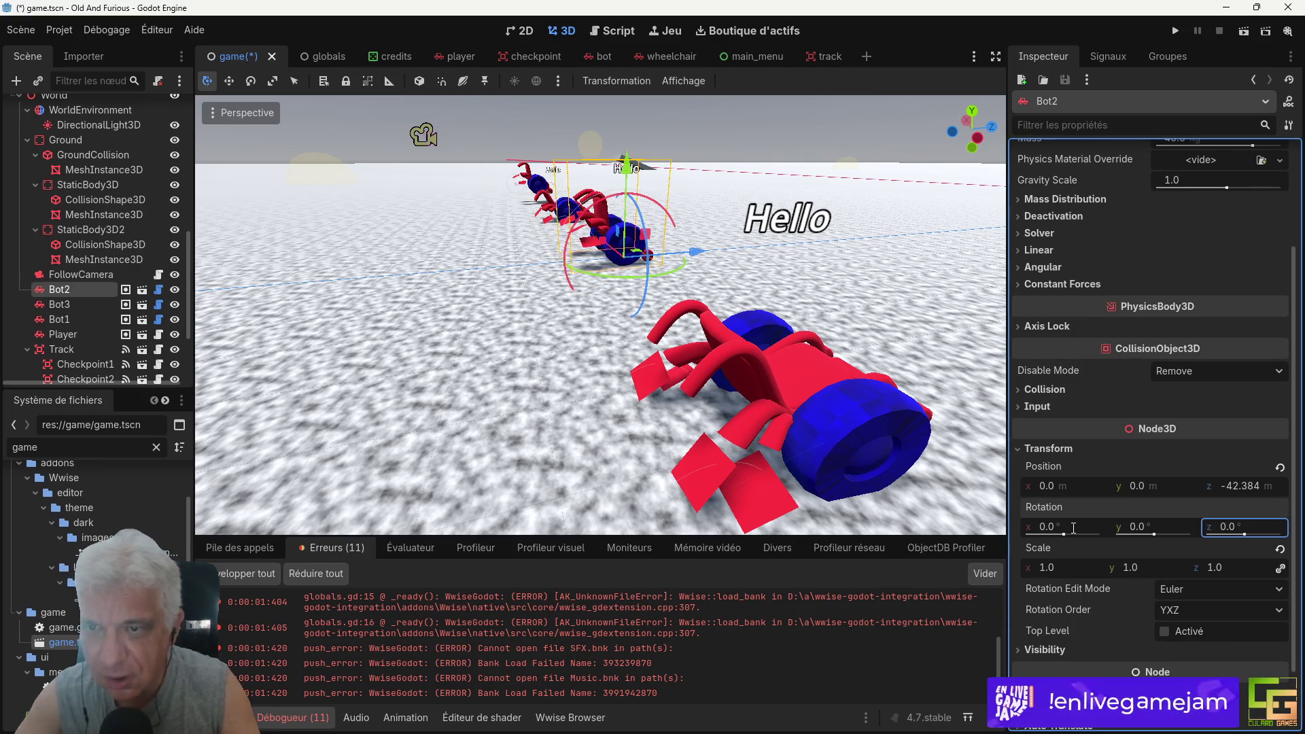
pyautogui.click(800, 411)
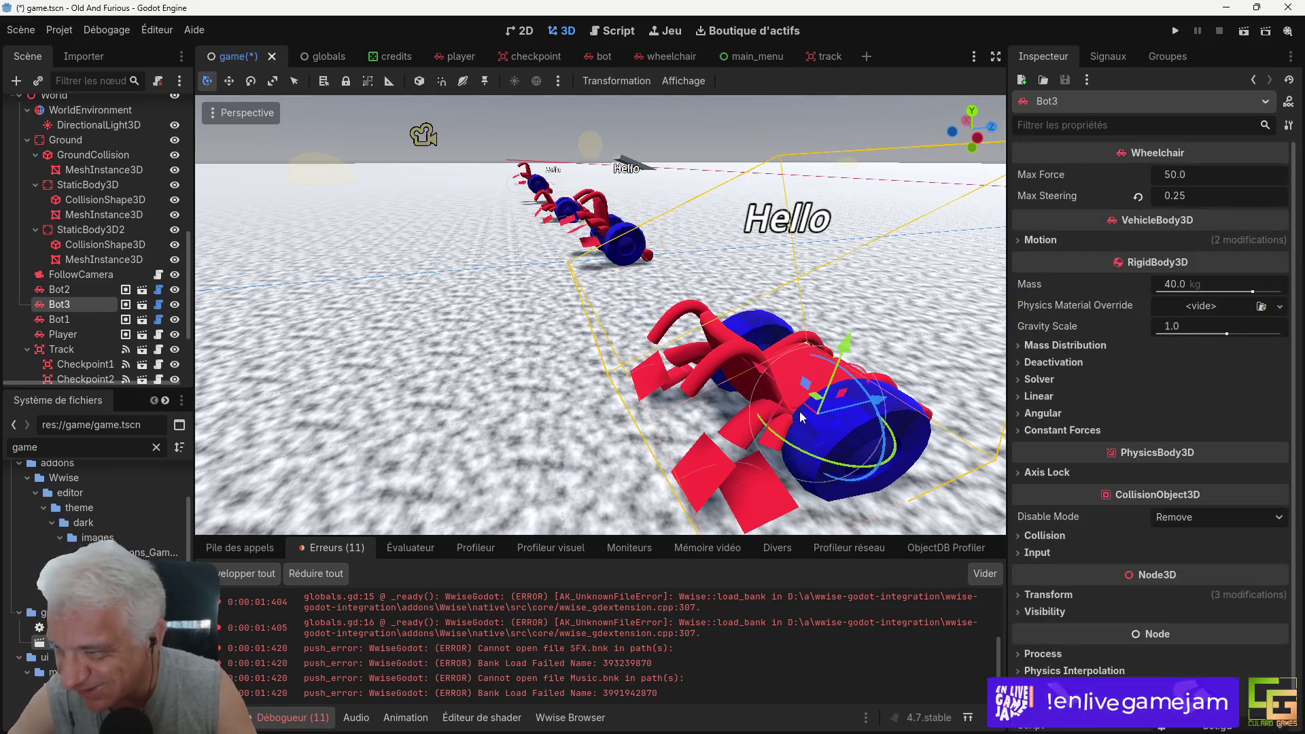
pyautogui.click(61, 290)
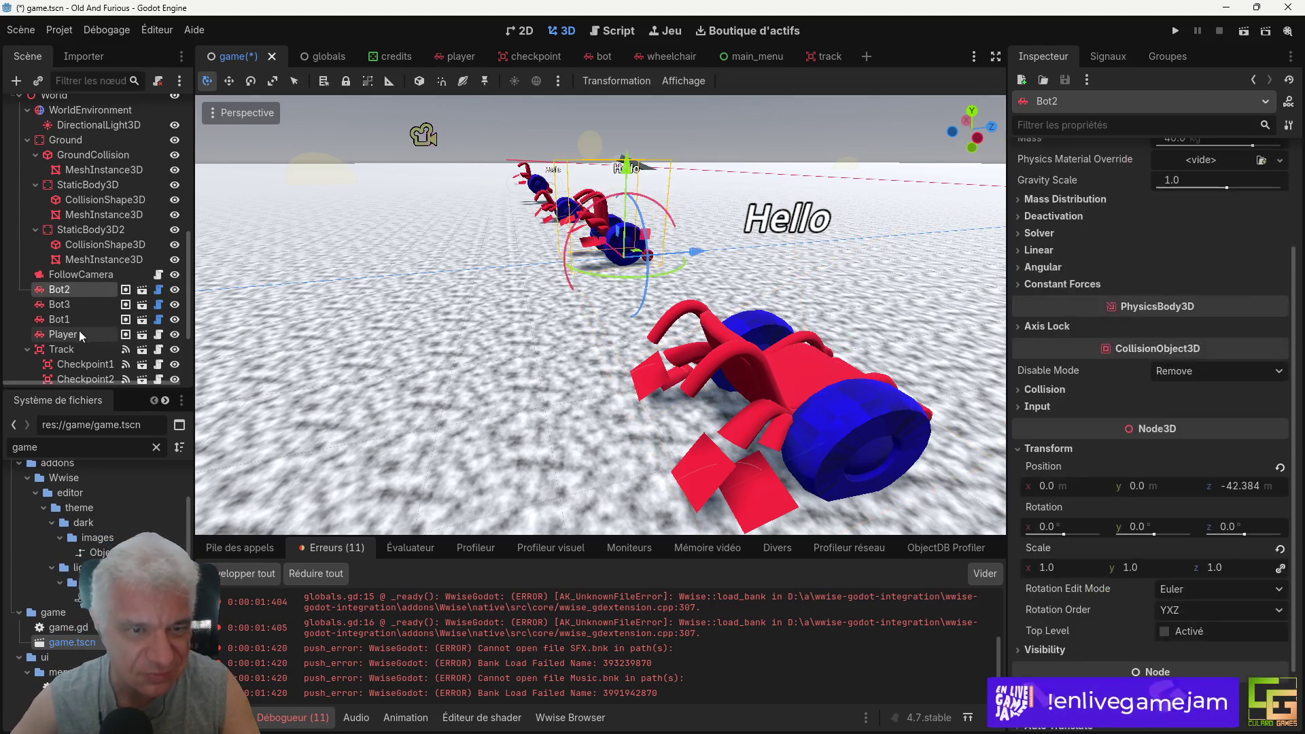